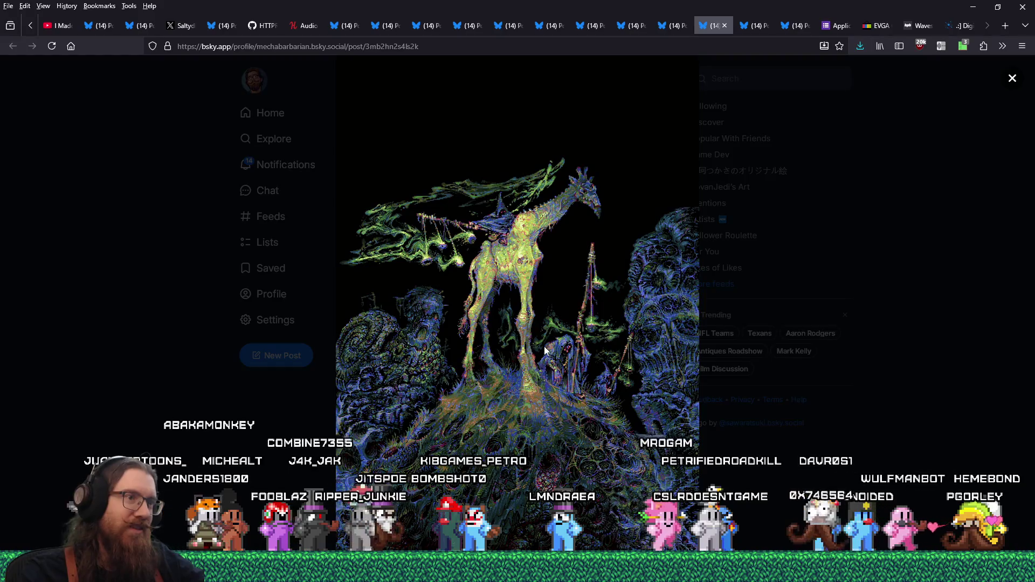
Step: Save the giraffe artwork to e:\images\inspiration\reference\pixelart\style and close its post
{"action": "left_click", "coordinate": [580, 374]}
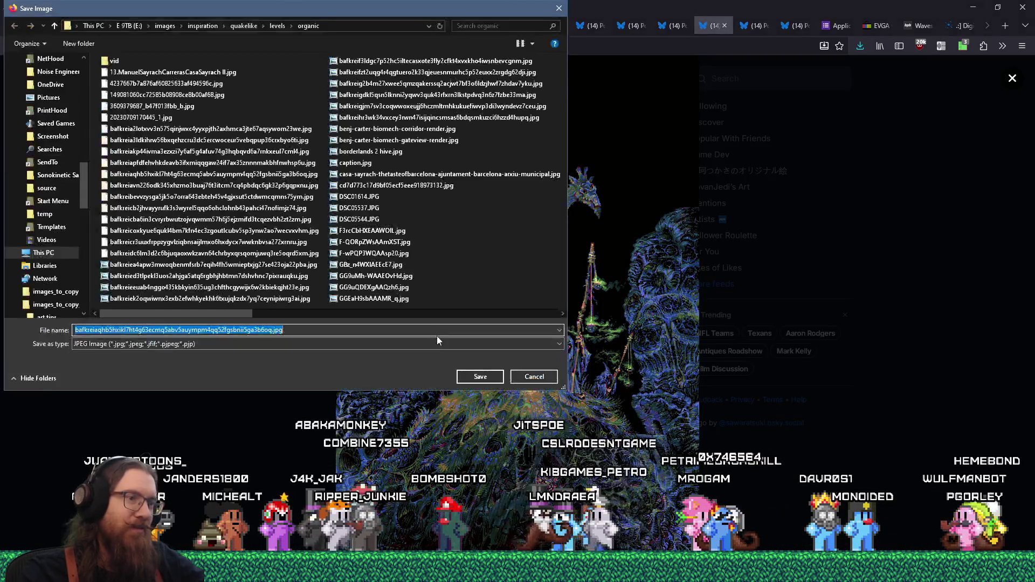
{"action": "type", "text": "e:\\images\\inspiration\\q"}
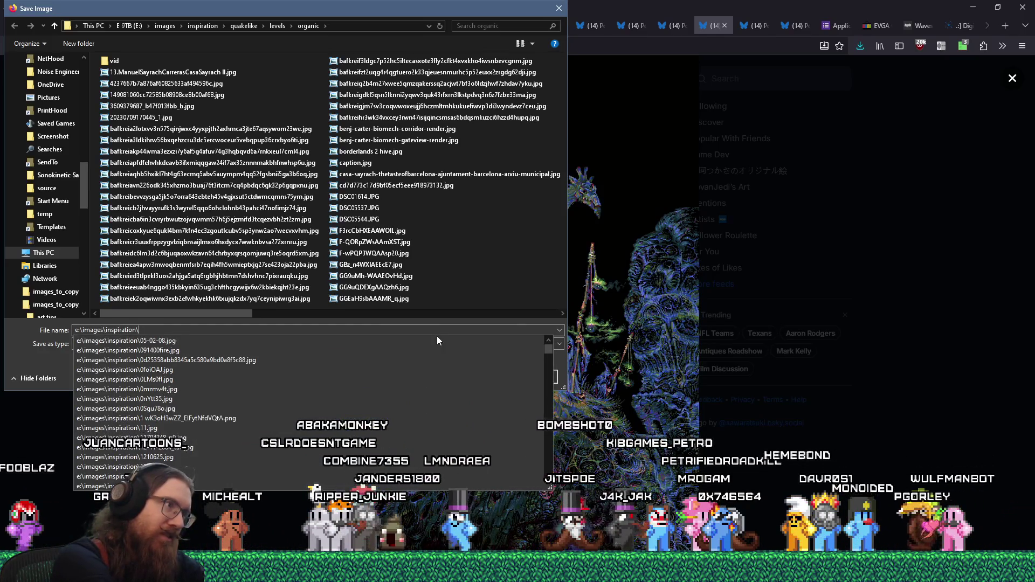
{"action": "key", "text": "BackSpace"}
{"action": "key", "text": "BackSpace"}
{"action": "key", "text": "BackSpace"}
{"action": "type", "text": "refer"}
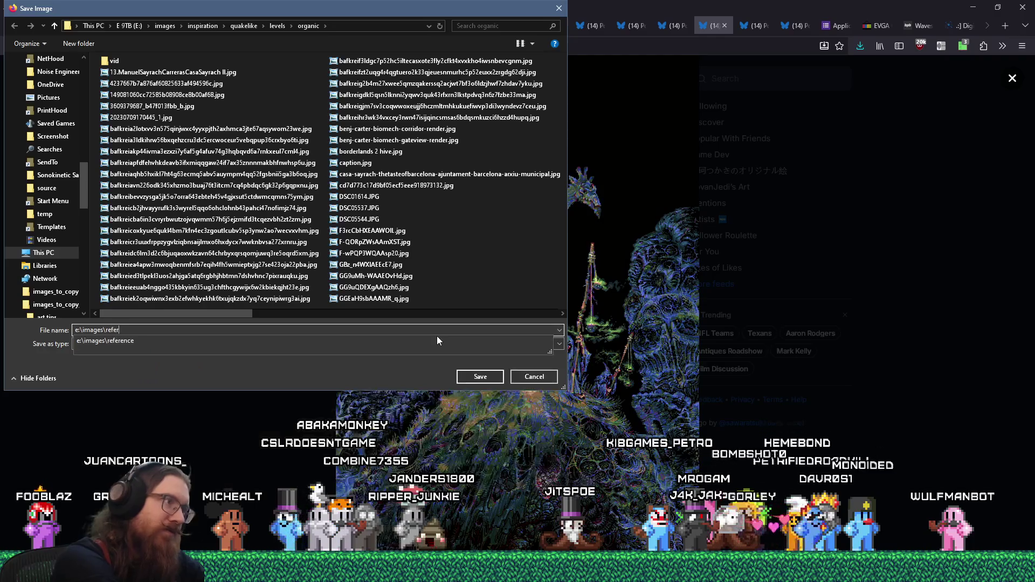
{"action": "type", "text": "ence\\pixelart\\"}
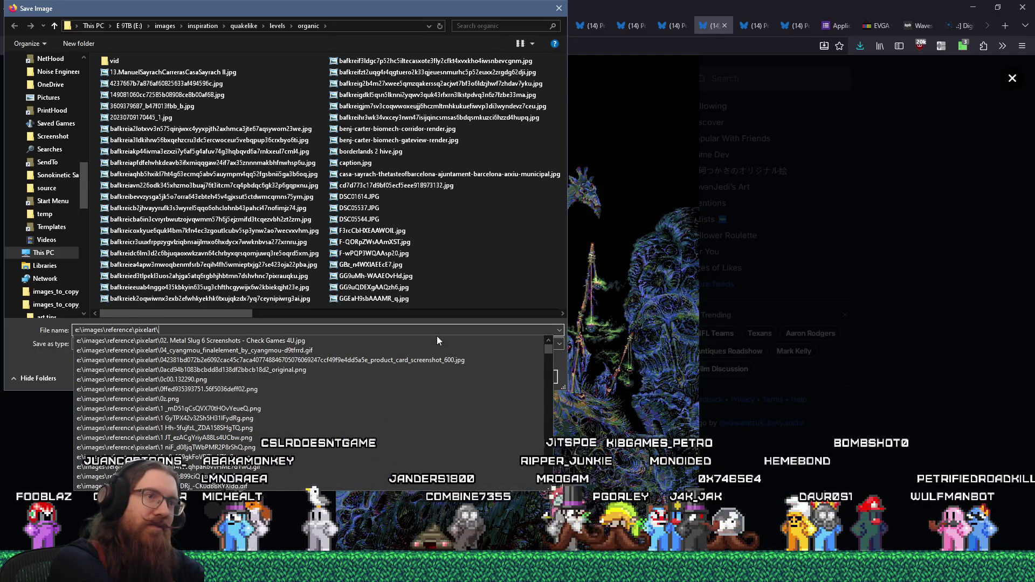
{"action": "type", "text": "style"}
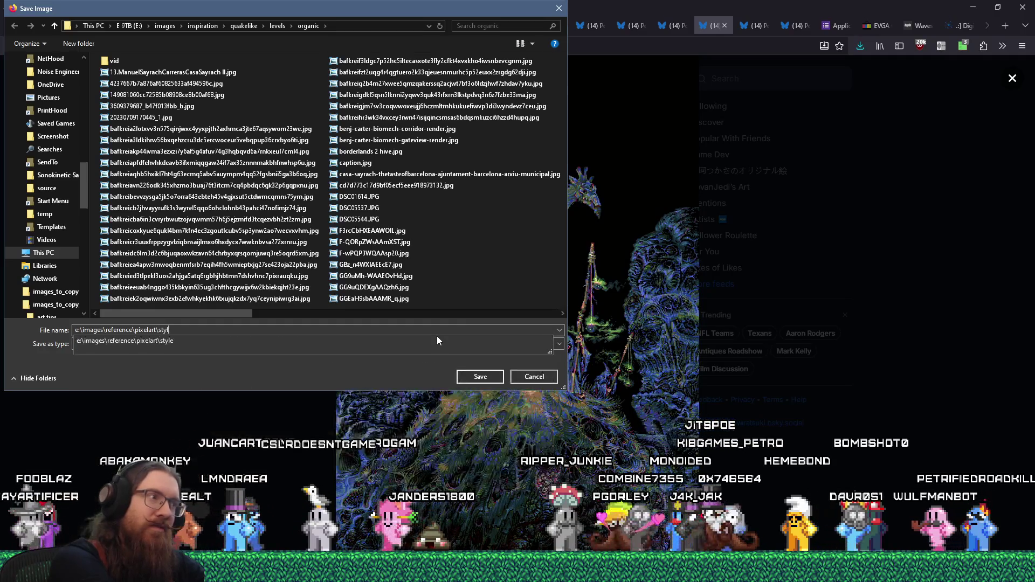
{"action": "key", "text": "Return"}
{"action": "key", "text": "Return"}
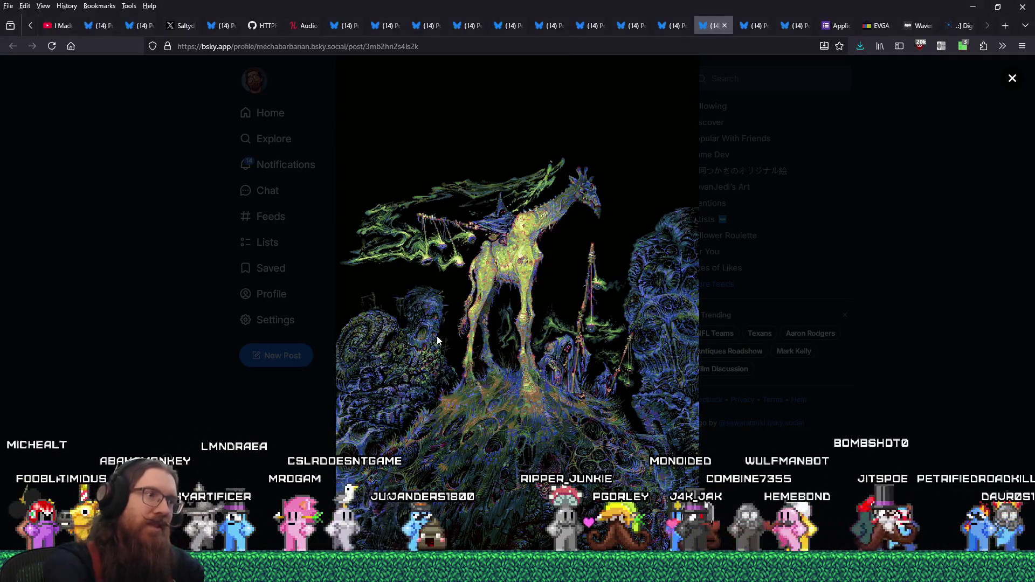
{"action": "left_click", "coordinate": [725, 26]}
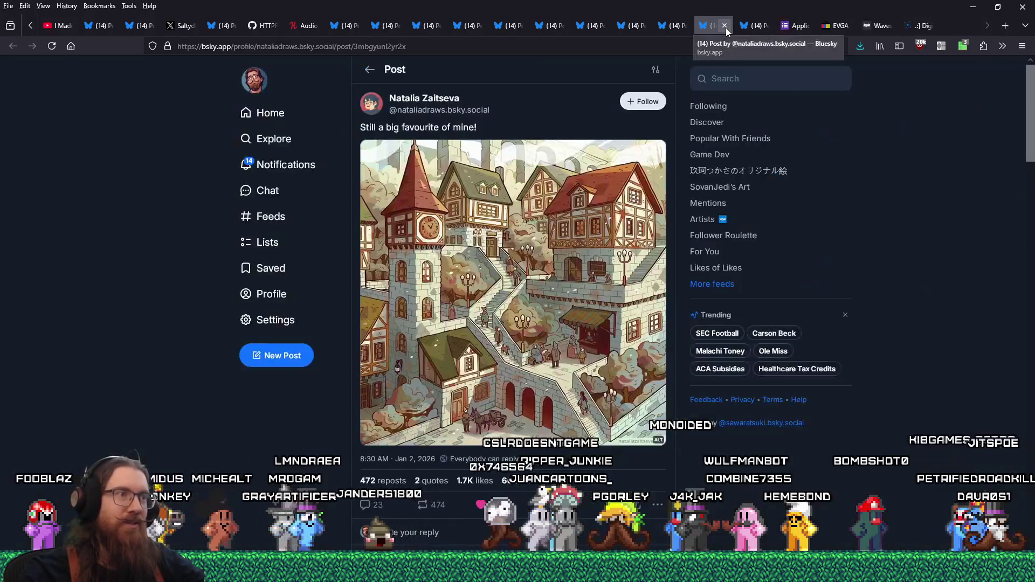
Step: Save the town illustration into e:\images\inspiration\quakelike\levels, close it, and return to TrenchBroom
{"action": "left_click", "coordinate": [622, 298]}
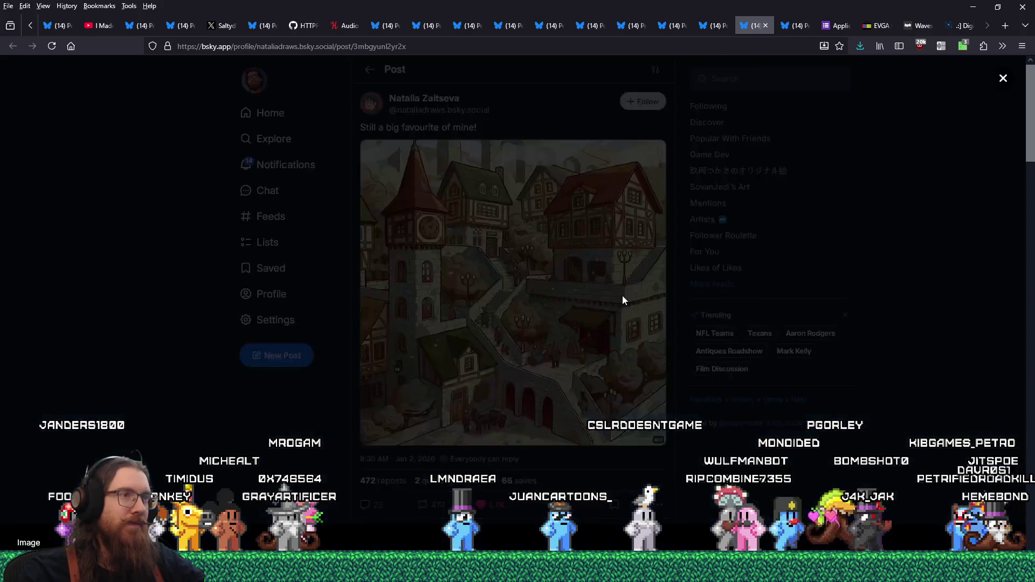
{"action": "right_click", "coordinate": [610, 274]}
{"action": "left_click", "coordinate": [641, 285]}
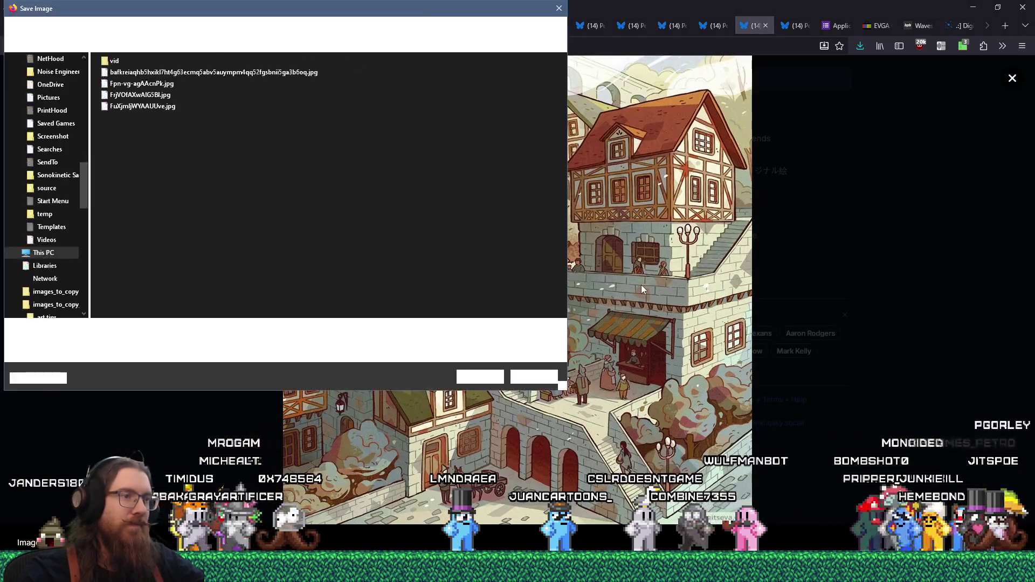
{"action": "type", "text": "e"}
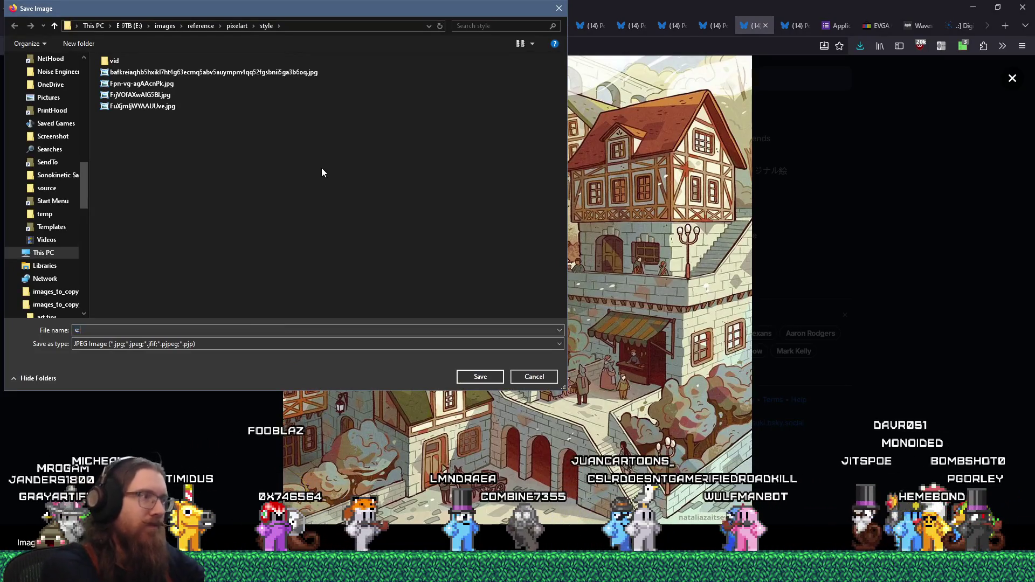
{"action": "type", "text": ":\\images\\inspir"}
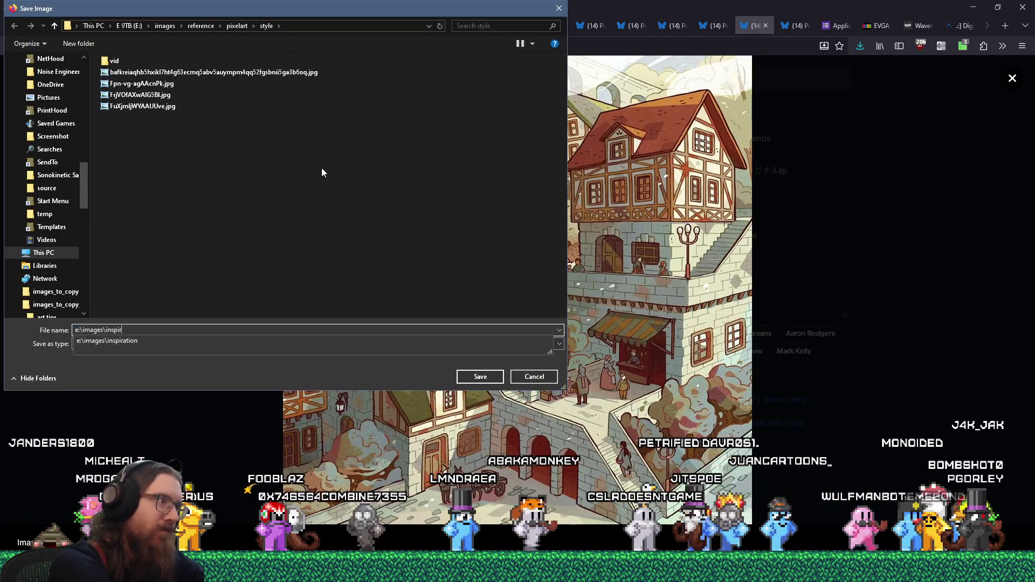
{"action": "type", "text": "ation\\quakelike\\"}
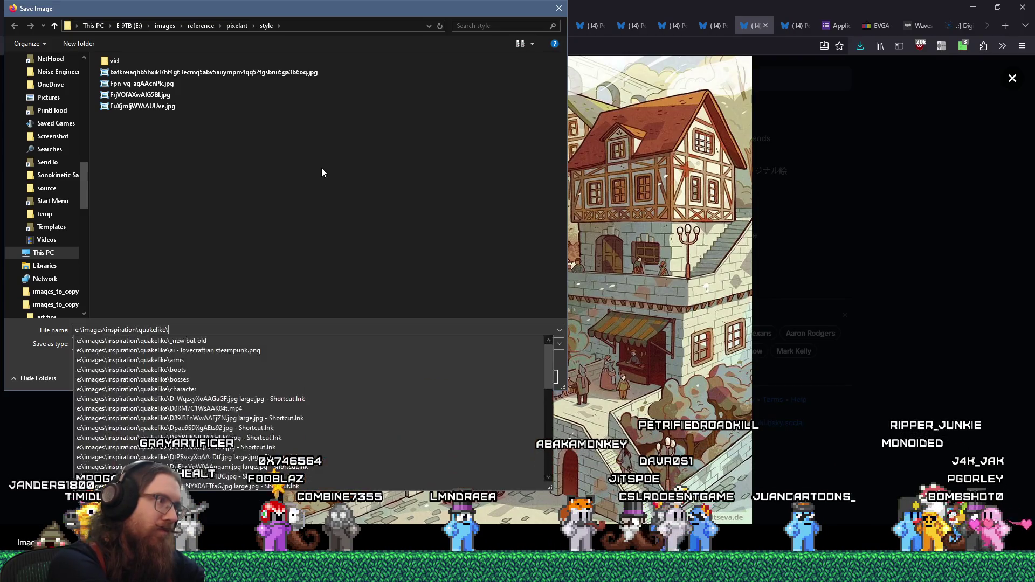
{"action": "type", "text": "levels\\ron\ref"}
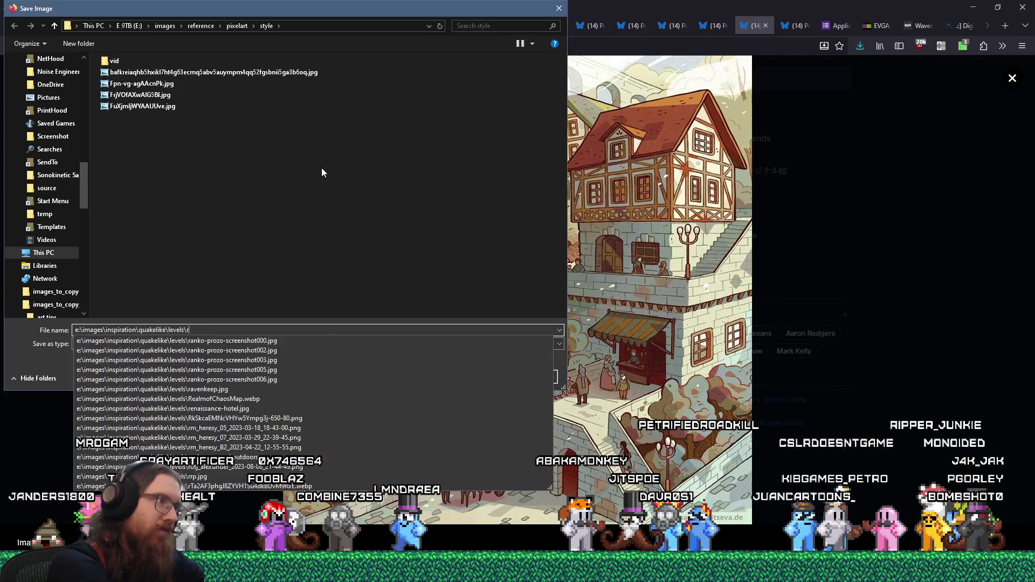
{"action": "key", "text": "Return"}
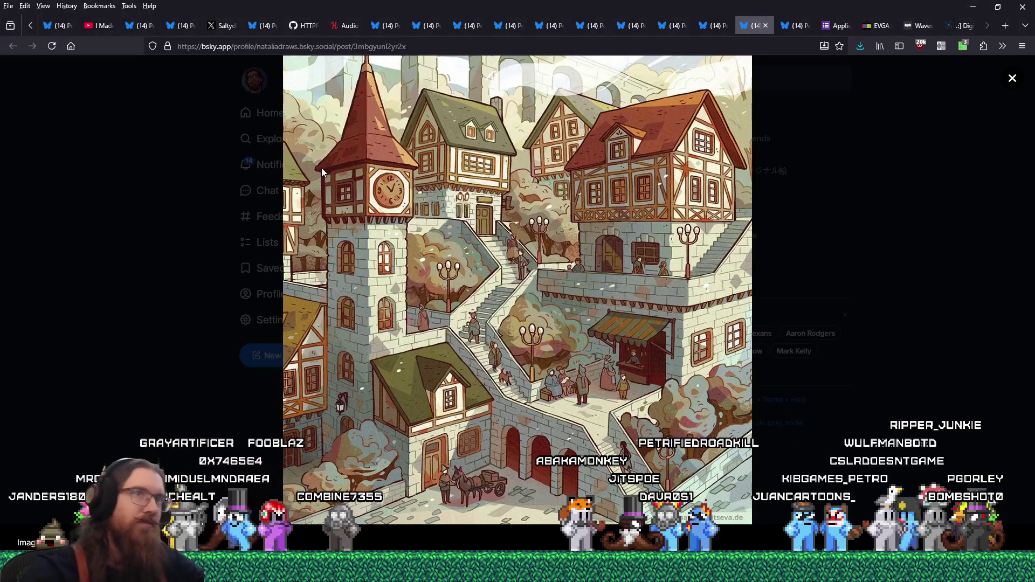
{"action": "left_click", "coordinate": [766, 26]}
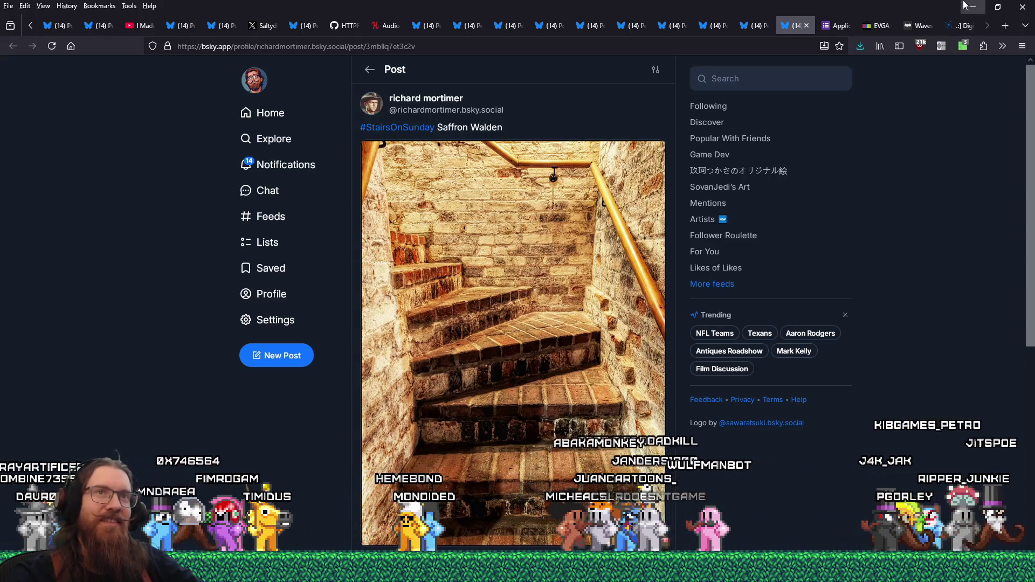
{"action": "key", "text": "alt+Tab"}
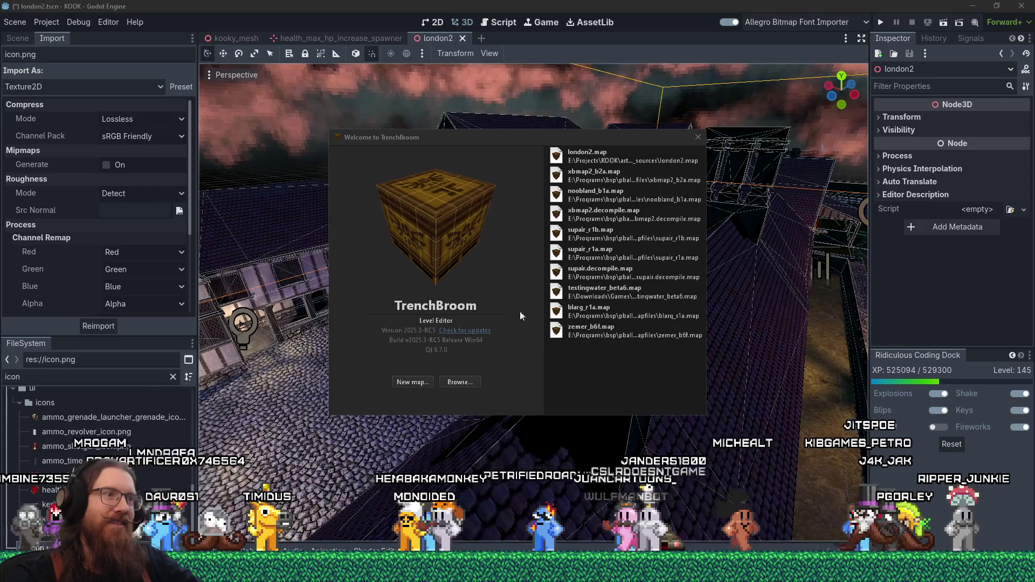
Step: Open graveyard_credits.map from the map sources folder via Browse
{"action": "left_click", "coordinate": [458, 381]}
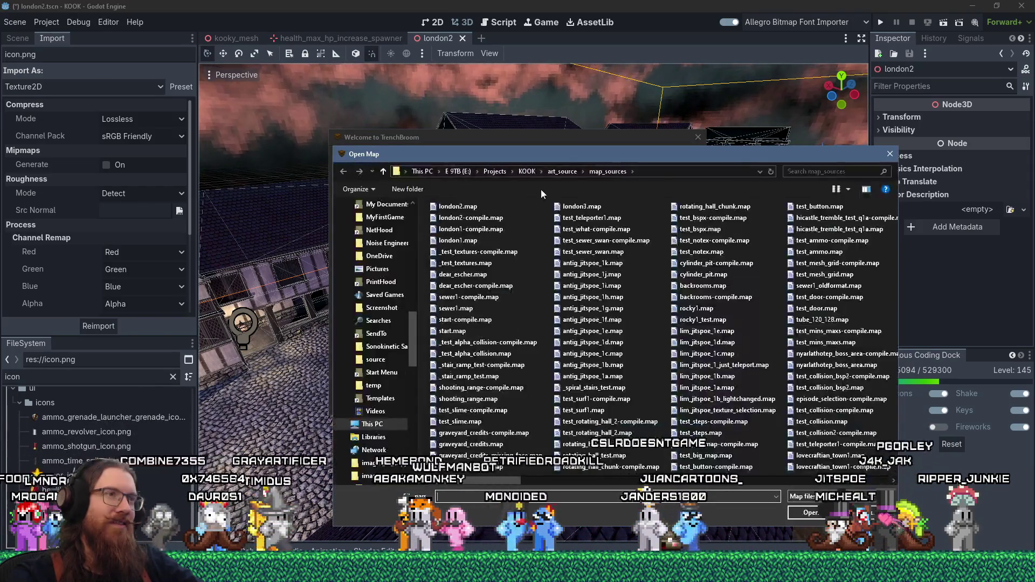
{"action": "left_click", "coordinate": [468, 288]}
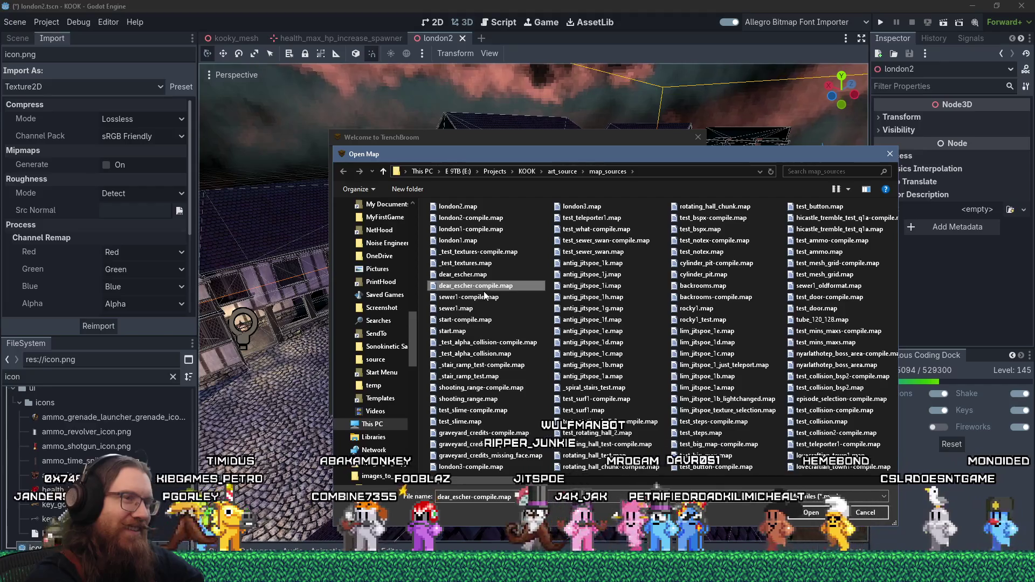
{"action": "key", "text": "g"}
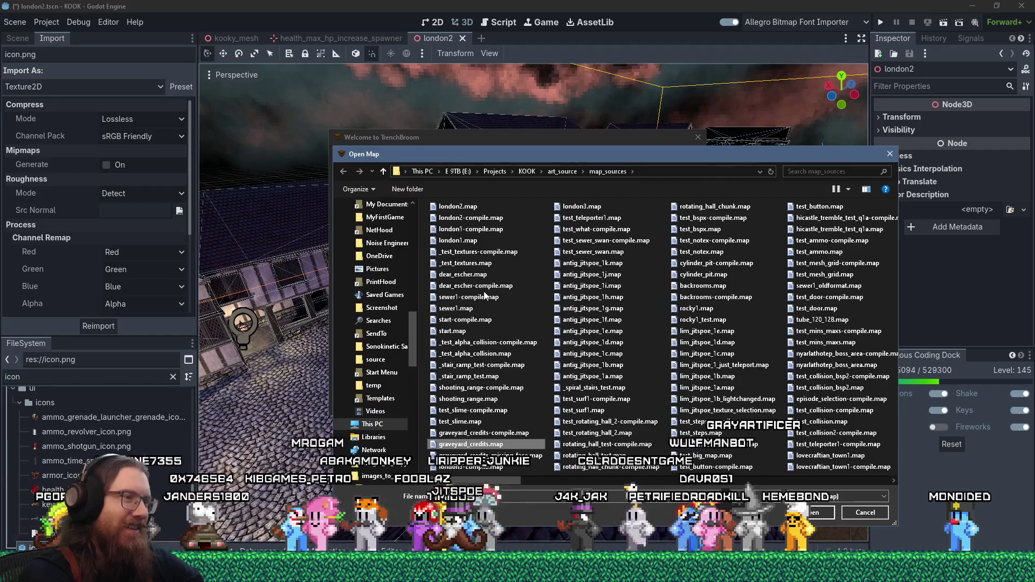
{"action": "key", "text": "Return"}
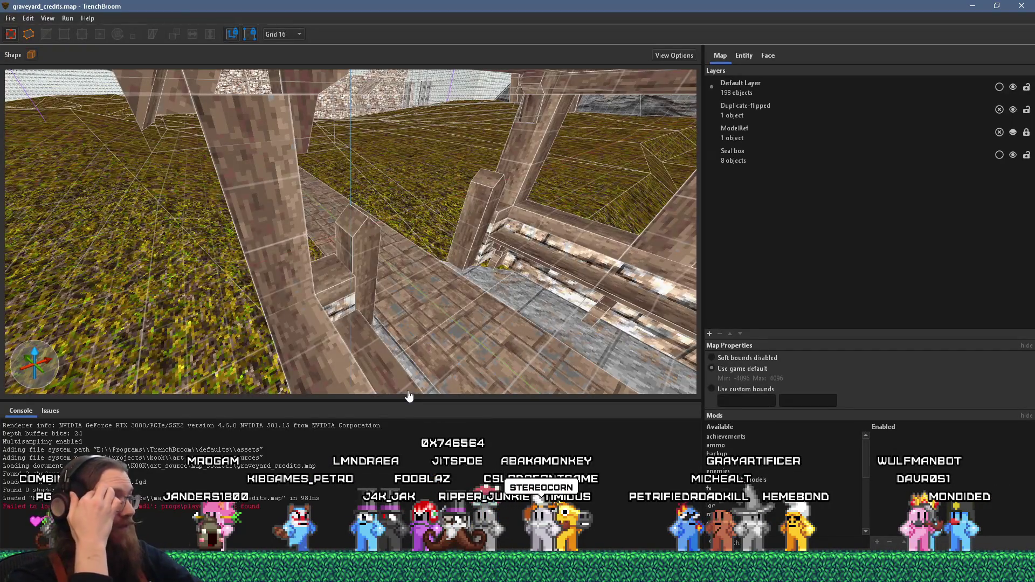
Step: Delete the five small stone blocks on the grass beside the church, then orbit to check
{"action": "mouse_move", "coordinate": [328, 361]}
{"action": "left_mouse_down"}
{"action": "mouse_move", "coordinate": [258, 291]}
{"action": "mouse_move", "coordinate": [318, 257]}
{"action": "mouse_move", "coordinate": [355, 294]}
{"action": "mouse_move", "coordinate": [251, 250]}
{"action": "left_mouse_up"}
{"action": "mouse_move", "coordinate": [398, 244]}
{"action": "left_mouse_down"}
{"action": "mouse_move", "coordinate": [588, 276]}
{"action": "mouse_move", "coordinate": [580, 262]}
{"action": "mouse_move", "coordinate": [600, 283]}
{"action": "mouse_move", "coordinate": [389, 273]}
{"action": "mouse_move", "coordinate": [197, 173]}
{"action": "mouse_move", "coordinate": [257, 228]}
{"action": "mouse_move", "coordinate": [300, 166]}
{"action": "mouse_move", "coordinate": [373, 299]}
{"action": "mouse_move", "coordinate": [317, 190]}
{"action": "mouse_move", "coordinate": [293, 215]}
{"action": "mouse_move", "coordinate": [142, 245]}
{"action": "mouse_move", "coordinate": [416, 374]}
{"action": "mouse_move", "coordinate": [446, 335]}
{"action": "mouse_move", "coordinate": [453, 370]}
{"action": "mouse_move", "coordinate": [451, 299]}
{"action": "mouse_move", "coordinate": [497, 298]}
{"action": "mouse_move", "coordinate": [416, 331]}
{"action": "left_mouse_up"}
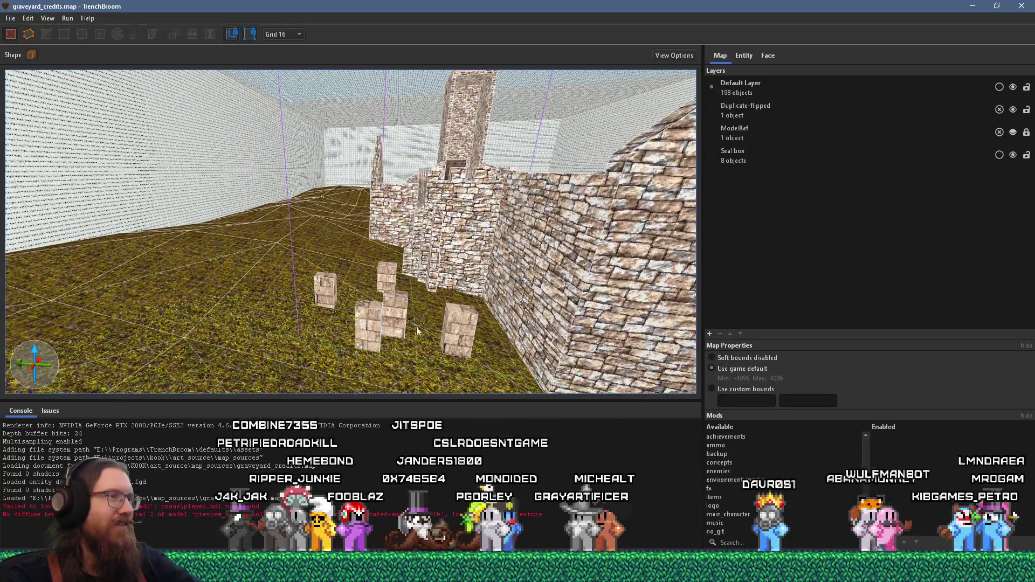
{"action": "left_click", "coordinate": [384, 329]}
{"action": "scroll", "coordinate": [385, 329], "scroll_direction": "down", "scroll_amount": 5}
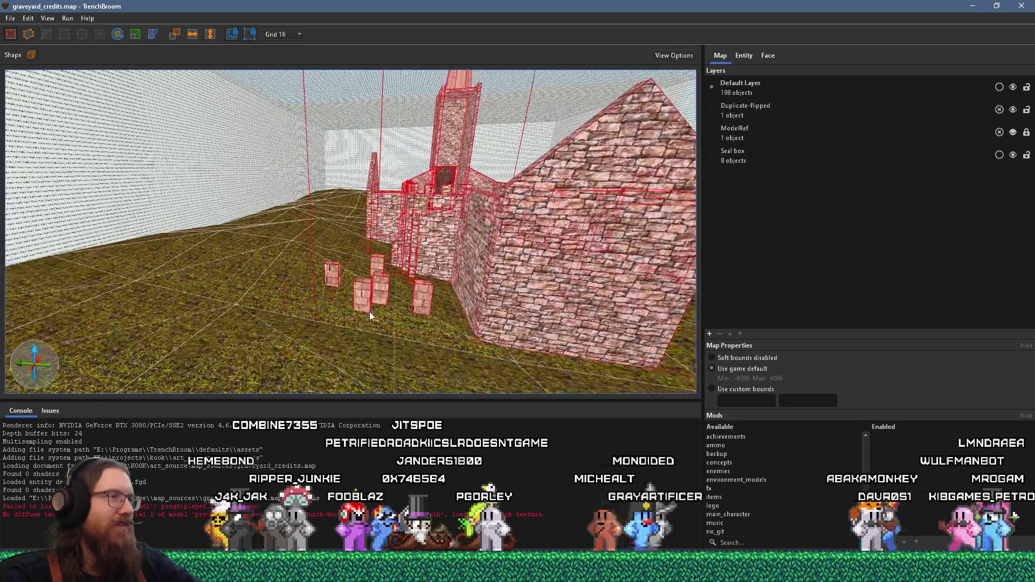
{"action": "key", "text": "Escape"}
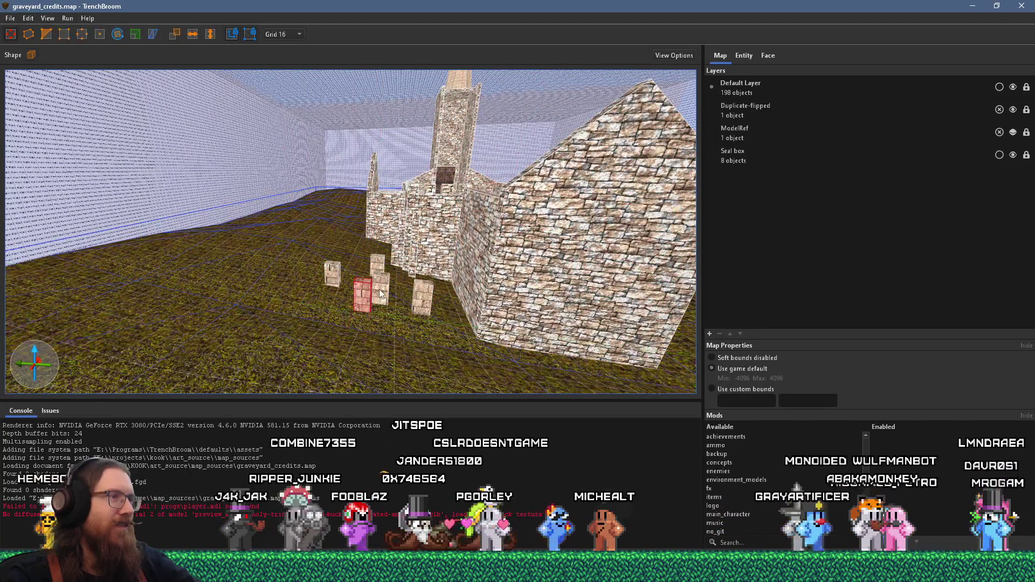
{"action": "left_click", "coordinate": [423, 305], "text": "ctrl"}
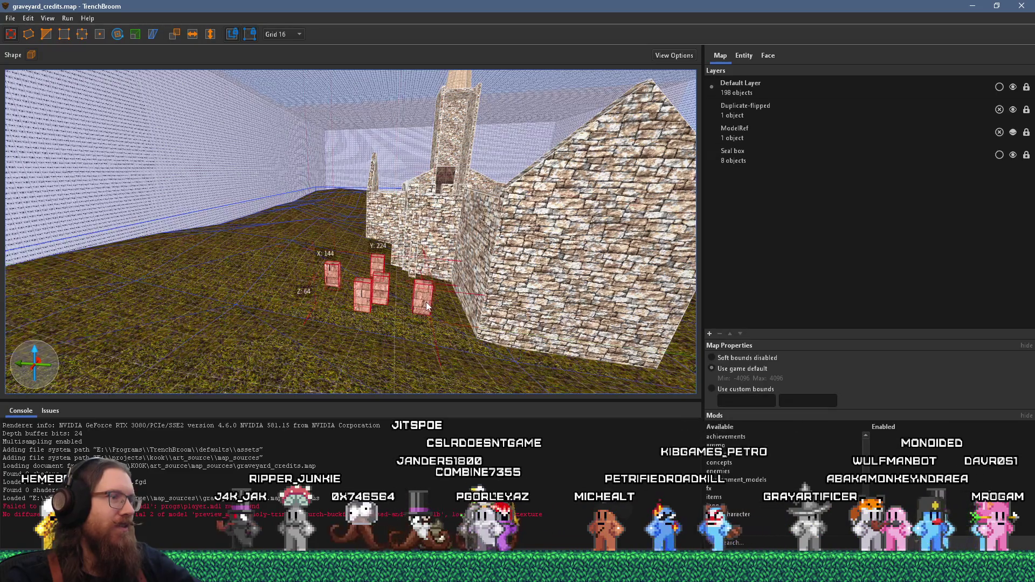
{"action": "key", "text": "Delete"}
{"action": "mouse_move", "coordinate": [295, 319]}
{"action": "left_mouse_down"}
{"action": "mouse_move", "coordinate": [338, 317]}
{"action": "mouse_move", "coordinate": [440, 213]}
{"action": "mouse_move", "coordinate": [345, 348]}
{"action": "mouse_move", "coordinate": [79, 267]}
{"action": "mouse_move", "coordinate": [141, 278]}
{"action": "mouse_move", "coordinate": [497, 233]}
{"action": "left_mouse_up"}
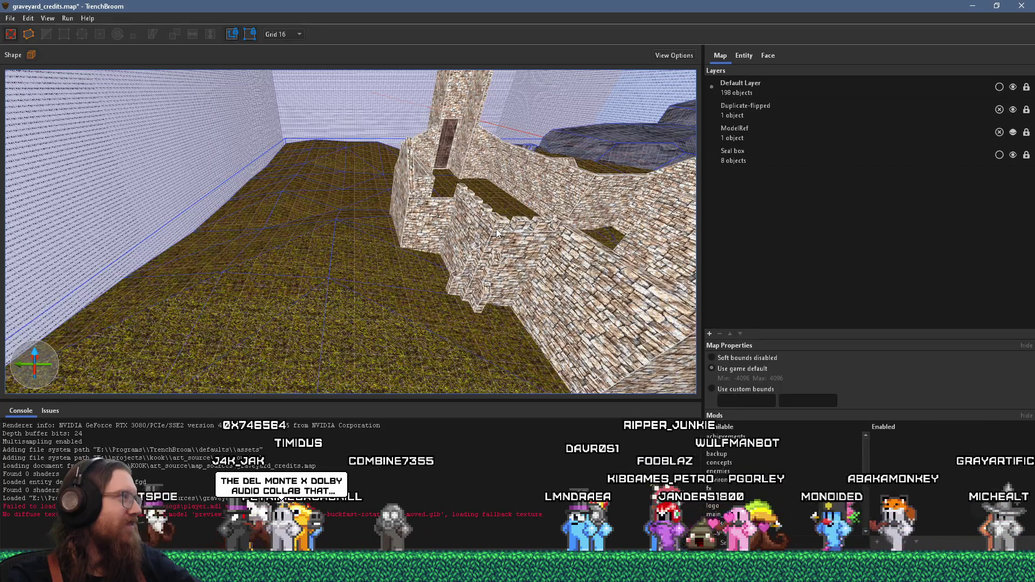
{"action": "mouse_move", "coordinate": [497, 233]}
{"action": "left_mouse_down"}
{"action": "mouse_move", "coordinate": [300, 245]}
{"action": "mouse_move", "coordinate": [413, 222]}
{"action": "mouse_move", "coordinate": [381, 260]}
{"action": "mouse_move", "coordinate": [456, 260]}
{"action": "mouse_move", "coordinate": [362, 274]}
{"action": "left_mouse_up"}
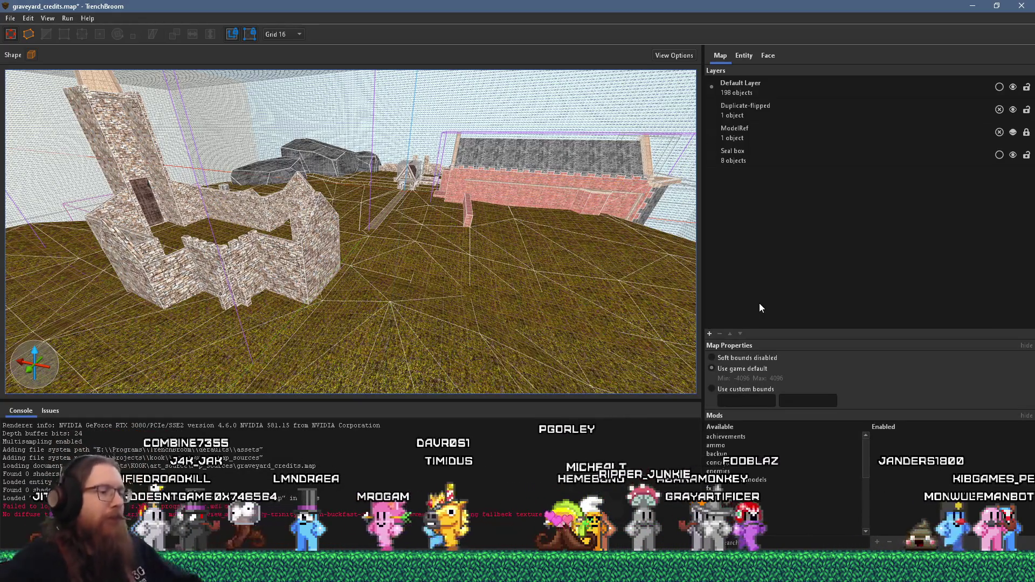
Step: Open the images\inspiration\quakelike\levels\graveyard and e:\projects\ folders from the Run prompt
{"action": "key", "text": "super+r"}
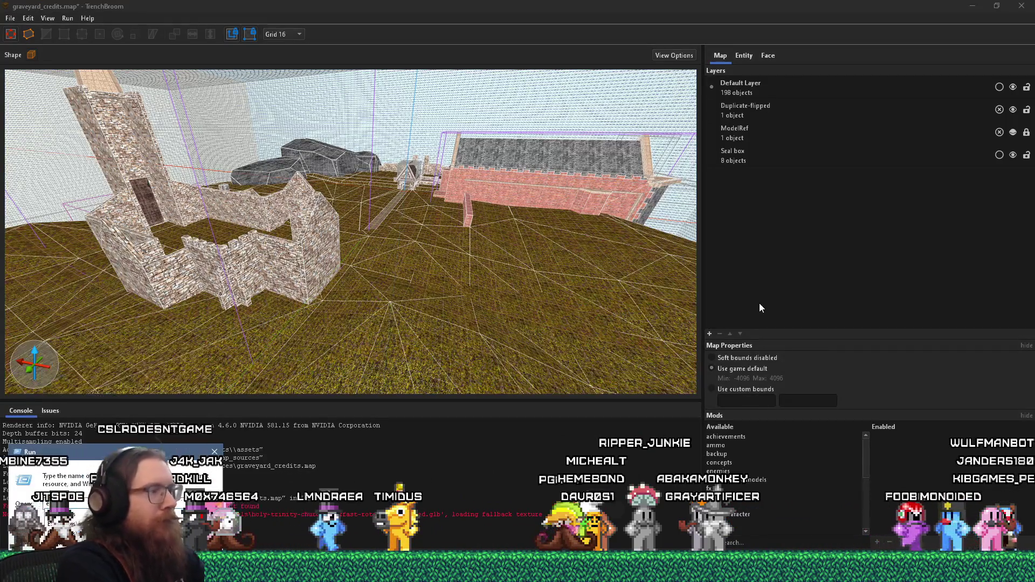
{"action": "type", "text": "es\\in"}
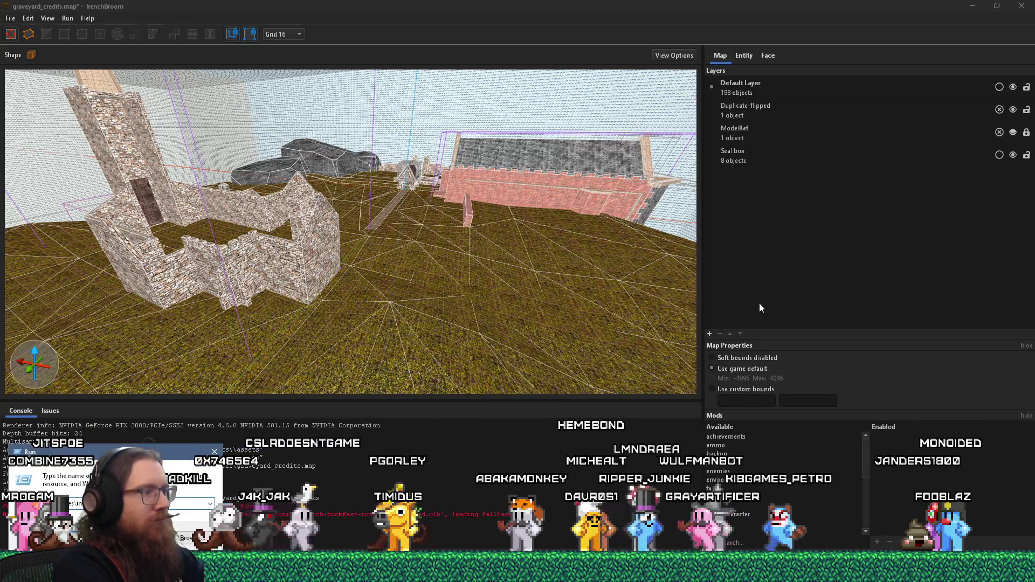
{"action": "type", "text": "sages\\inspiration\\quakelike\\"}
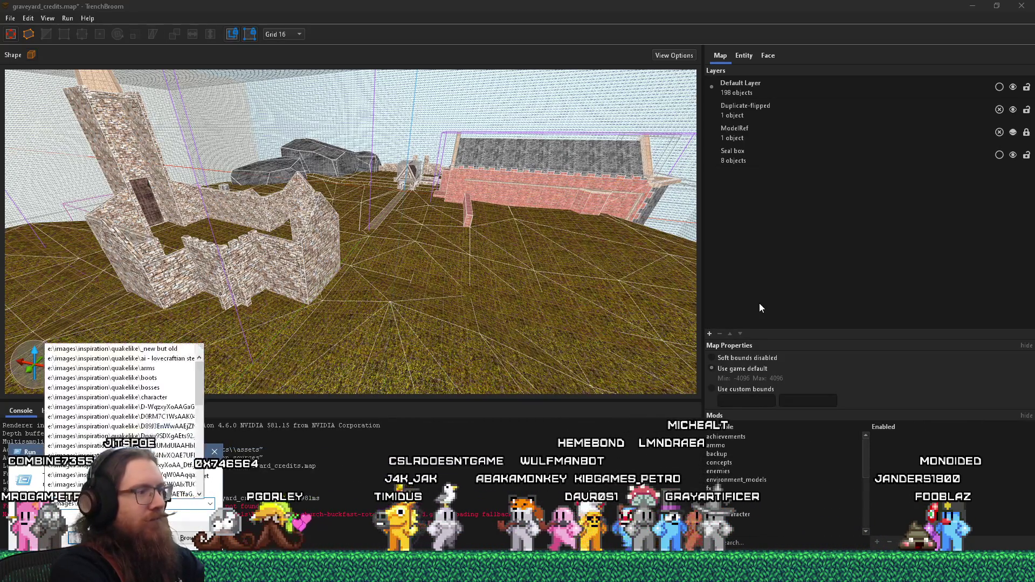
{"action": "type", "text": "levels\\"}
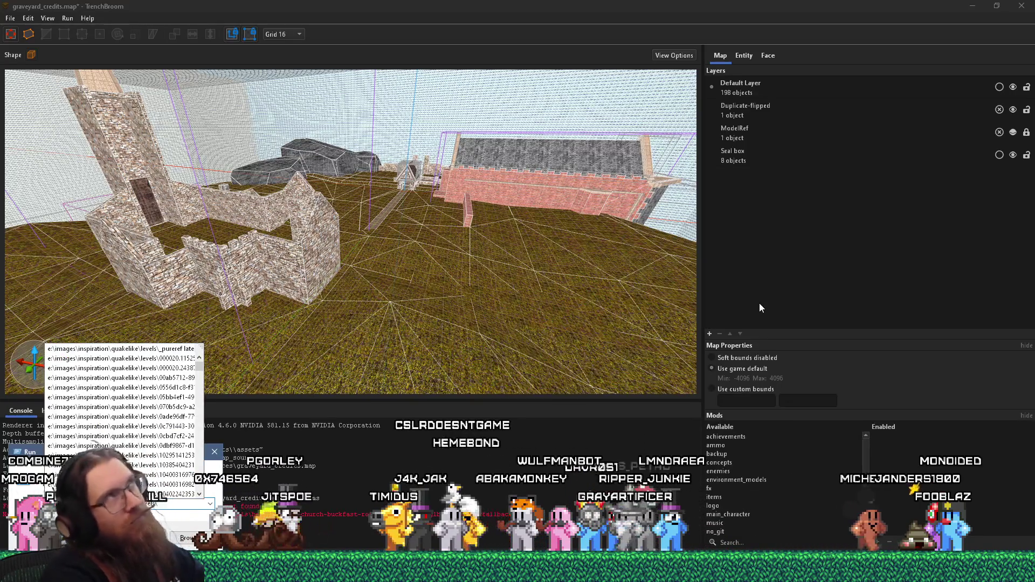
{"action": "type", "text": "graveyard"}
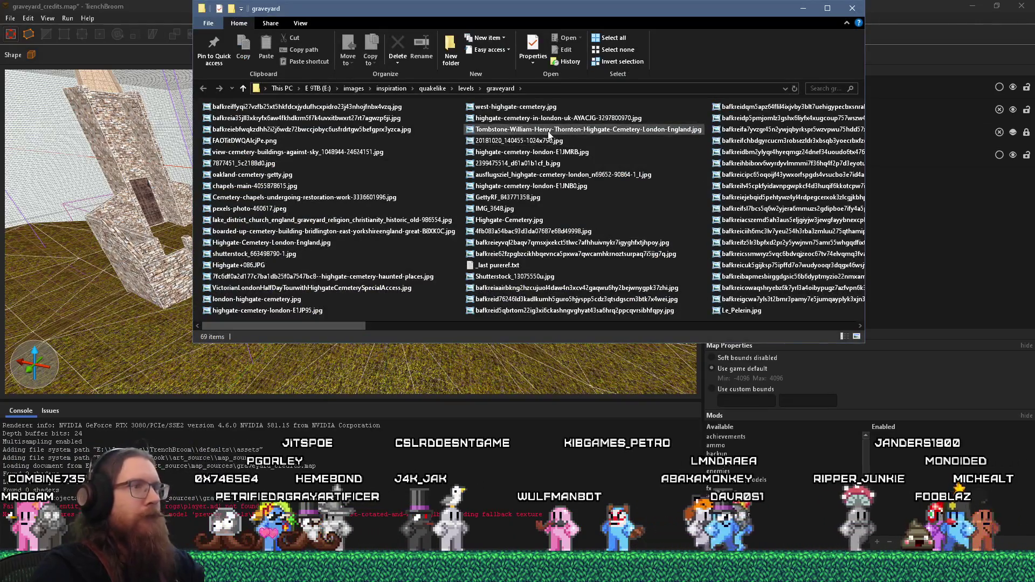
{"action": "key", "text": "super+r"}
{"action": "type", "text": "e:\\pr"}
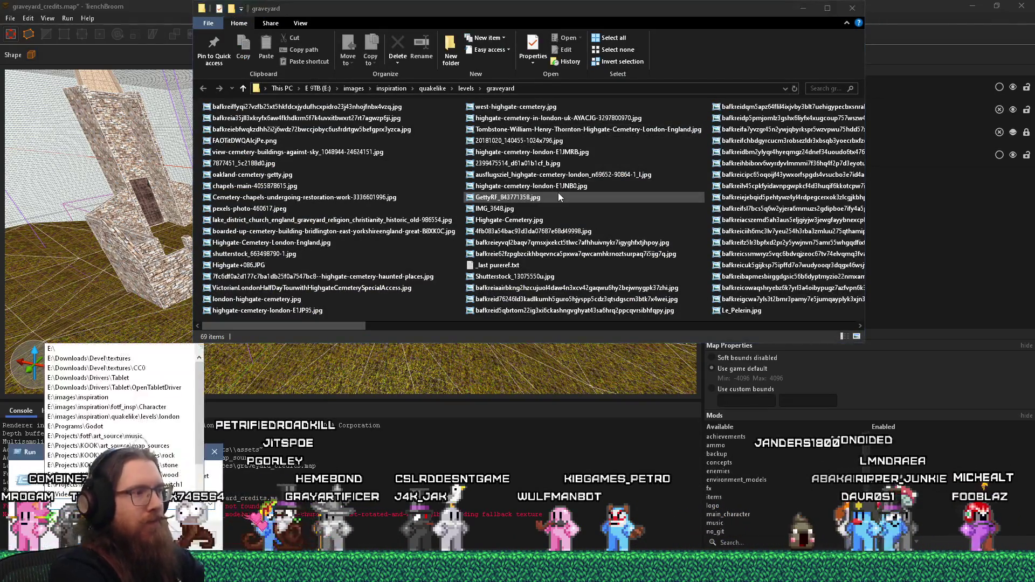
{"action": "type", "text": "ojects"}
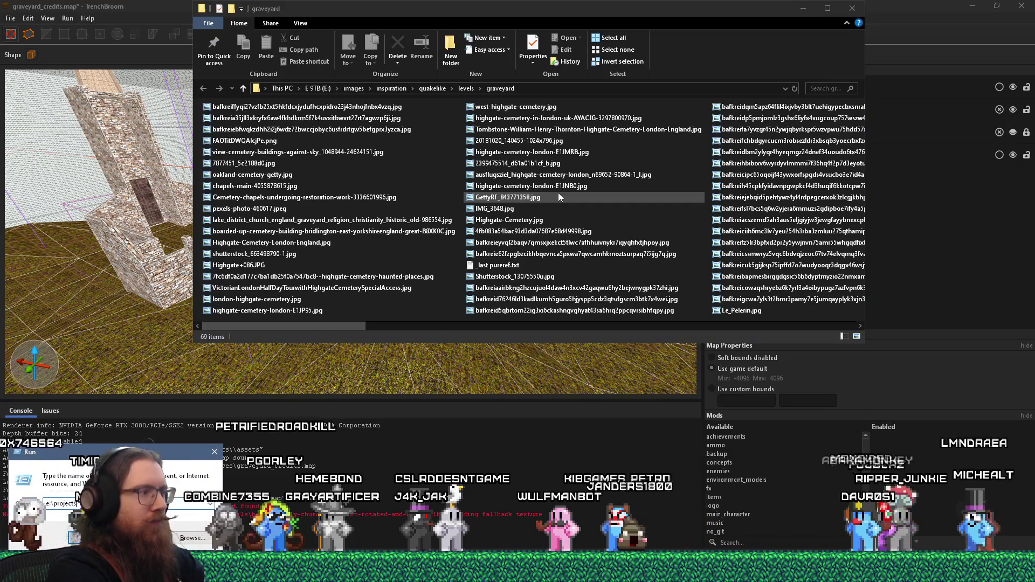
{"action": "type", "text": "\\"}
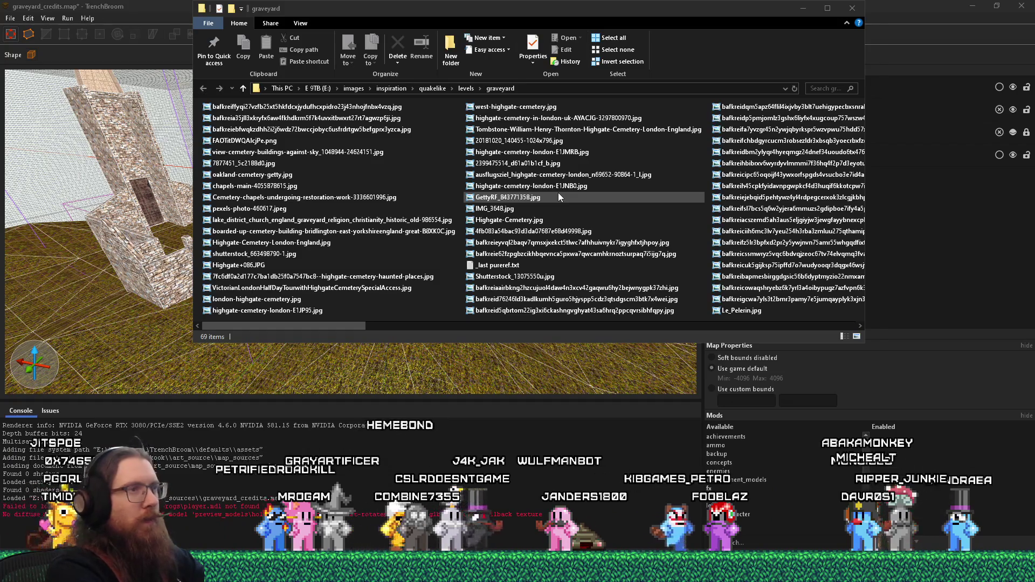
{"action": "key", "text": "Return"}
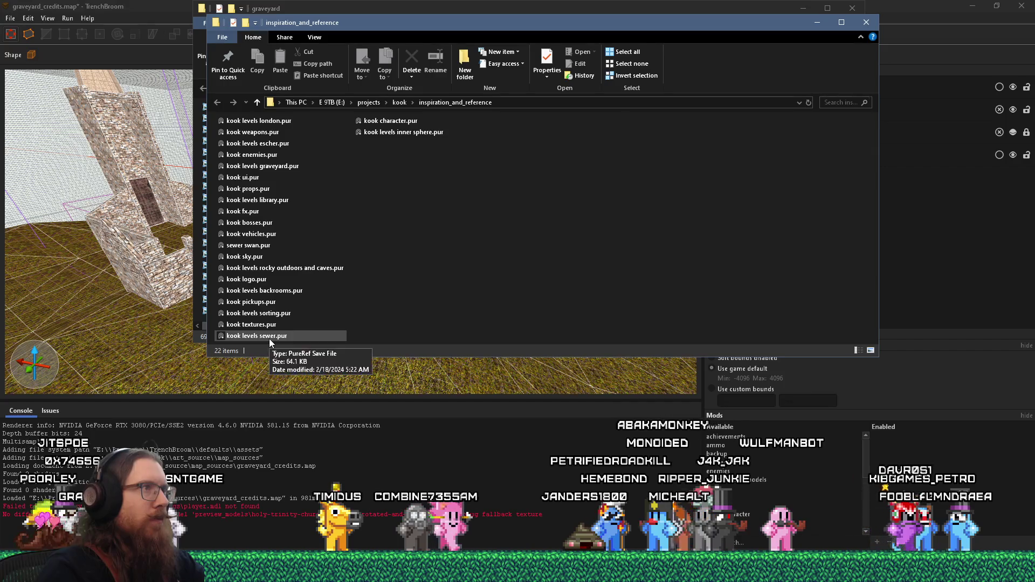
Step: Open the kook levels graveyard.pur board and dismiss the update notice
{"action": "left_click", "coordinate": [274, 167]}
{"action": "mouse_move", "coordinate": [588, 29]}
{"action": "left_mouse_down"}
{"action": "mouse_move", "coordinate": [687, 115]}
{"action": "mouse_move", "coordinate": [724, 193]}
{"action": "left_mouse_up"}
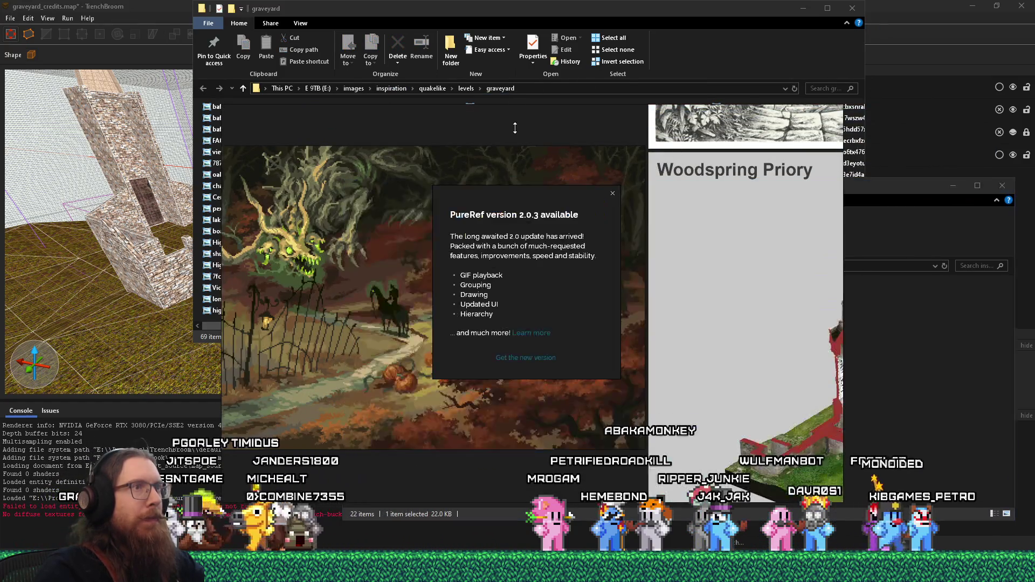
{"action": "left_click", "coordinate": [612, 193]}
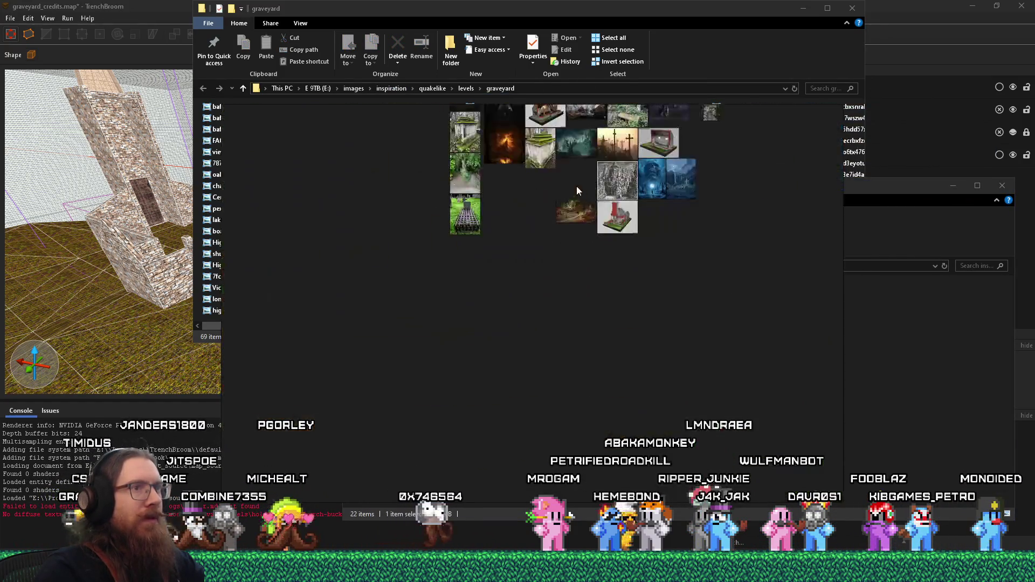
{"action": "scroll", "coordinate": [536, 232], "scroll_direction": "down", "scroll_amount": 4}
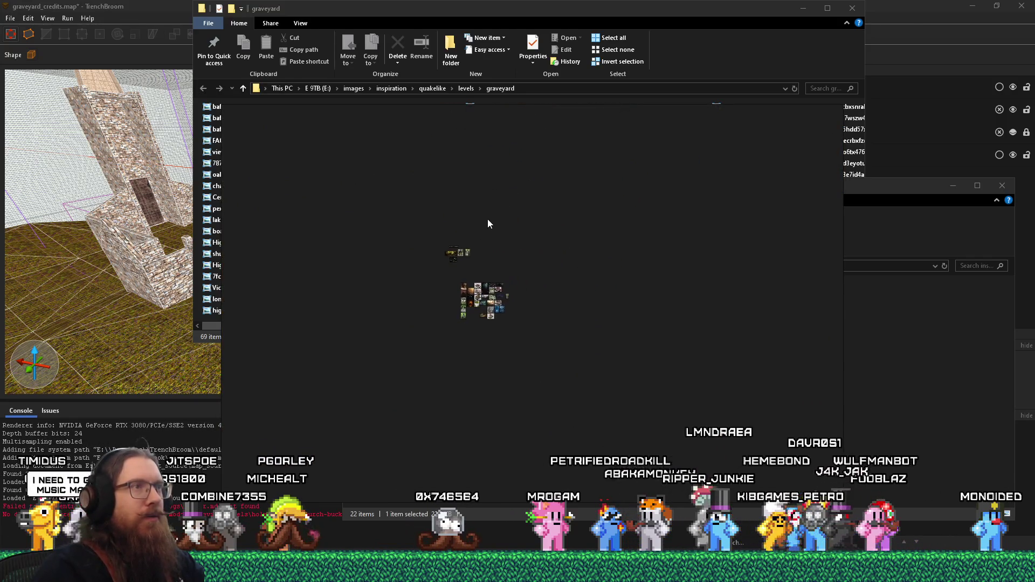
{"action": "left_click", "coordinate": [557, 14]}
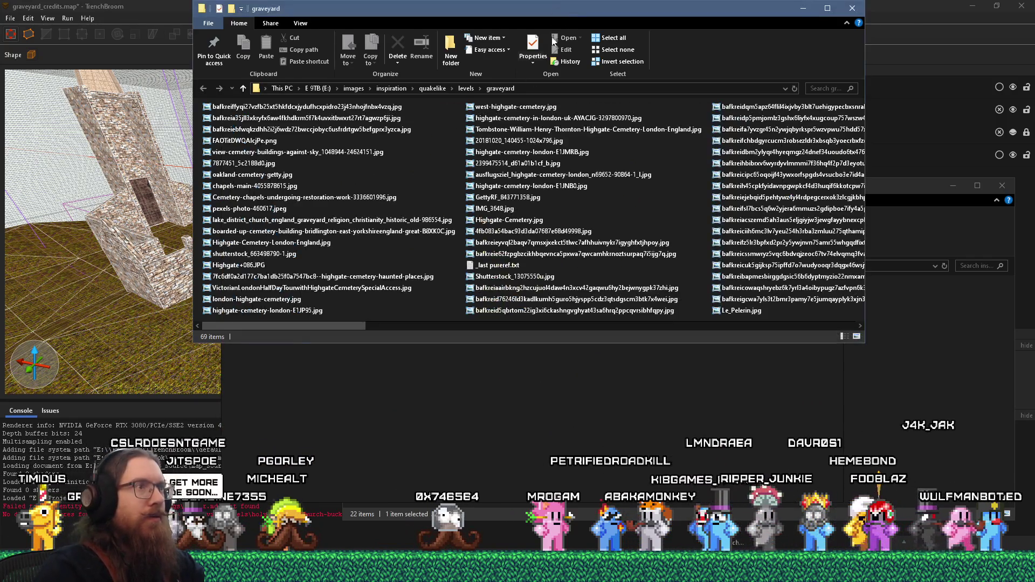
Step: Drag the first 33 graveyard photos onto the board and select both image clusters
{"action": "left_click", "coordinate": [518, 254]}
{"action": "scroll", "coordinate": [519, 256], "scroll_direction": "down", "scroll_amount": 3}
{"action": "scroll", "coordinate": [519, 251], "scroll_direction": "up", "scroll_amount": 3}
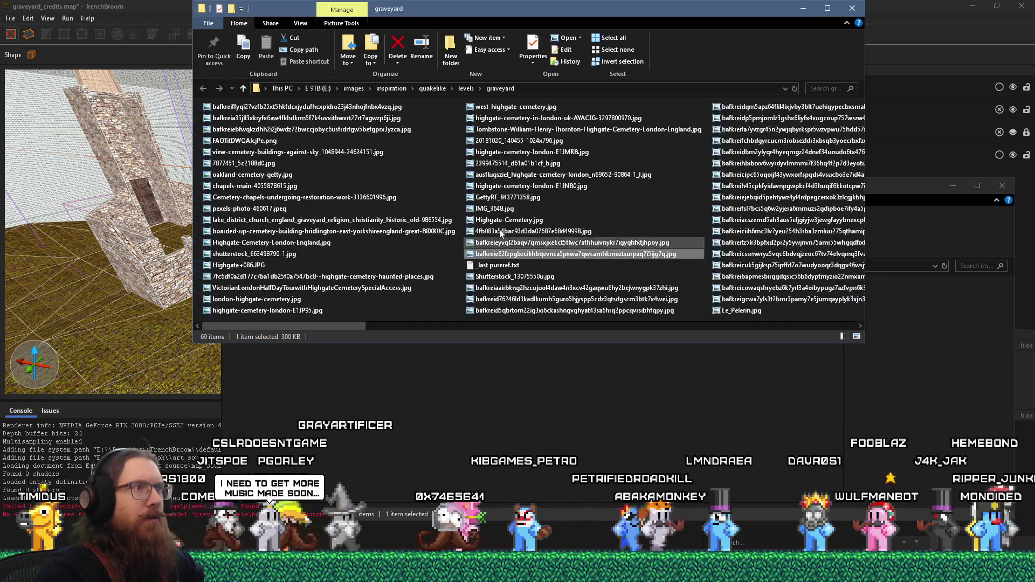
{"action": "key", "text": "shift+Home"}
{"action": "mouse_move", "coordinate": [338, 137]}
{"action": "left_mouse_down"}
{"action": "mouse_move", "coordinate": [486, 417]}
{"action": "mouse_move", "coordinate": [506, 399]}
{"action": "left_mouse_up"}
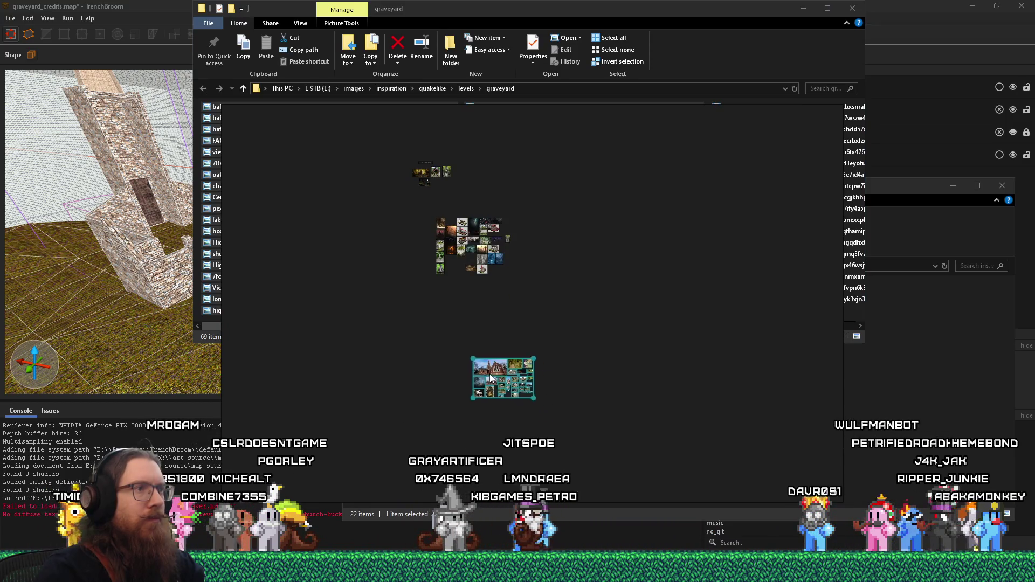
{"action": "scroll", "coordinate": [470, 280], "scroll_direction": "down", "scroll_amount": 3}
{"action": "mouse_move", "coordinate": [602, 395]}
{"action": "left_mouse_down"}
{"action": "mouse_move", "coordinate": [457, 300]}
{"action": "mouse_move", "coordinate": [428, 211]}
{"action": "left_mouse_up"}
Step: Normalize all selected graveyard images to the same size, then deselect them
{"action": "right_click", "coordinate": [468, 229]}
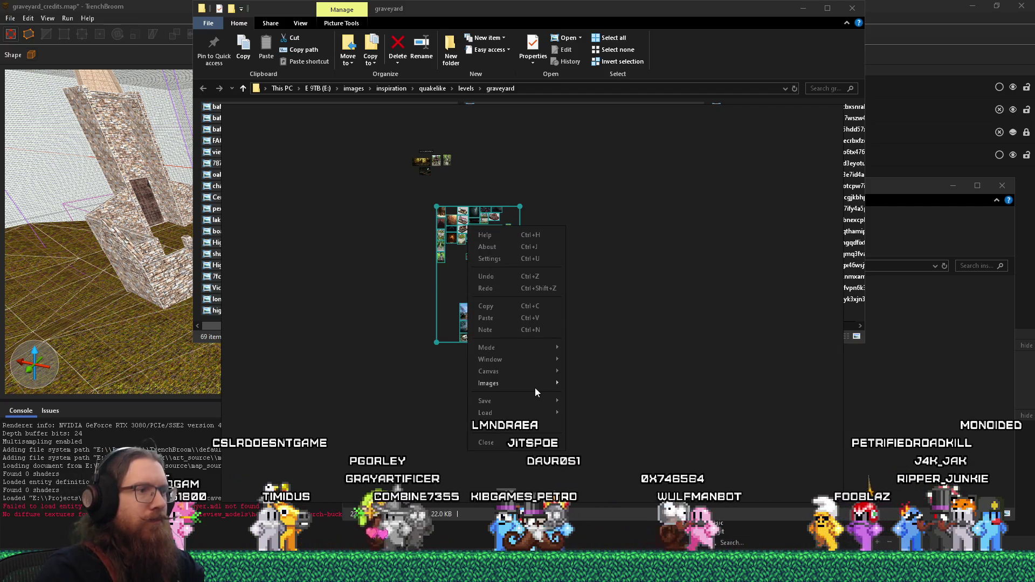
{"action": "mouse_move", "coordinate": [535, 384]}
{"action": "mouse_move", "coordinate": [629, 431]}
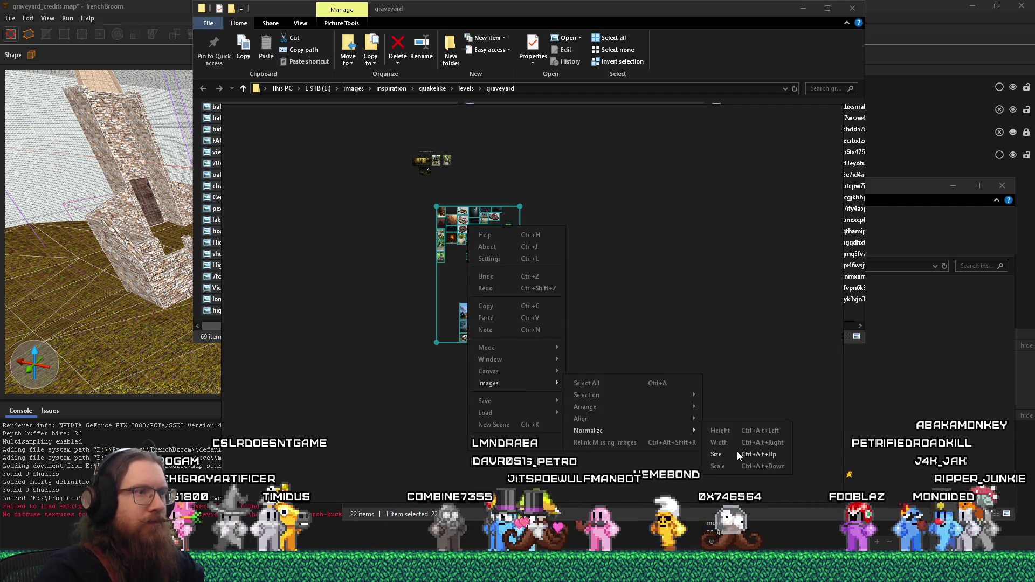
{"action": "left_click", "coordinate": [736, 451]}
{"action": "scroll", "coordinate": [468, 226], "scroll_direction": "up", "scroll_amount": 5}
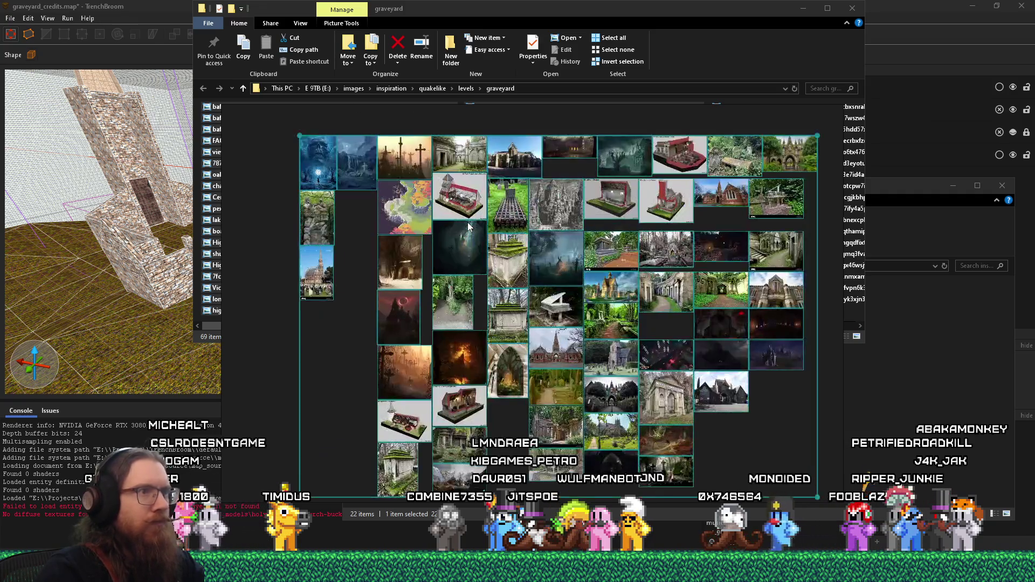
{"action": "left_click", "coordinate": [346, 395]}
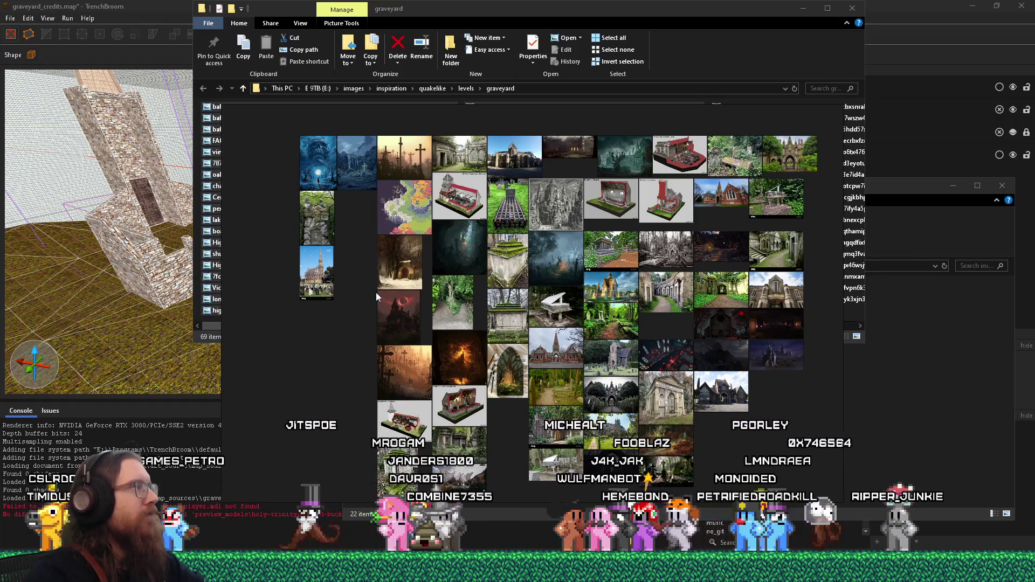
{"action": "scroll", "coordinate": [527, 330], "scroll_direction": "up", "scroll_amount": 5}
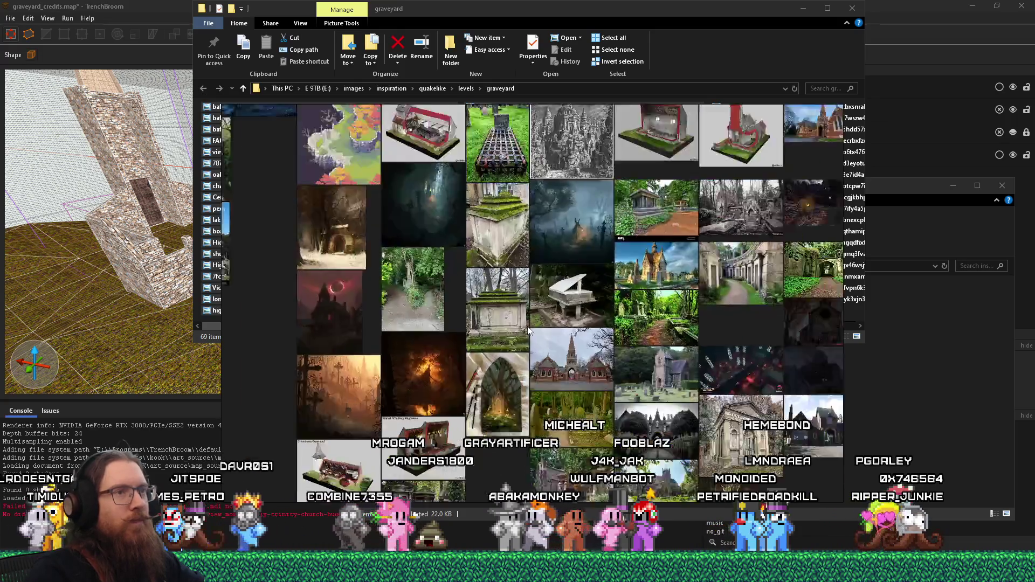
Step: Pan and zoom around the board to browse the General Cemetery and church photos
{"action": "scroll", "coordinate": [525, 322], "scroll_direction": "down", "scroll_amount": 3}
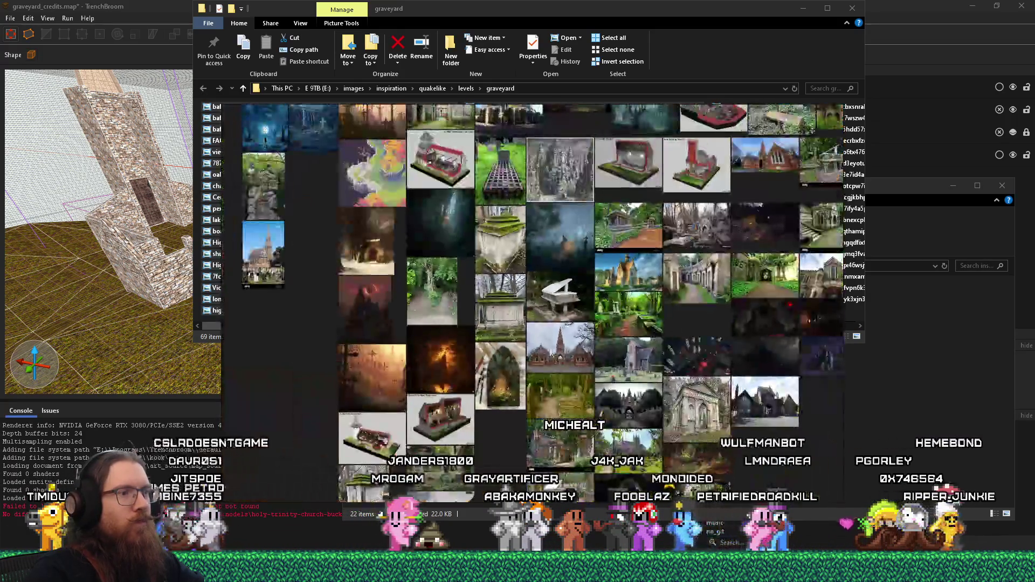
{"action": "scroll", "coordinate": [523, 302], "scroll_direction": "up", "scroll_amount": 4}
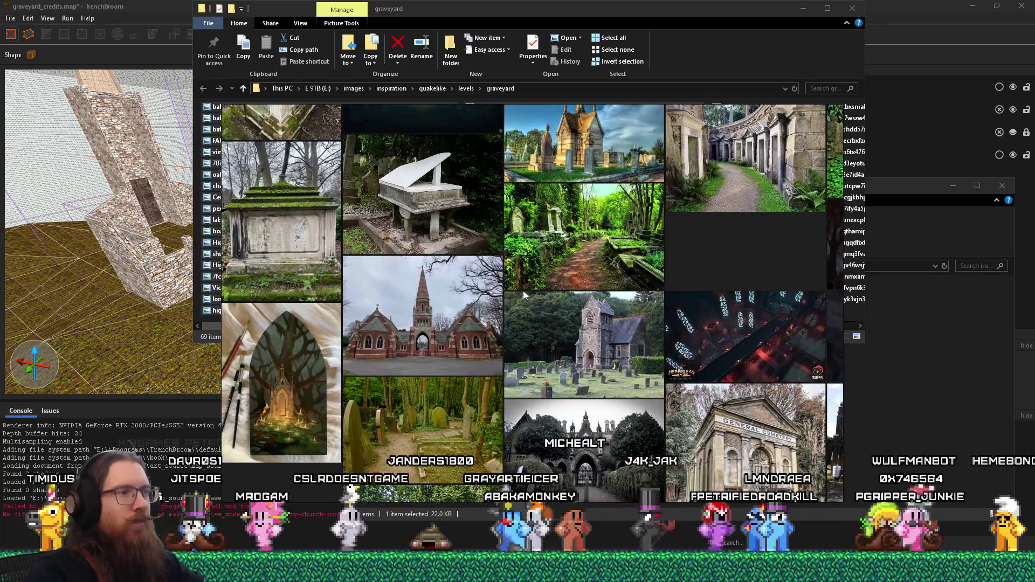
{"action": "scroll", "coordinate": [399, 344], "scroll_direction": "up", "scroll_amount": 4}
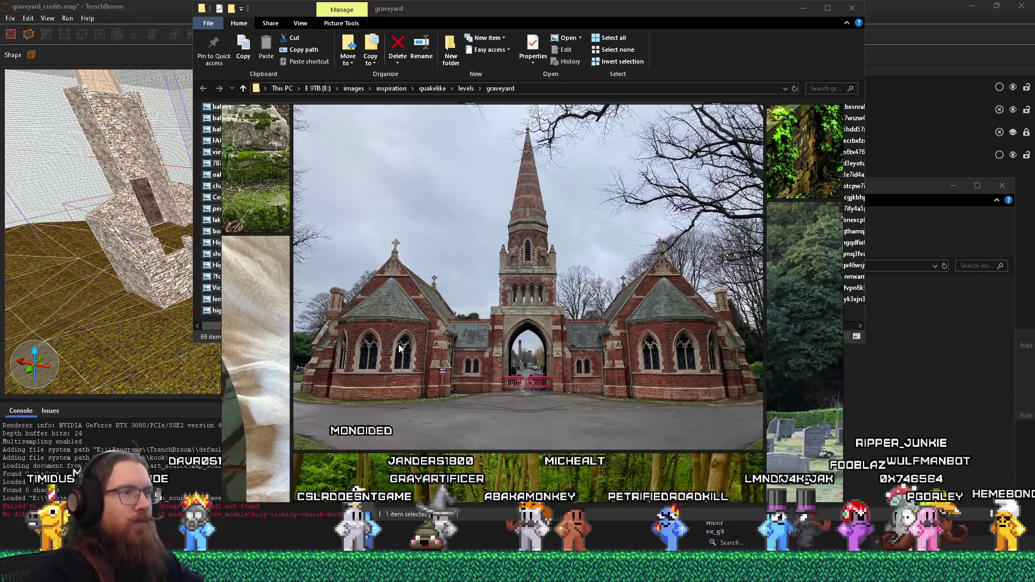
{"action": "scroll", "coordinate": [399, 344], "scroll_direction": "down", "scroll_amount": 3}
{"action": "scroll", "coordinate": [611, 279], "scroll_direction": "down", "scroll_amount": 3}
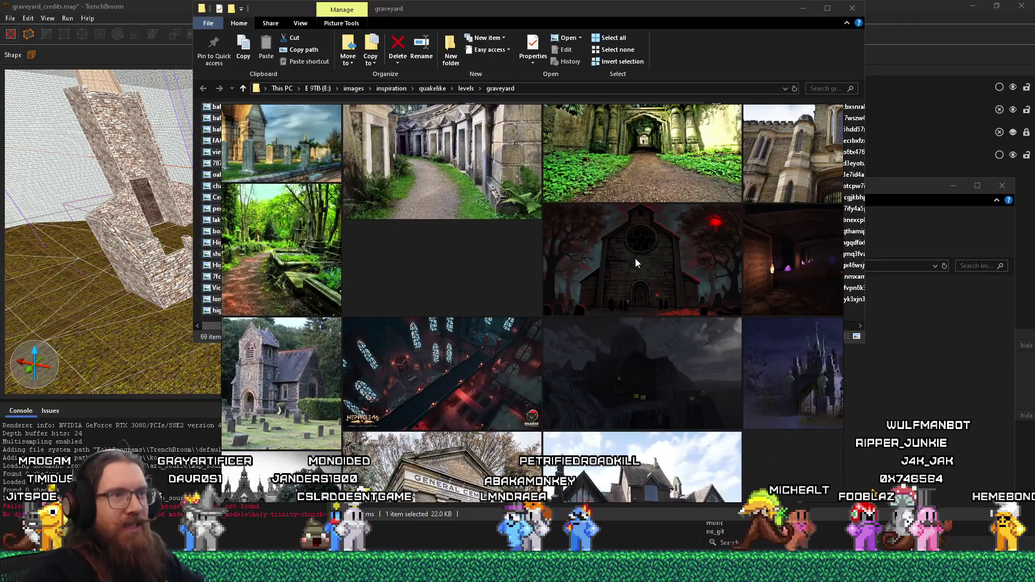
{"action": "scroll", "coordinate": [632, 283], "scroll_direction": "up", "scroll_amount": 5}
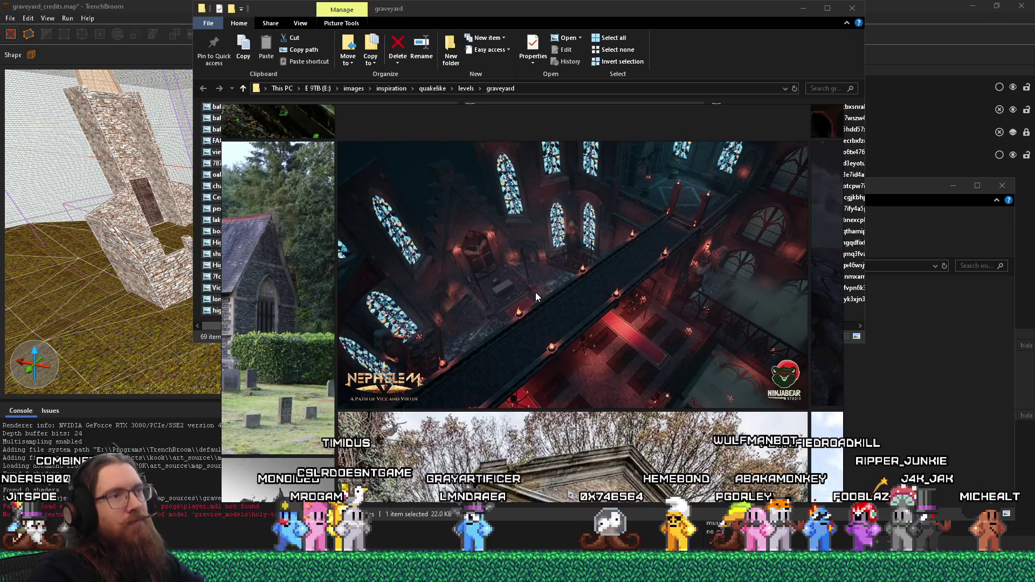
{"action": "scroll", "coordinate": [535, 292], "scroll_direction": "down", "scroll_amount": 3}
{"action": "mouse_move", "coordinate": [533, 292]}
{"action": "left_mouse_down"}
{"action": "mouse_move", "coordinate": [525, 164]}
{"action": "mouse_move", "coordinate": [411, 133]}
{"action": "left_mouse_up"}
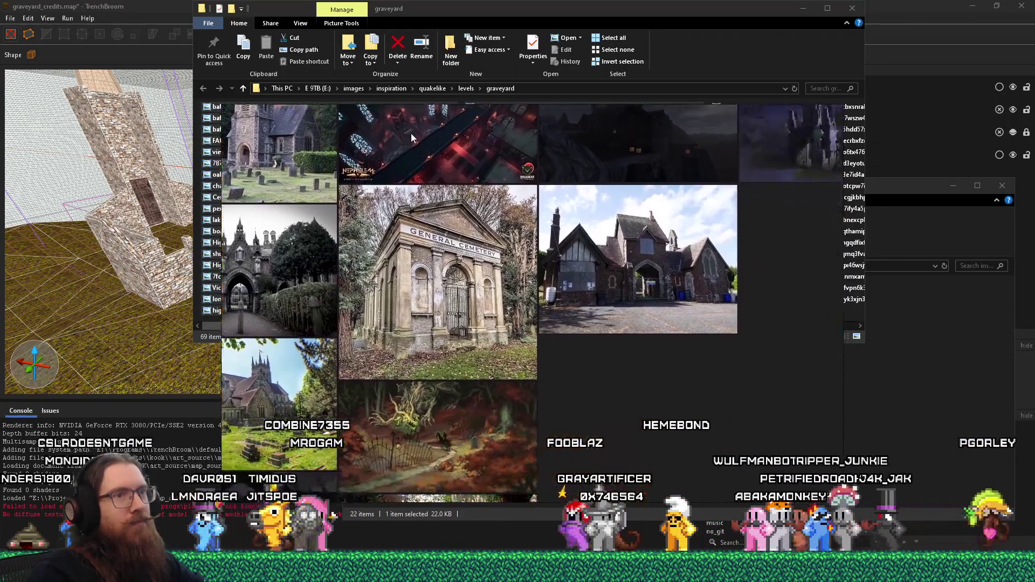
{"action": "scroll", "coordinate": [438, 244], "scroll_direction": "up", "scroll_amount": 4}
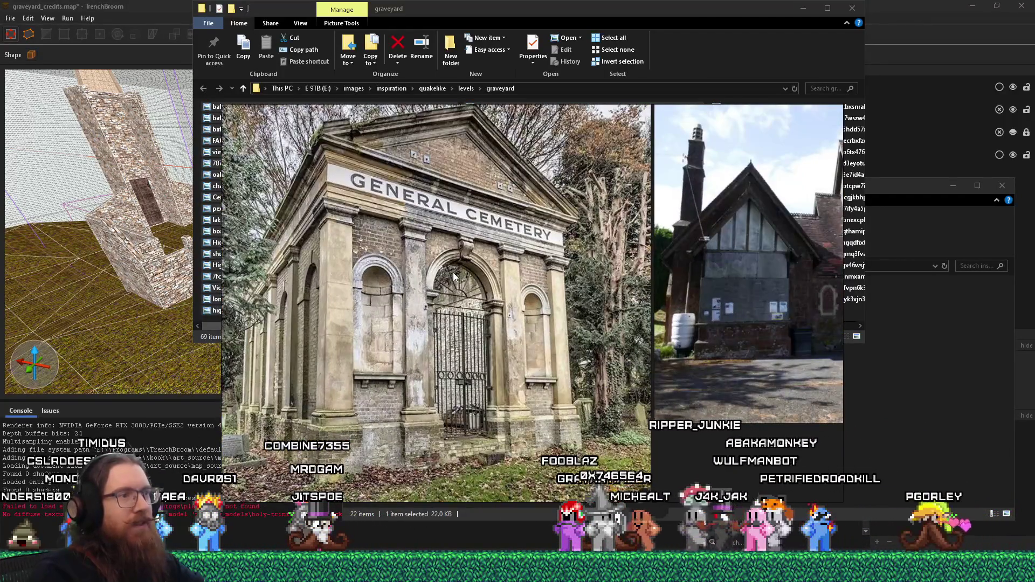
{"action": "mouse_move", "coordinate": [398, 276]}
{"action": "left_mouse_down"}
{"action": "mouse_move", "coordinate": [594, 205]}
{"action": "mouse_move", "coordinate": [817, 216]}
{"action": "left_mouse_up"}
{"action": "scroll", "coordinate": [816, 211], "scroll_direction": "down", "scroll_amount": 3}
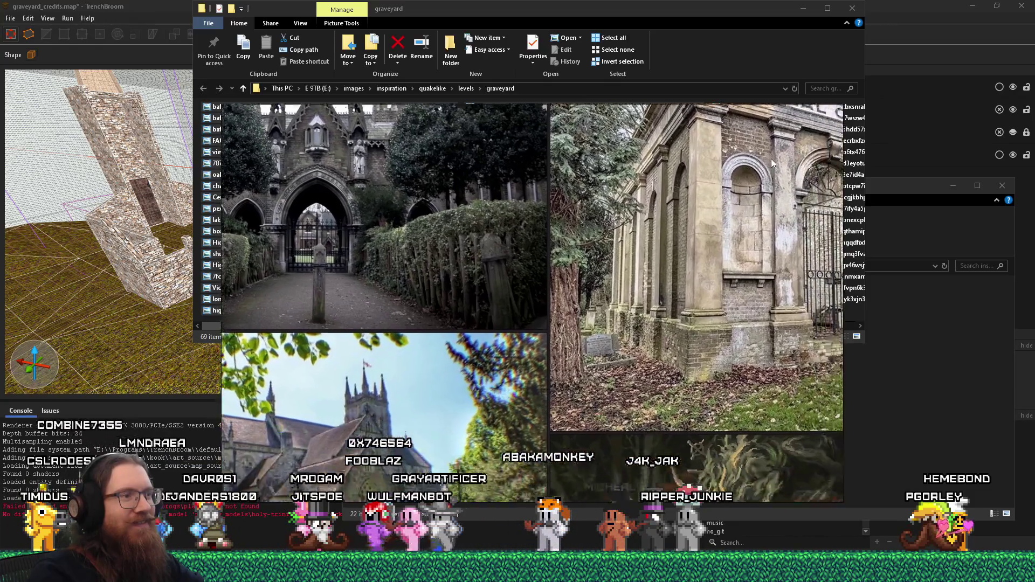
{"action": "scroll", "coordinate": [755, 128], "scroll_direction": "up", "scroll_amount": 1}
{"action": "scroll", "coordinate": [777, 183], "scroll_direction": "down", "scroll_amount": 1}
{"action": "mouse_move", "coordinate": [766, 278]}
{"action": "left_mouse_down"}
{"action": "mouse_move", "coordinate": [639, 274]}
{"action": "mouse_move", "coordinate": [661, 199]}
{"action": "left_mouse_up"}
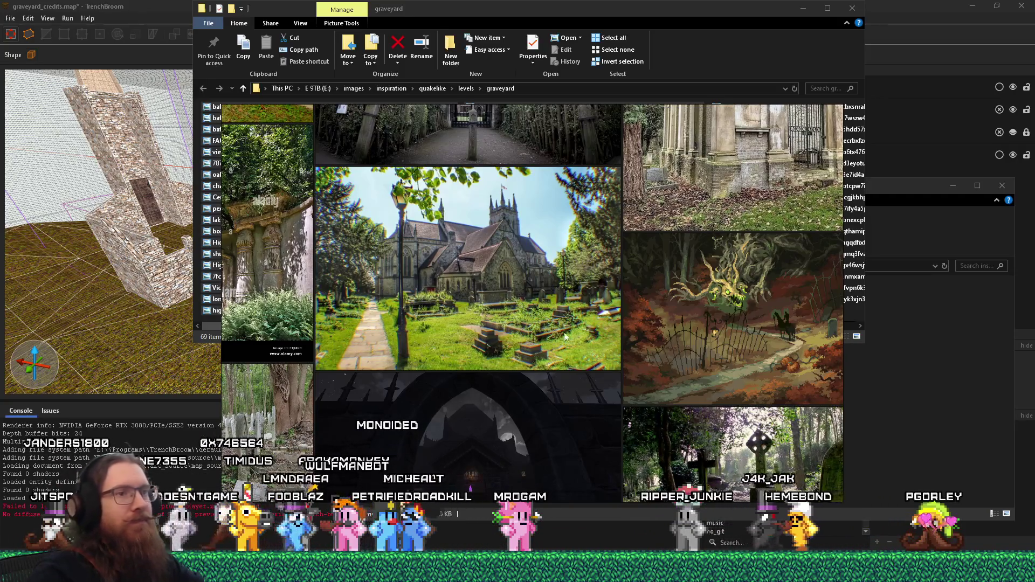
{"action": "scroll", "coordinate": [559, 316], "scroll_direction": "up", "scroll_amount": 2}
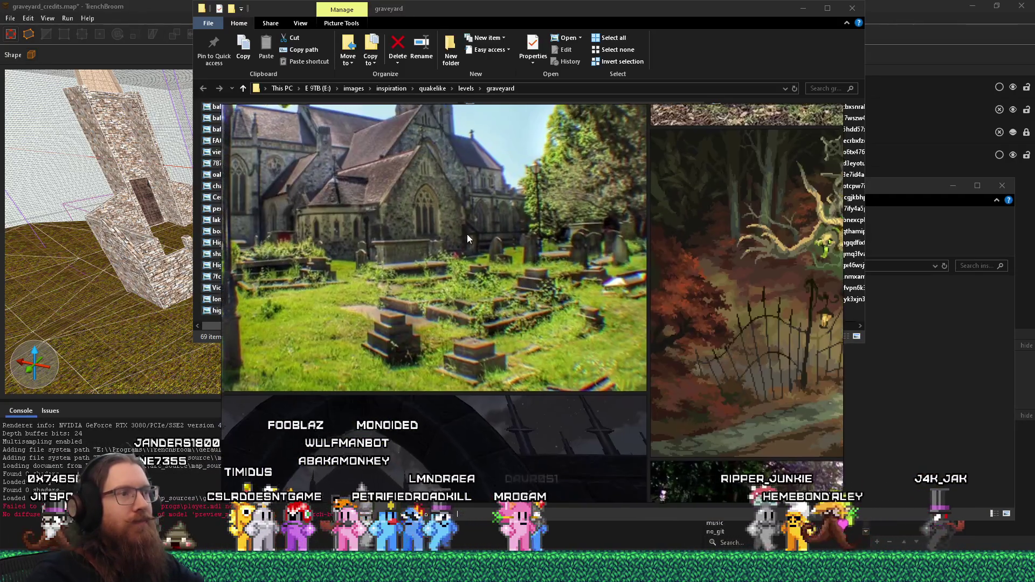
{"action": "mouse_move", "coordinate": [466, 234]}
{"action": "left_mouse_down"}
{"action": "mouse_move", "coordinate": [497, 260]}
{"action": "mouse_move", "coordinate": [615, 273]}
{"action": "left_mouse_up"}
{"action": "scroll", "coordinate": [497, 259], "scroll_direction": "up", "scroll_amount": 2}
Step: Zoom into the mountain landscape with the stone arch until it fills the view
{"action": "scroll", "coordinate": [615, 273], "scroll_direction": "down", "scroll_amount": 1}
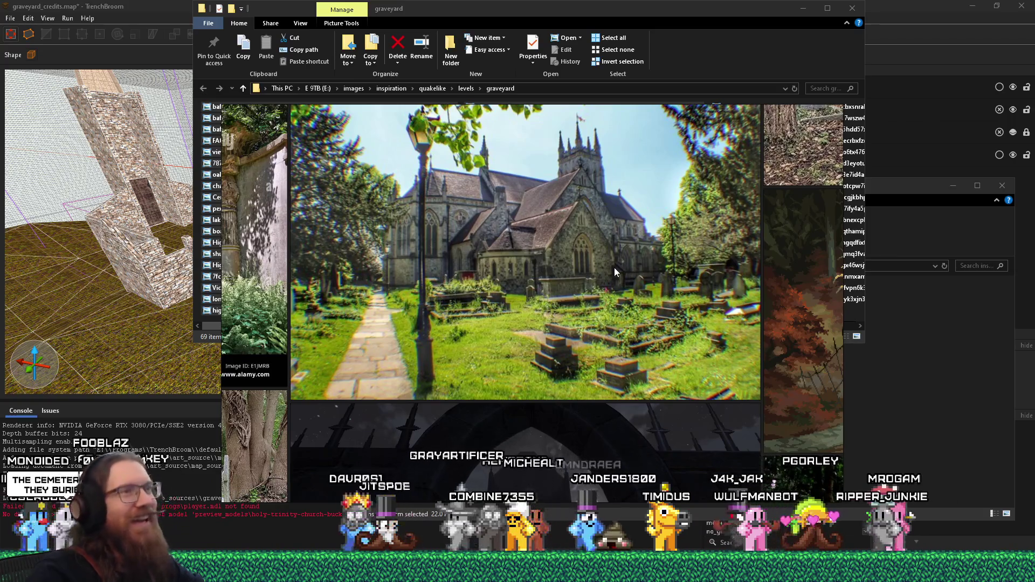
{"action": "scroll", "coordinate": [613, 268], "scroll_direction": "down", "scroll_amount": 3}
{"action": "left_click_drag", "start_coordinate": [619, 328], "coordinate": [654, 289]}
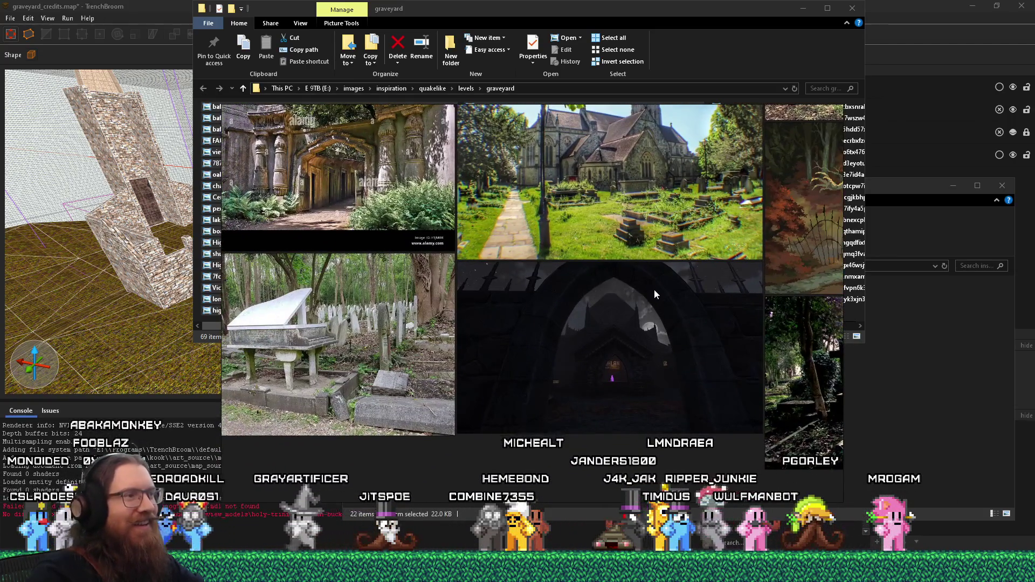
{"action": "scroll", "coordinate": [743, 309], "scroll_direction": "up", "scroll_amount": 2}
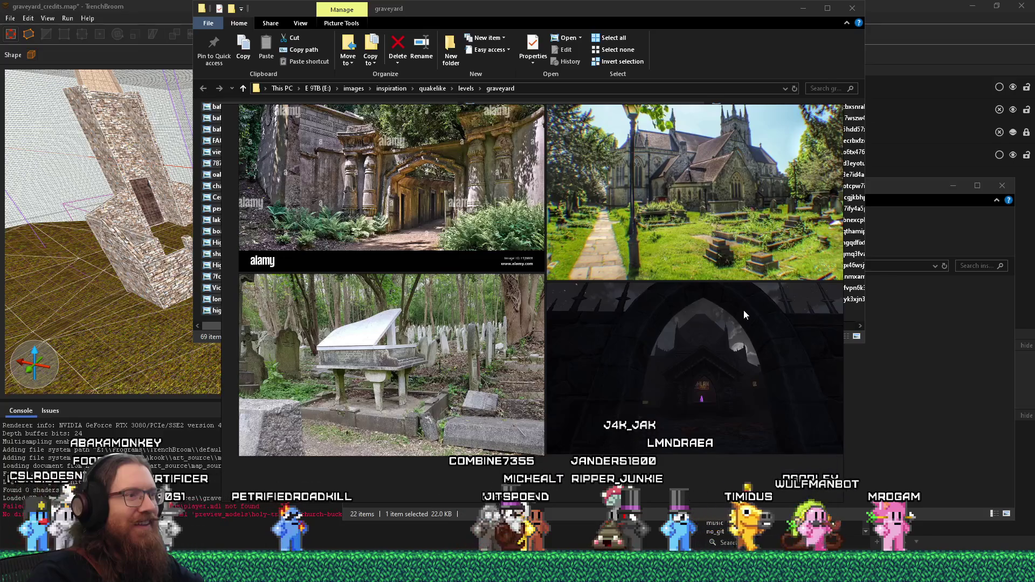
{"action": "scroll", "coordinate": [743, 317], "scroll_direction": "up", "scroll_amount": 1}
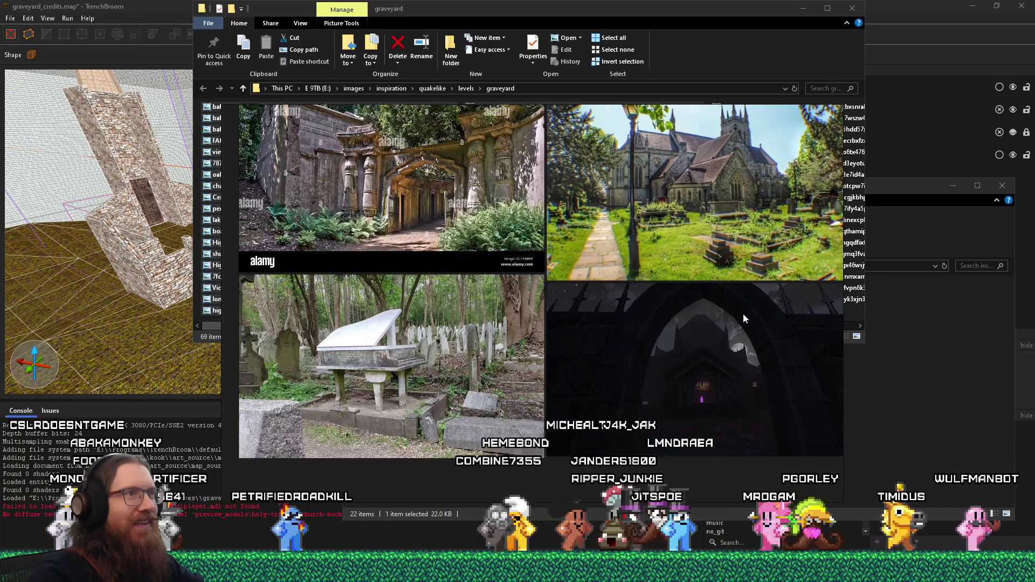
{"action": "left_click_drag", "start_coordinate": [743, 318], "coordinate": [737, 359]}
{"action": "scroll", "coordinate": [648, 363], "scroll_direction": "up", "scroll_amount": 3}
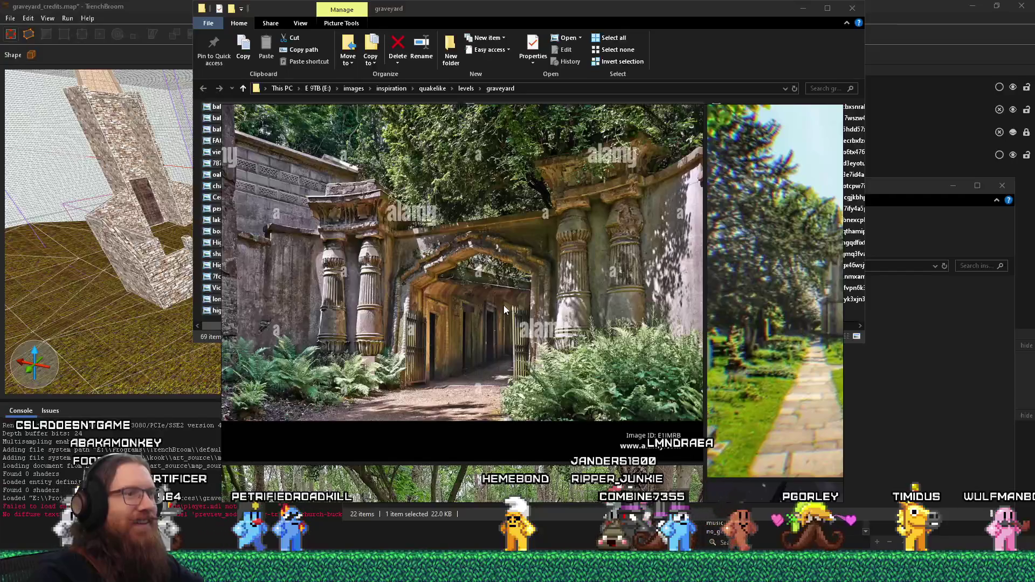
{"action": "scroll", "coordinate": [459, 297], "scroll_direction": "up", "scroll_amount": 1}
{"action": "mouse_move", "coordinate": [460, 297]}
{"action": "left_mouse_down"}
{"action": "mouse_move", "coordinate": [589, 312]}
{"action": "mouse_move", "coordinate": [582, 344]}
{"action": "left_mouse_up"}
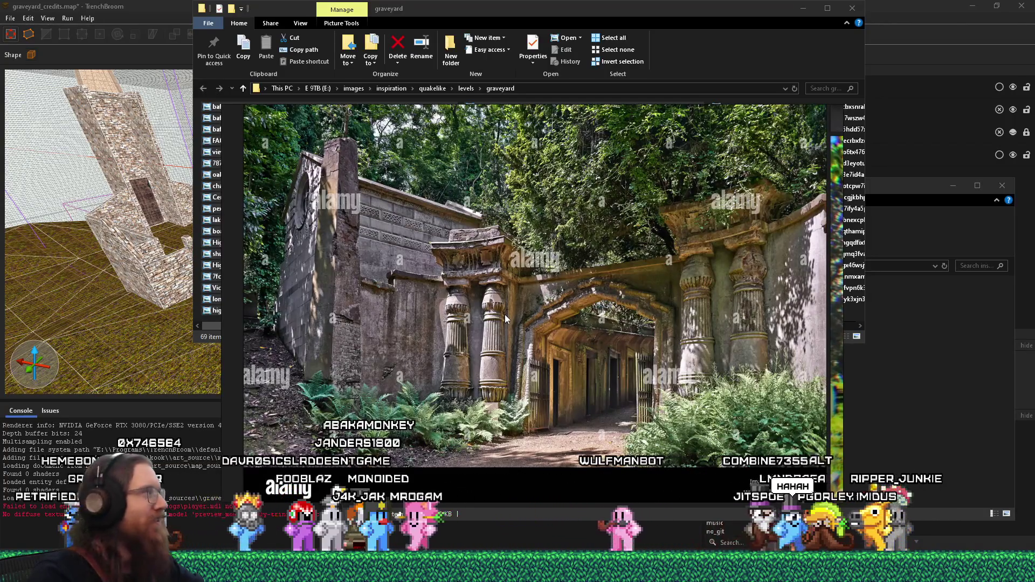
{"action": "scroll", "coordinate": [504, 315], "scroll_direction": "up", "scroll_amount": 10}
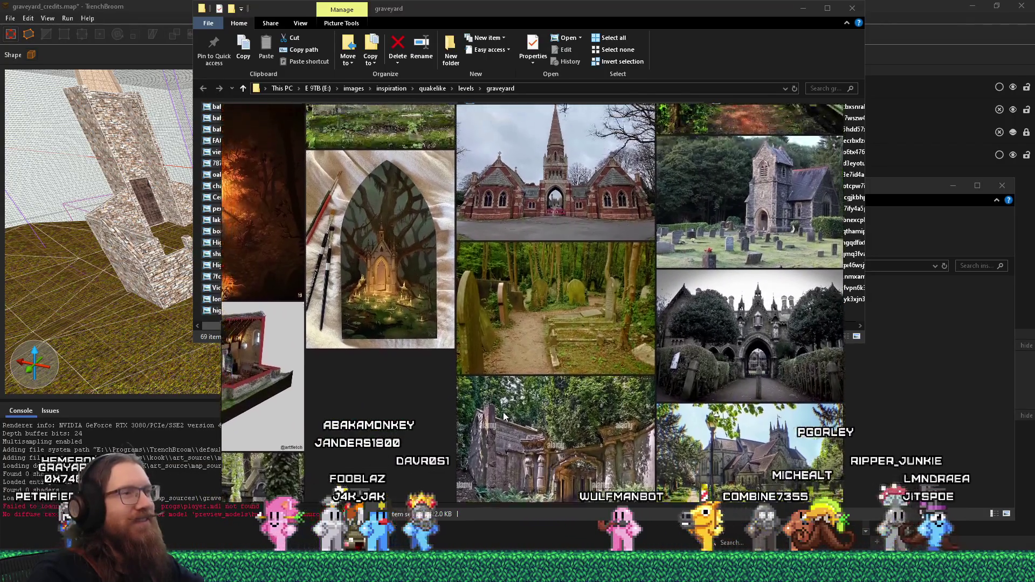
{"action": "scroll", "coordinate": [636, 404], "scroll_direction": "up", "scroll_amount": 3}
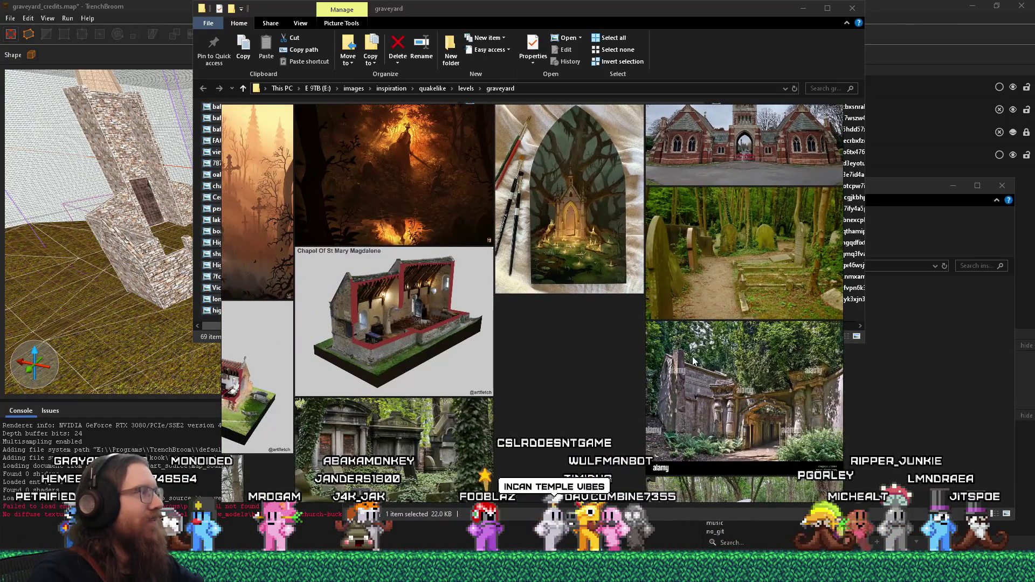
{"action": "scroll", "coordinate": [694, 361], "scroll_direction": "down", "scroll_amount": 3}
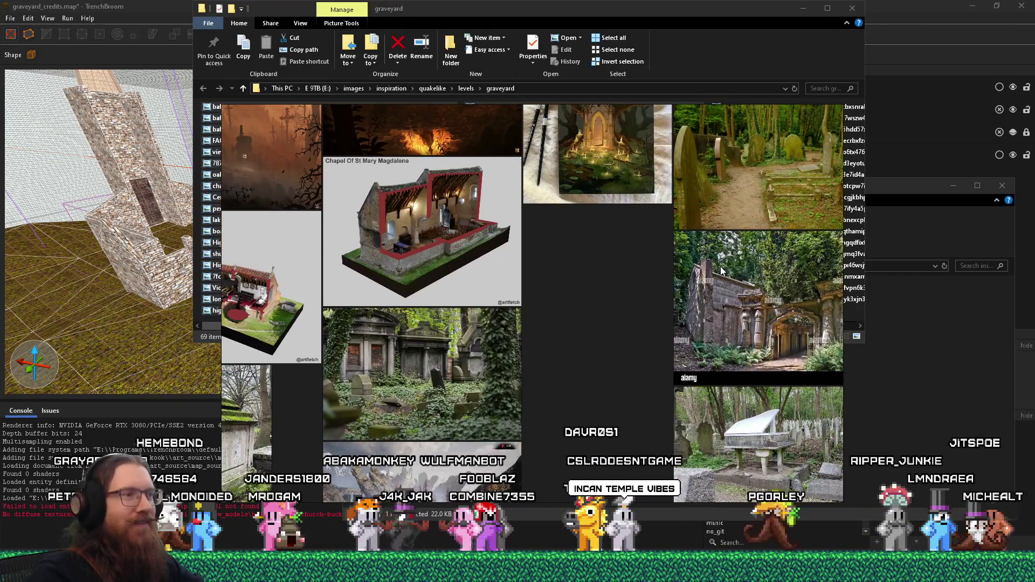
{"action": "scroll", "coordinate": [689, 286], "scroll_direction": "down", "scroll_amount": 3}
{"action": "scroll", "coordinate": [612, 438], "scroll_direction": "up", "scroll_amount": 4, "text": "ctrl"}
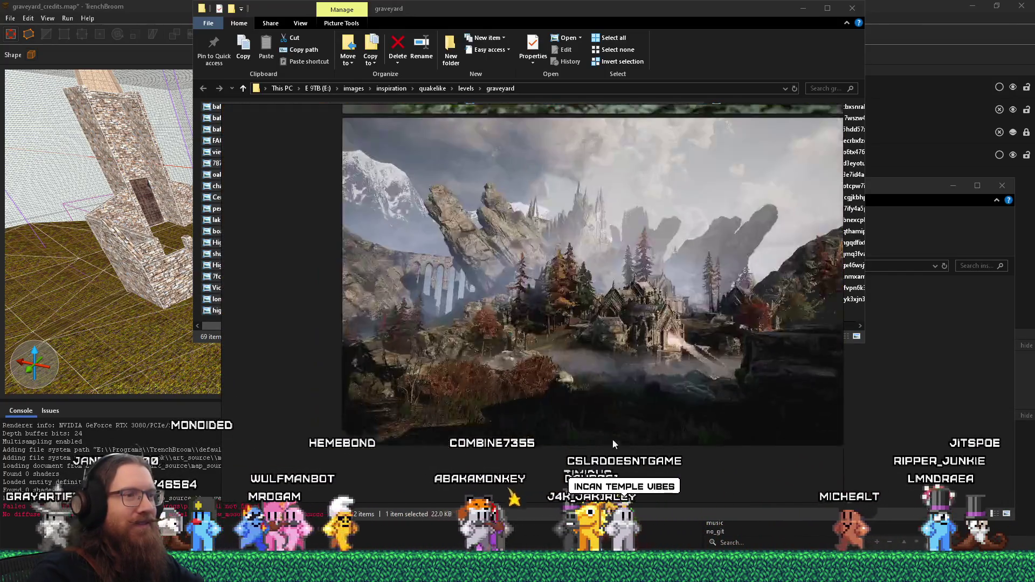
{"action": "scroll", "coordinate": [617, 354], "scroll_direction": "up", "scroll_amount": 1, "text": "ctrl"}
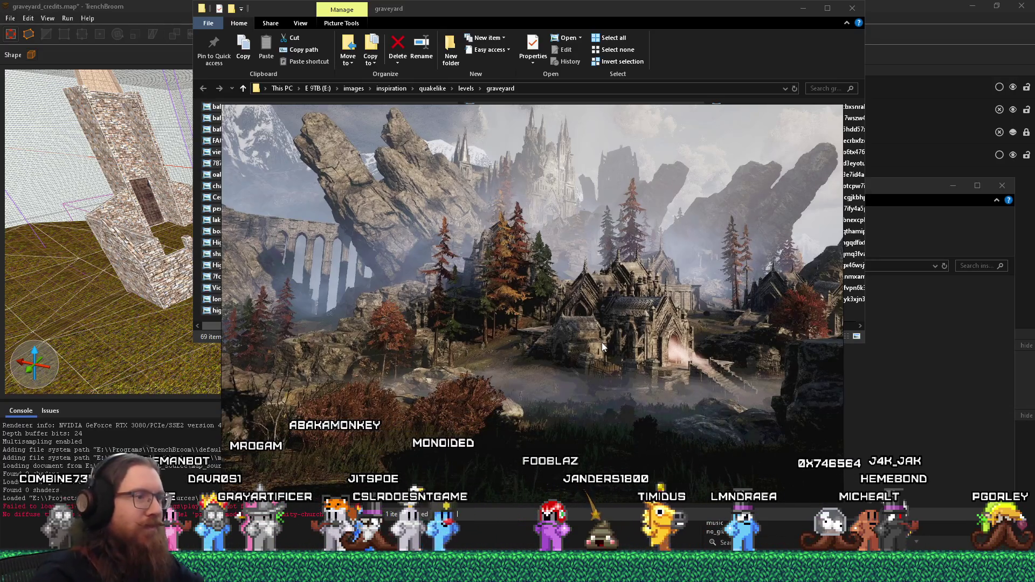
Step: Zoom back out to the full board and pan past the skull painting
{"action": "double_click", "coordinate": [601, 341]}
{"action": "left_click", "coordinate": [572, 359]}
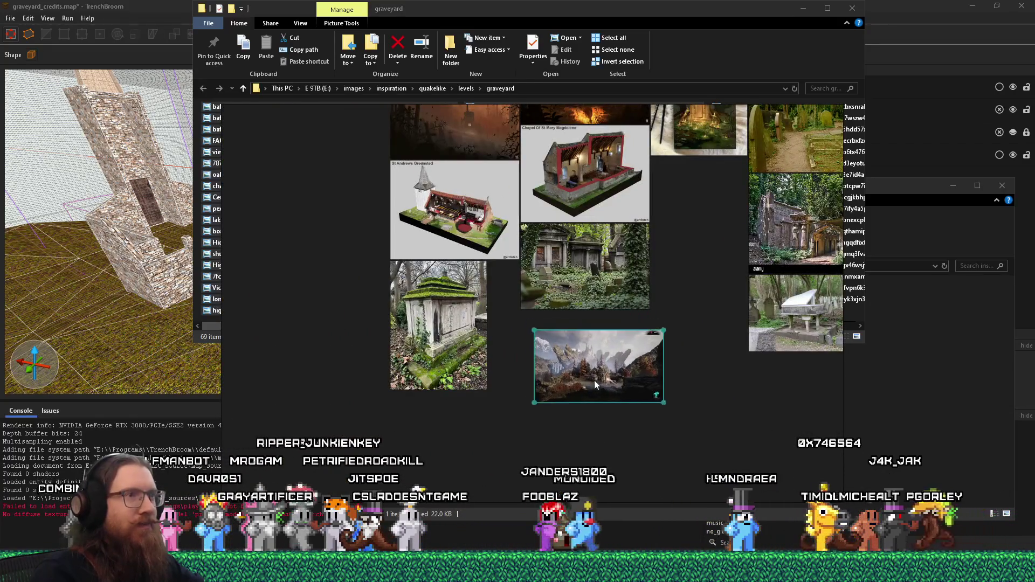
{"action": "scroll", "coordinate": [594, 380], "scroll_direction": "down", "scroll_amount": 8}
{"action": "scroll", "coordinate": [560, 244], "scroll_direction": "up", "scroll_amount": 4}
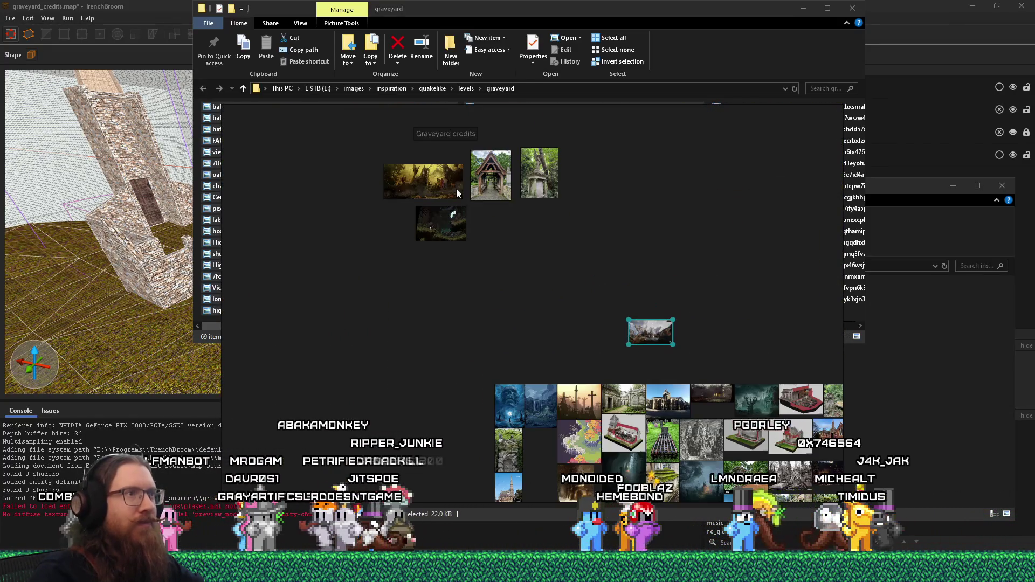
{"action": "scroll", "coordinate": [463, 191], "scroll_direction": "up", "scroll_amount": 2}
{"action": "mouse_move", "coordinate": [718, 418]}
{"action": "left_mouse_down"}
{"action": "mouse_move", "coordinate": [662, 351]}
{"action": "mouse_move", "coordinate": [677, 406]}
{"action": "mouse_move", "coordinate": [512, 154]}
{"action": "left_mouse_up"}
{"action": "scroll", "coordinate": [496, 312], "scroll_direction": "up", "scroll_amount": 4}
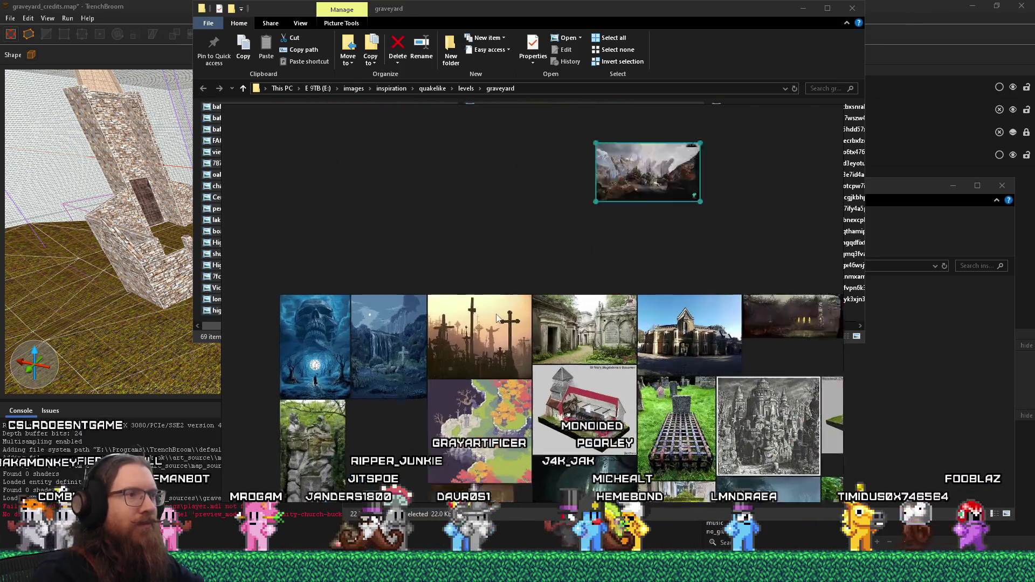
{"action": "mouse_move", "coordinate": [442, 288]}
{"action": "left_mouse_down"}
{"action": "mouse_move", "coordinate": [612, 257]}
{"action": "mouse_move", "coordinate": [642, 243]}
{"action": "mouse_move", "coordinate": [650, 198]}
{"action": "mouse_move", "coordinate": [678, 174]}
{"action": "mouse_move", "coordinate": [431, 97]}
{"action": "left_mouse_up"}
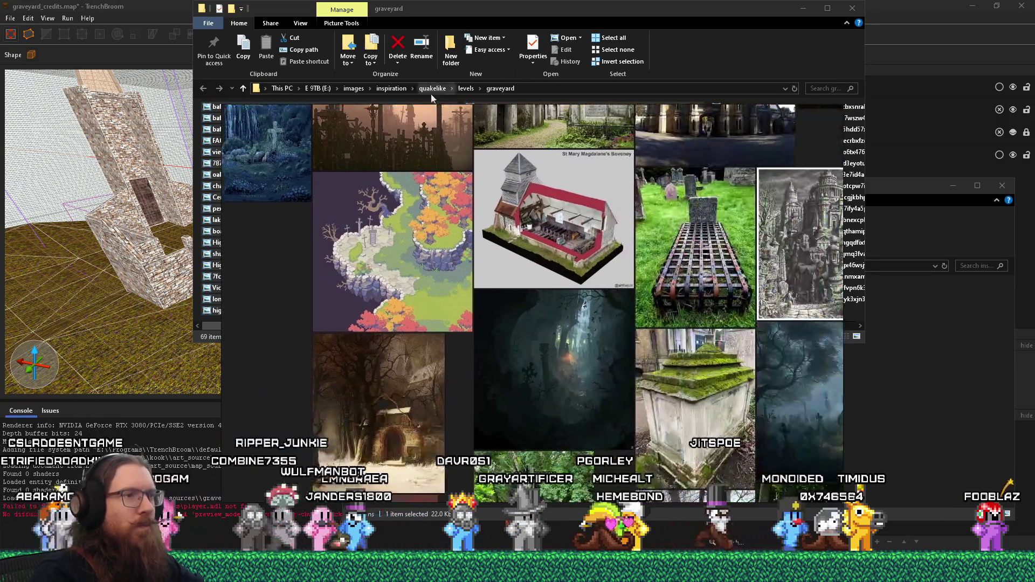
{"action": "mouse_move", "coordinate": [639, 189]}
{"action": "left_mouse_down"}
{"action": "mouse_move", "coordinate": [369, 295]}
{"action": "mouse_move", "coordinate": [368, 340]}
{"action": "left_mouse_up"}
Step: Drag the cemetery church photo into the Graveyard credits group, then view the chapel cutaways
{"action": "left_click", "coordinate": [412, 247]}
{"action": "scroll", "coordinate": [412, 247], "scroll_direction": "up", "scroll_amount": 5}
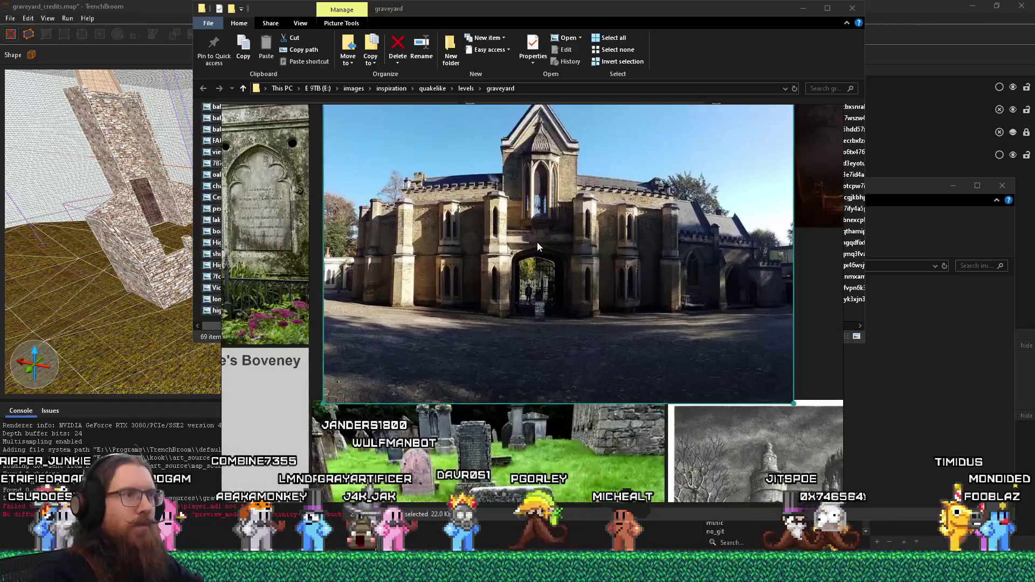
{"action": "scroll", "coordinate": [536, 247], "scroll_direction": "down", "scroll_amount": 10}
{"action": "scroll", "coordinate": [537, 255], "scroll_direction": "down", "scroll_amount": 3}
{"action": "mouse_move", "coordinate": [537, 255]}
{"action": "left_mouse_down"}
{"action": "mouse_move", "coordinate": [461, 200]}
{"action": "mouse_move", "coordinate": [456, 176]}
{"action": "left_mouse_up"}
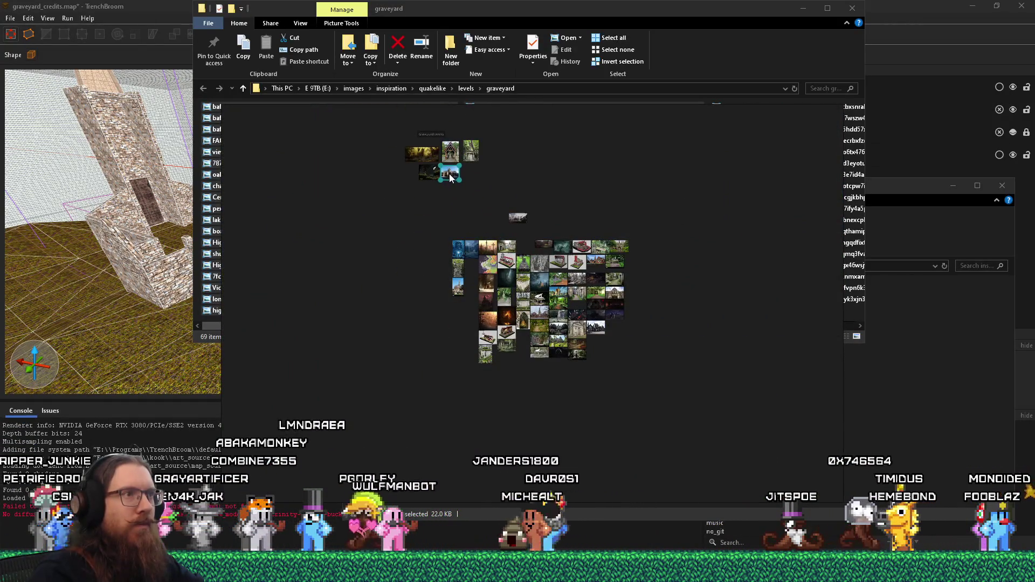
{"action": "scroll", "coordinate": [528, 262], "scroll_direction": "up", "scroll_amount": 6}
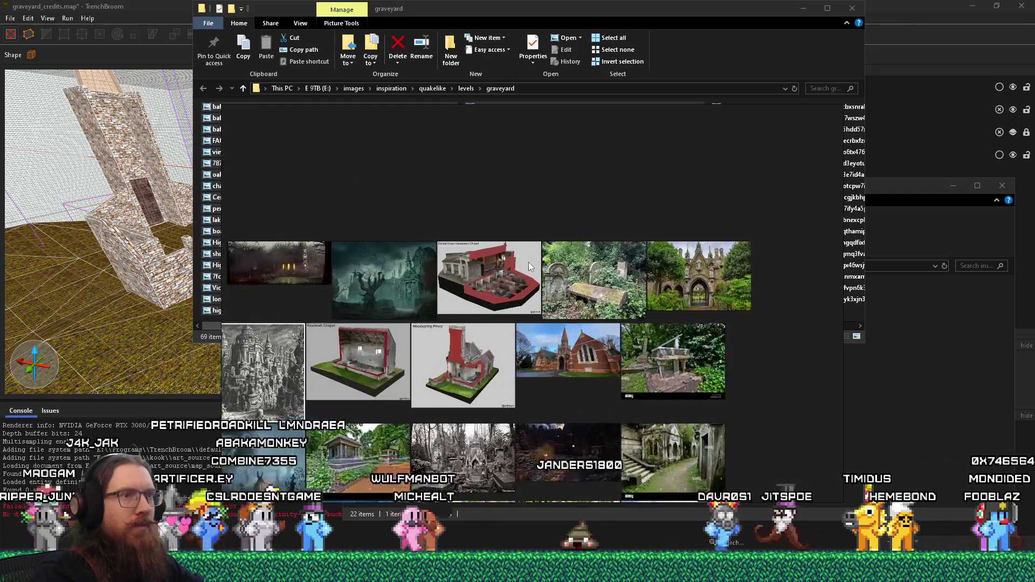
{"action": "scroll", "coordinate": [585, 370], "scroll_direction": "up", "scroll_amount": 5}
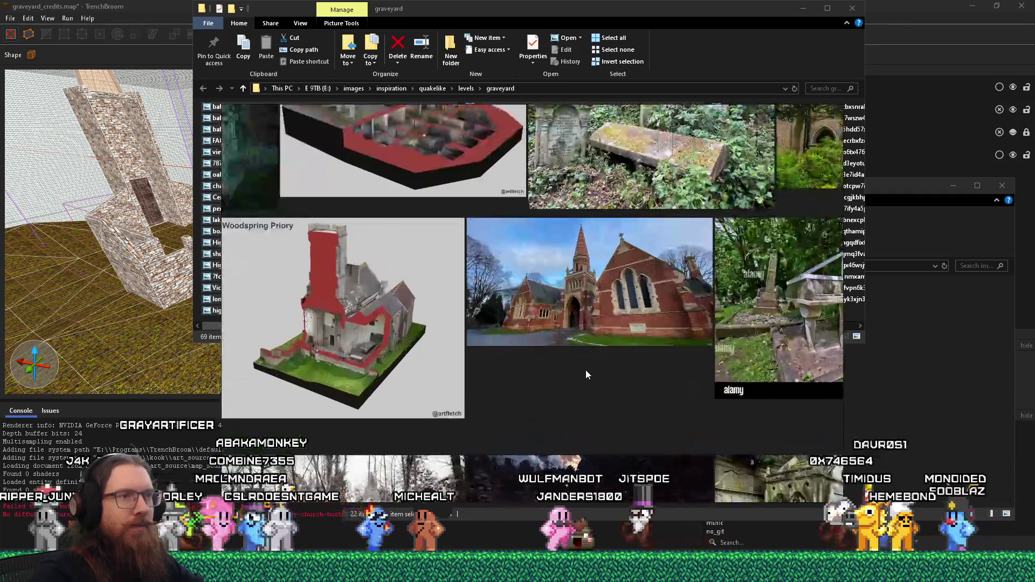
{"action": "mouse_move", "coordinate": [612, 338]}
{"action": "left_mouse_down"}
{"action": "mouse_move", "coordinate": [434, 318]}
{"action": "mouse_move", "coordinate": [554, 351]}
{"action": "left_mouse_up"}
{"action": "mouse_move", "coordinate": [566, 251]}
{"action": "left_mouse_down"}
{"action": "mouse_move", "coordinate": [476, 284]}
{"action": "mouse_move", "coordinate": [496, 251]}
{"action": "mouse_move", "coordinate": [564, 277]}
{"action": "left_mouse_up"}
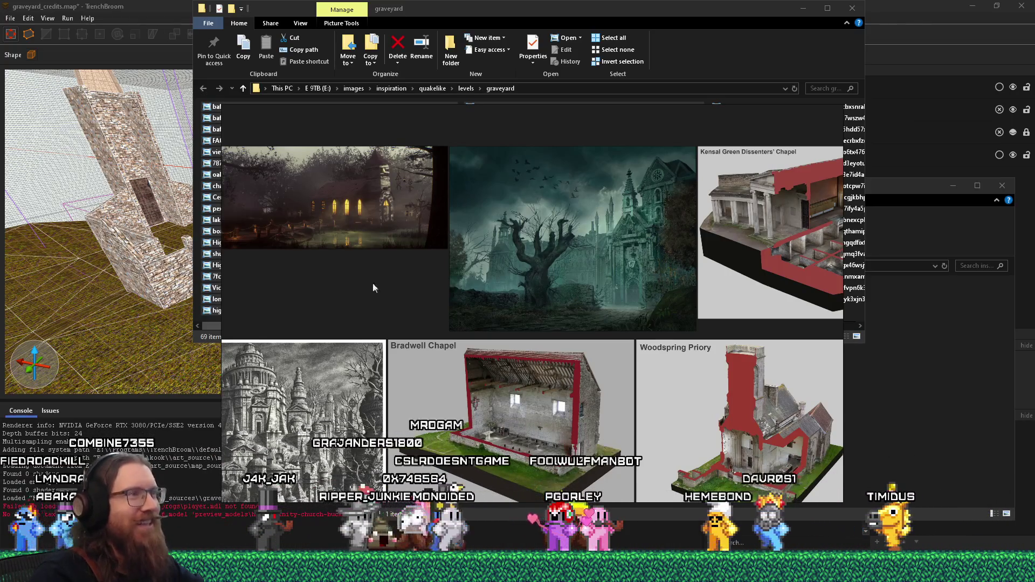
Step: Zoom into the lakeside church painting, then switch back to TrenchBroom
{"action": "scroll", "coordinate": [373, 282], "scroll_direction": "up", "scroll_amount": 5, "text": "ctrl"}
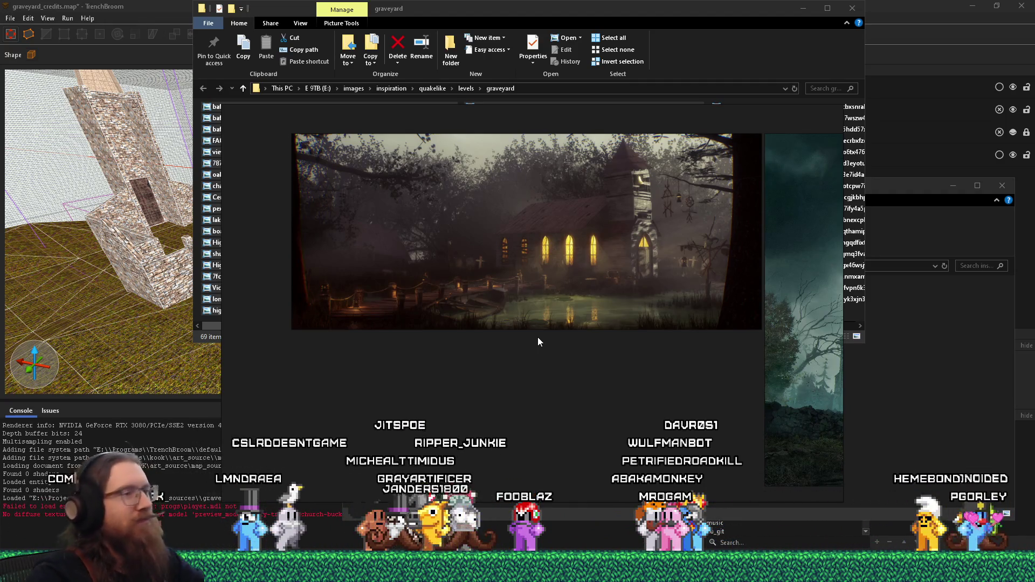
{"action": "key", "text": "alt+Tab"}
{"action": "key", "text": "Tab"}
{"action": "key", "text": "Tab"}
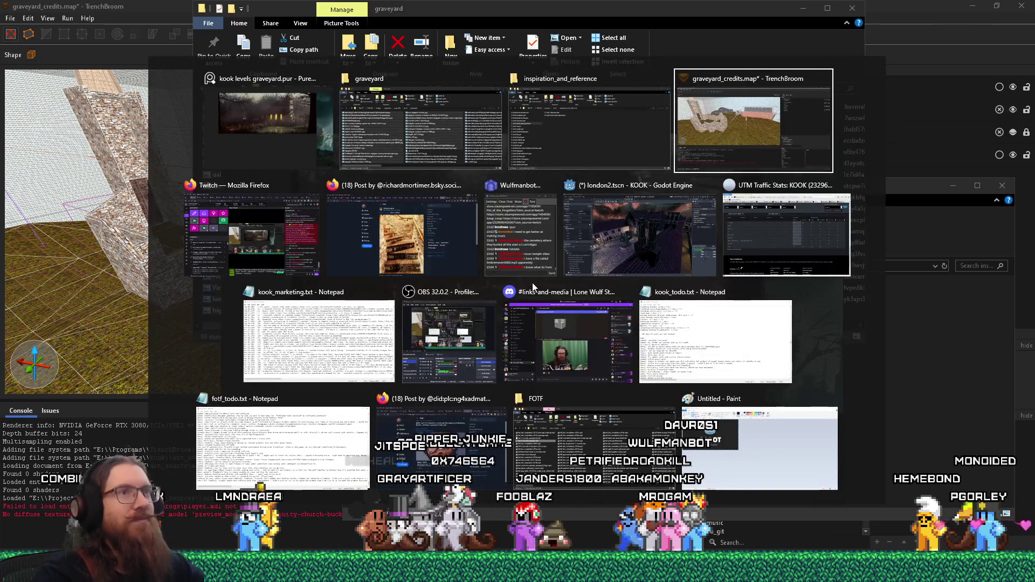
Step: Fly the camera to the gully rocks and select the large curved rock brush
{"action": "mouse_move", "coordinate": [382, 243]}
{"action": "left_mouse_down"}
{"action": "mouse_move", "coordinate": [423, 239]}
{"action": "mouse_move", "coordinate": [215, 228]}
{"action": "mouse_move", "coordinate": [517, 318]}
{"action": "mouse_move", "coordinate": [362, 279]}
{"action": "mouse_move", "coordinate": [185, 265]}
{"action": "mouse_move", "coordinate": [302, 269]}
{"action": "mouse_move", "coordinate": [119, 256]}
{"action": "mouse_move", "coordinate": [203, 244]}
{"action": "mouse_move", "coordinate": [69, 284]}
{"action": "mouse_move", "coordinate": [120, 261]}
{"action": "mouse_move", "coordinate": [191, 205]}
{"action": "mouse_move", "coordinate": [273, 182]}
{"action": "mouse_move", "coordinate": [160, 174]}
{"action": "mouse_move", "coordinate": [178, 166]}
{"action": "mouse_move", "coordinate": [511, 200]}
{"action": "left_mouse_up"}
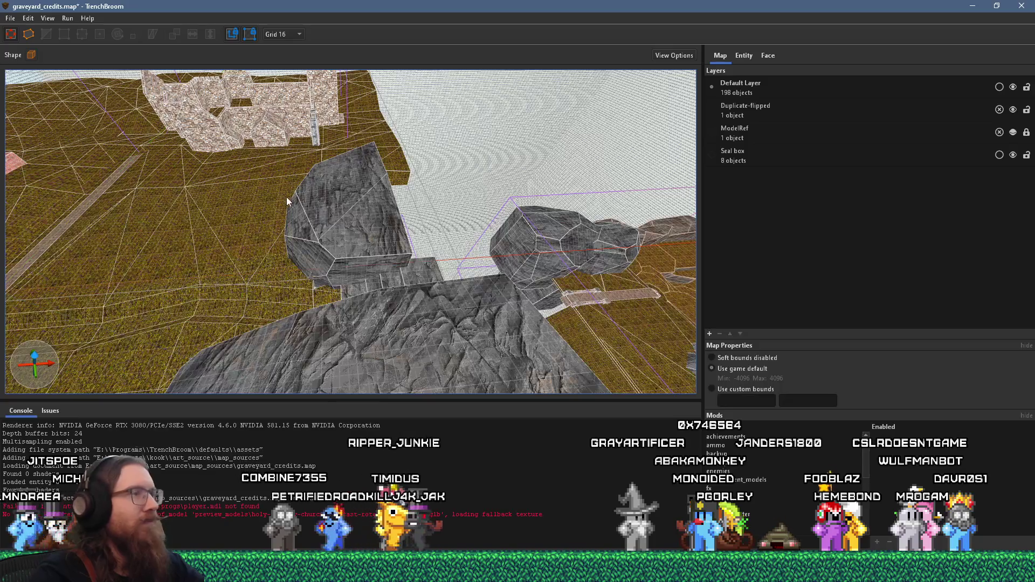
{"action": "left_click_drag", "start_coordinate": [286, 196], "coordinate": [406, 241]}
{"action": "left_click", "coordinate": [406, 241]}
{"action": "mouse_move", "coordinate": [442, 202]}
{"action": "left_mouse_down"}
{"action": "mouse_move", "coordinate": [236, 264]}
{"action": "mouse_move", "coordinate": [261, 255]}
{"action": "left_mouse_up"}
Step: Check the reference board, orbit around the selected rock, then drag Discord over TrenchBroom
{"action": "key", "text": "alt+Tab"}
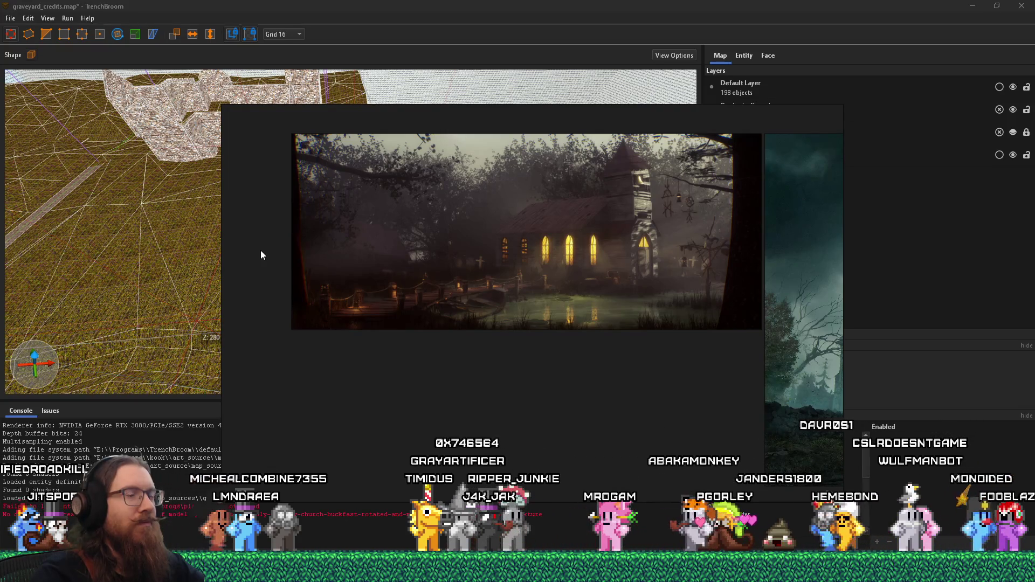
{"action": "key", "text": "alt+Tab"}
{"action": "mouse_move", "coordinate": [247, 266]}
{"action": "left_mouse_down"}
{"action": "mouse_move", "coordinate": [370, 238]}
{"action": "mouse_move", "coordinate": [386, 271]}
{"action": "left_mouse_up"}
{"action": "scroll", "coordinate": [364, 277], "scroll_direction": "up", "scroll_amount": 3}
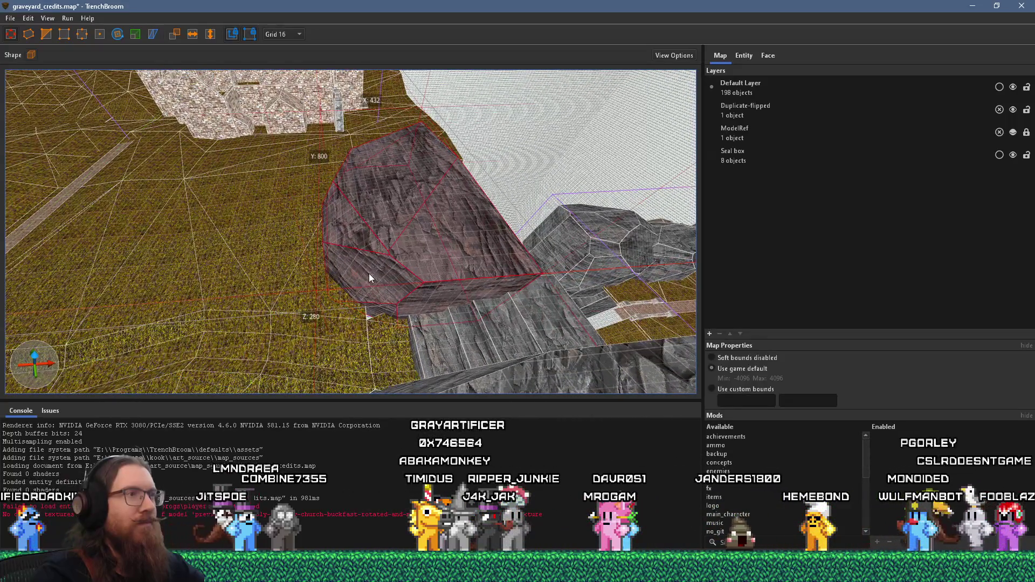
{"action": "scroll", "coordinate": [412, 285], "scroll_direction": "up", "scroll_amount": 2}
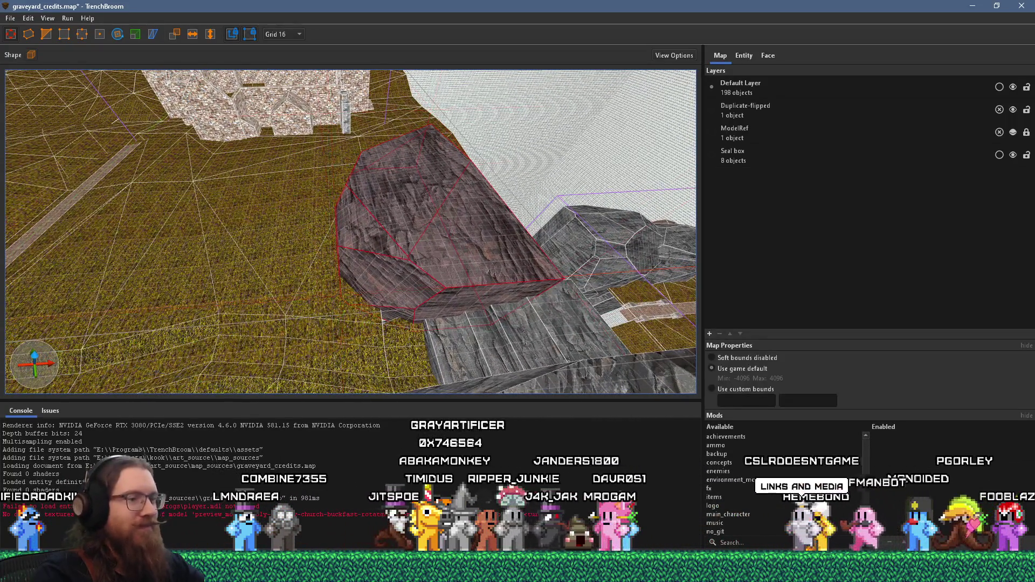
{"action": "key", "text": "alt+Tab"}
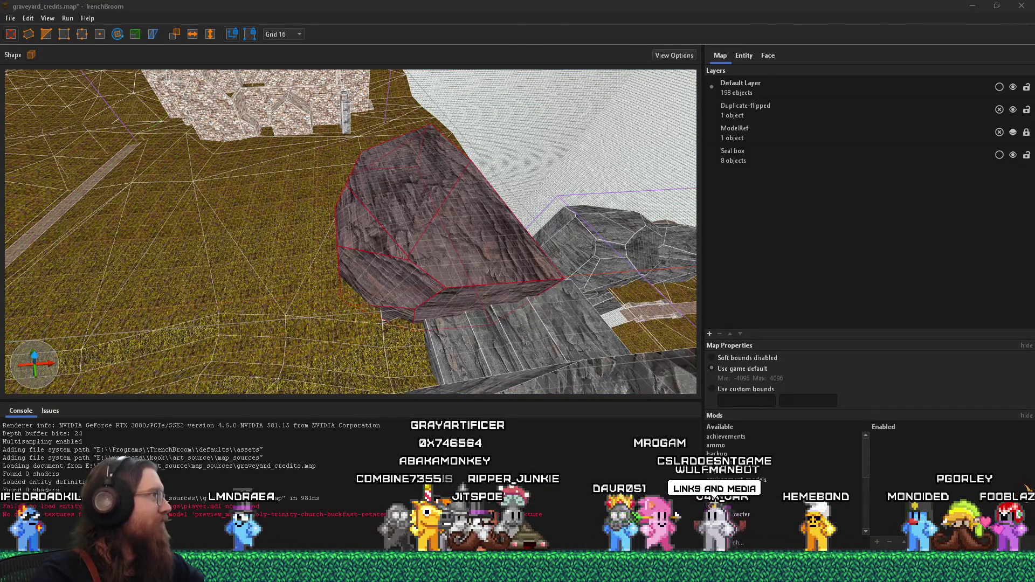
{"action": "left_click_drag", "start_coordinate": [249, 5], "coordinate": [580, 5]}
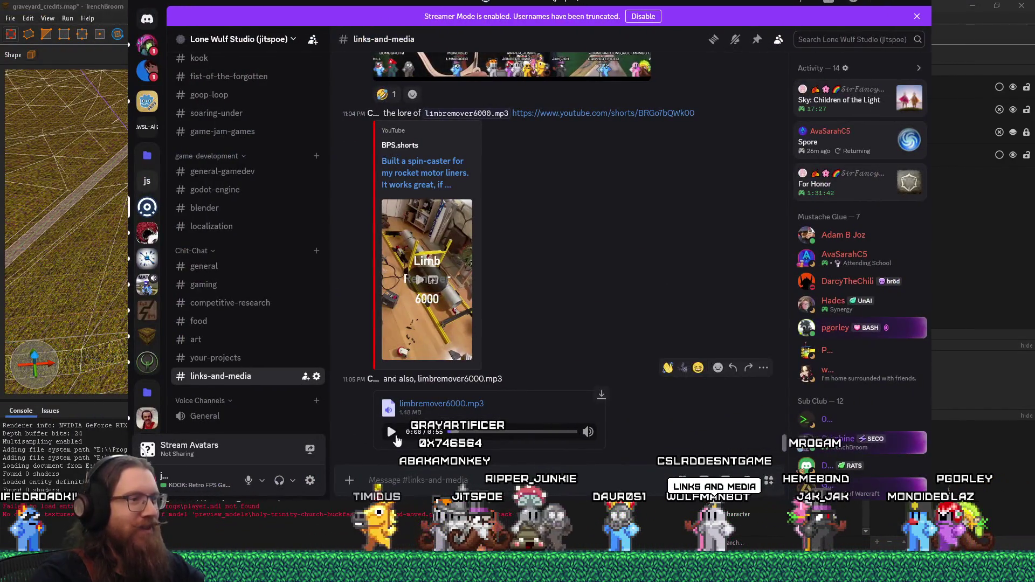
Step: Play the limbremover6000.mp3 attachment at a raised volume, then play the linked YouTube short inline
{"action": "left_click", "coordinate": [392, 432]}
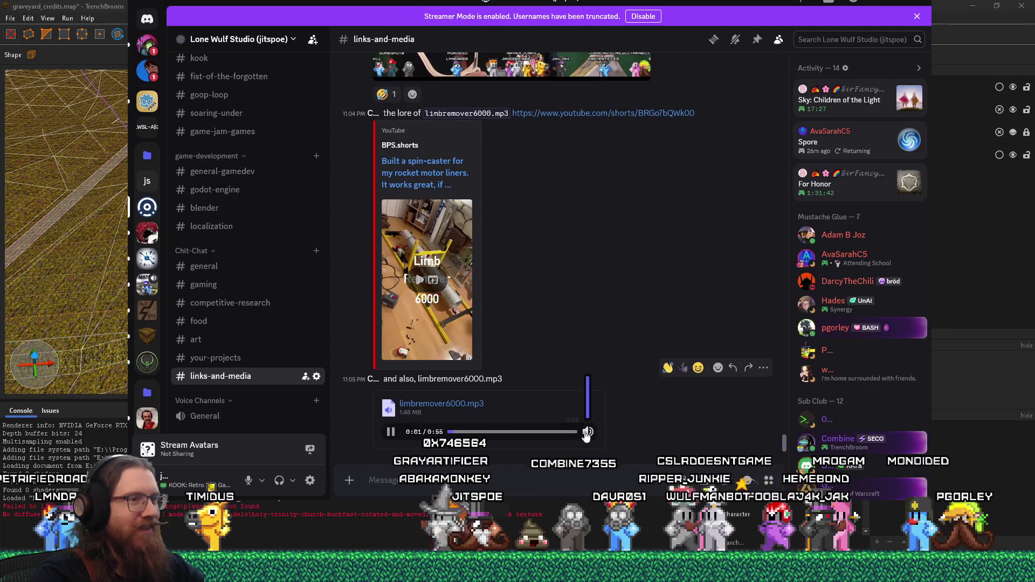
{"action": "left_click", "coordinate": [586, 409]}
{"action": "left_click_drag", "start_coordinate": [586, 410], "coordinate": [588, 401]}
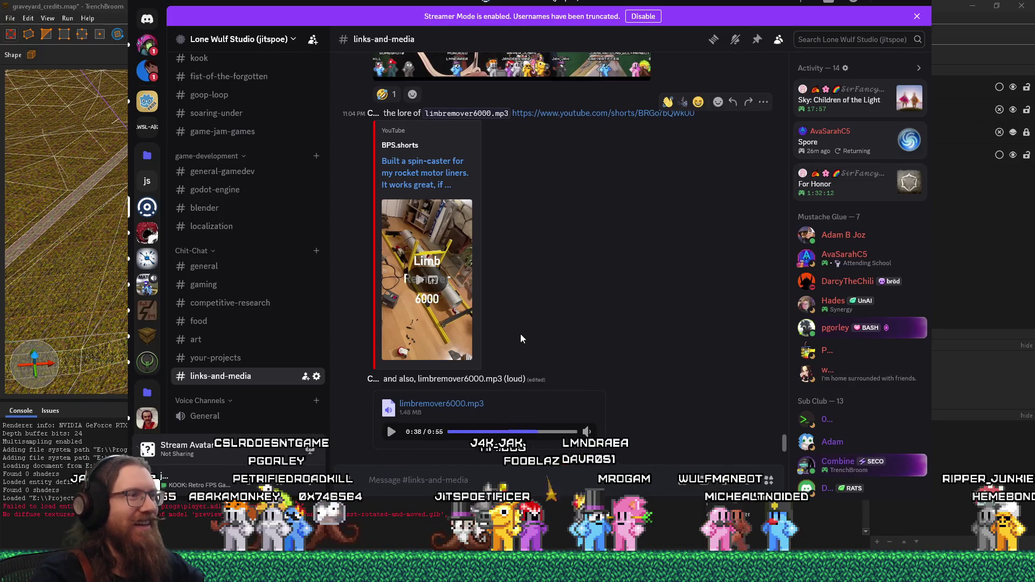
{"action": "left_click", "coordinate": [420, 280]}
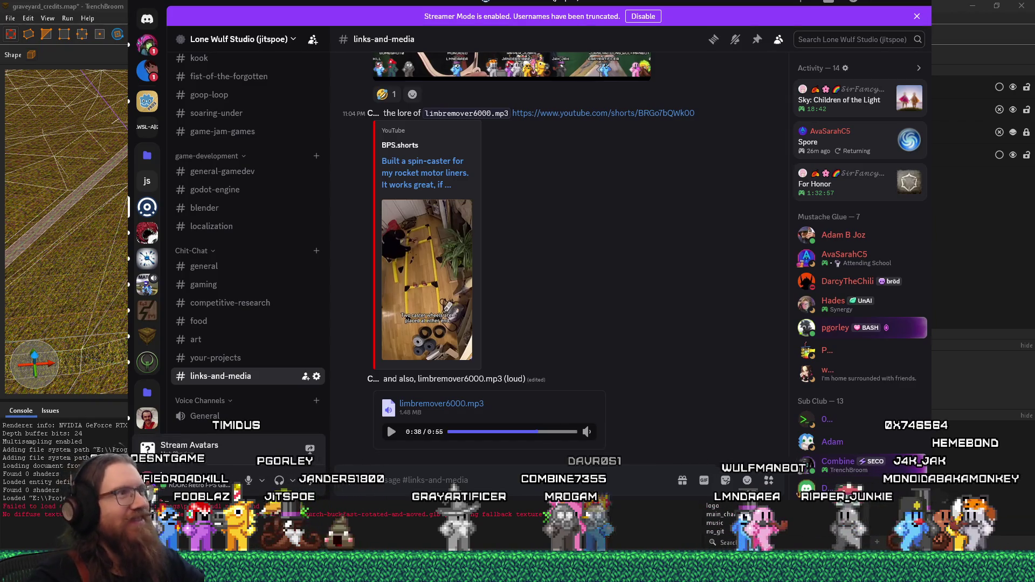
{"action": "key", "text": "alt+Tab"}
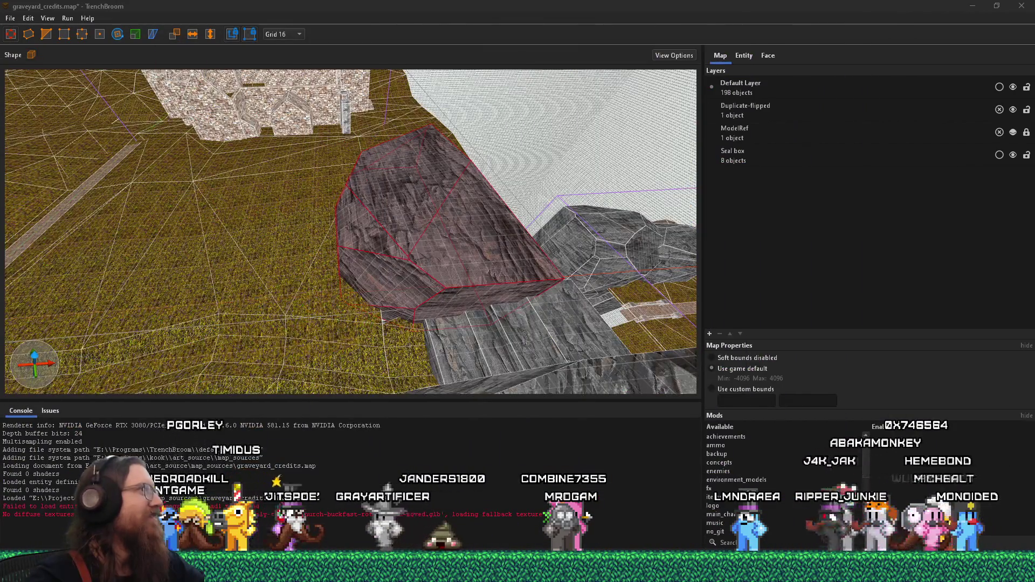
Step: Widen the upper rock brush by pulling its side face out toward the grey rock
{"action": "scroll", "coordinate": [248, 227], "scroll_direction": "up", "scroll_amount": 5}
{"action": "left_click_drag", "start_coordinate": [242, 229], "coordinate": [24, 227]}
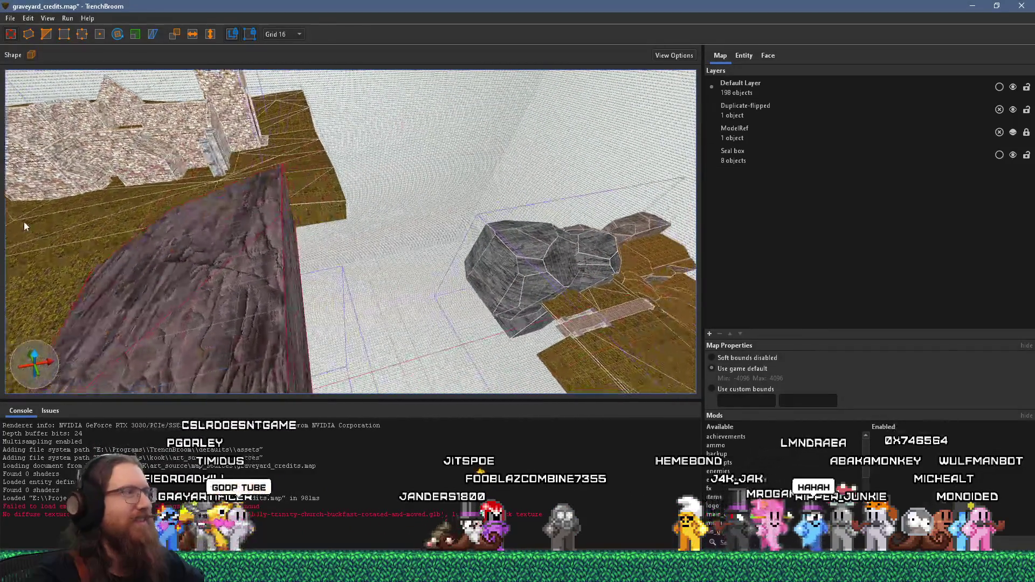
{"action": "scroll", "coordinate": [234, 242], "scroll_direction": "down", "scroll_amount": 4}
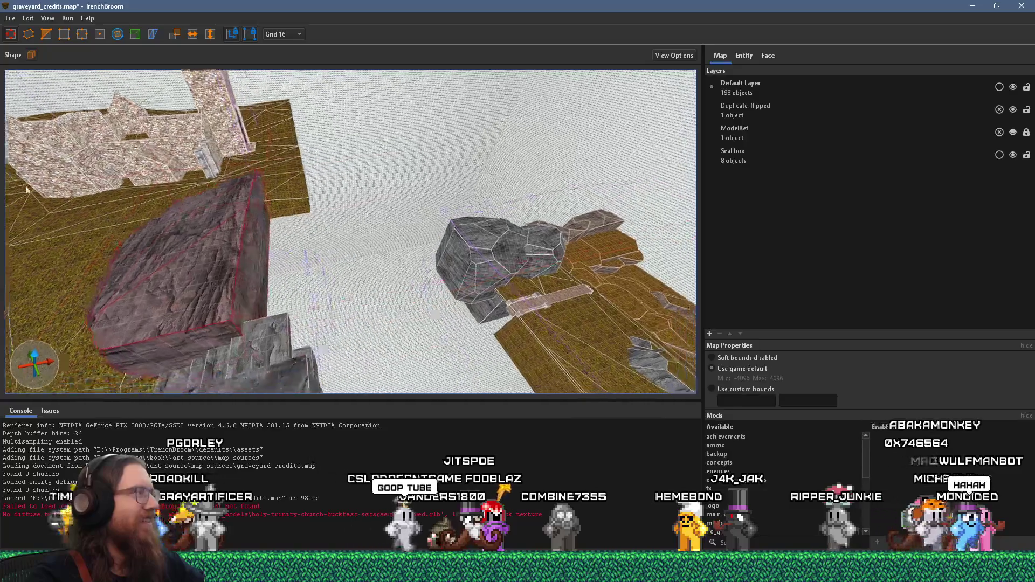
{"action": "scroll", "coordinate": [210, 255], "scroll_direction": "up", "scroll_amount": 1}
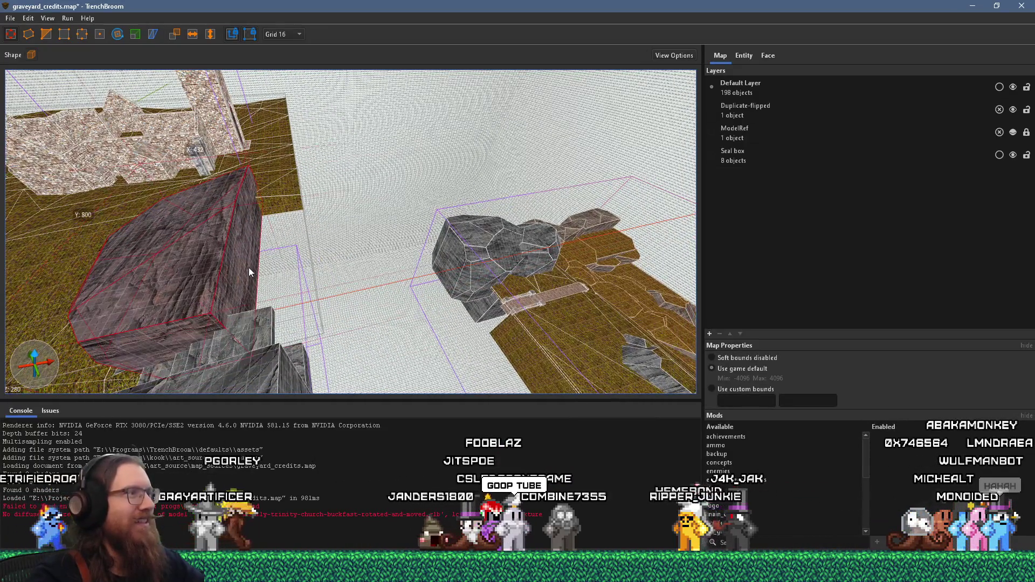
{"action": "left_click_drag", "start_coordinate": [245, 267], "coordinate": [360, 266]}
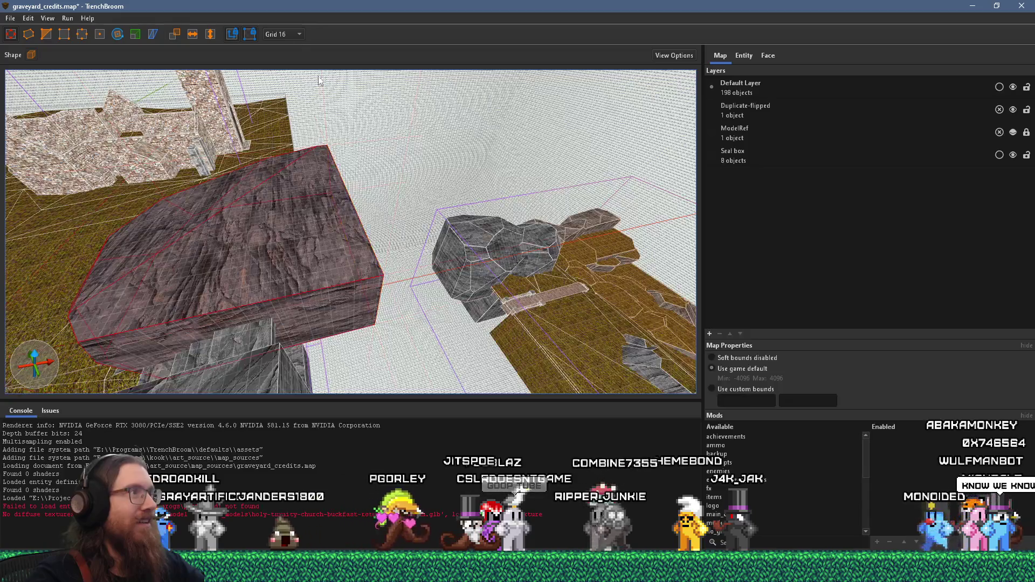
{"action": "scroll", "coordinate": [224, 190], "scroll_direction": "up", "scroll_amount": 3}
{"action": "scroll", "coordinate": [257, 225], "scroll_direction": "up", "scroll_amount": 3}
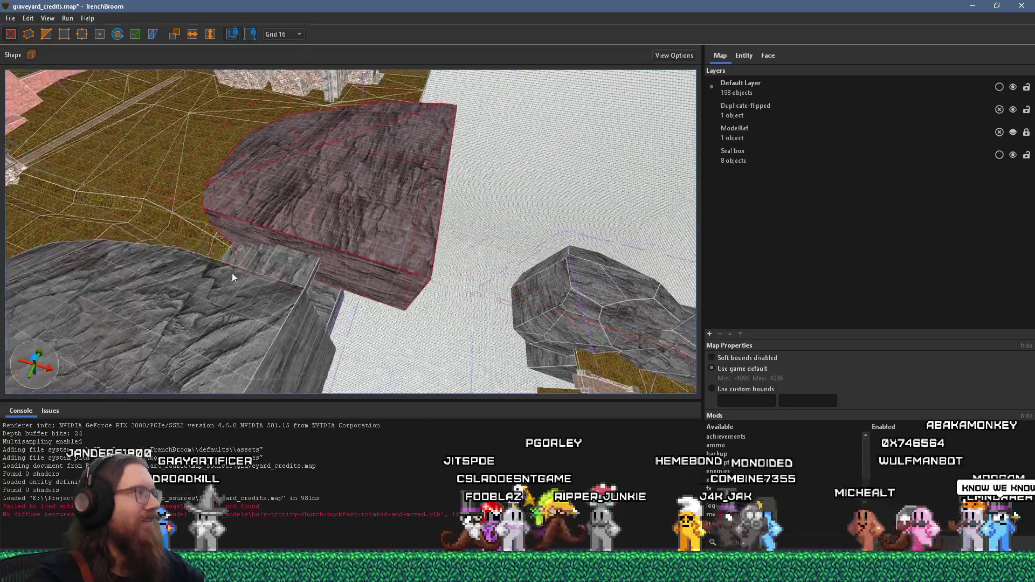
{"action": "scroll", "coordinate": [285, 245], "scroll_direction": "up", "scroll_amount": 2}
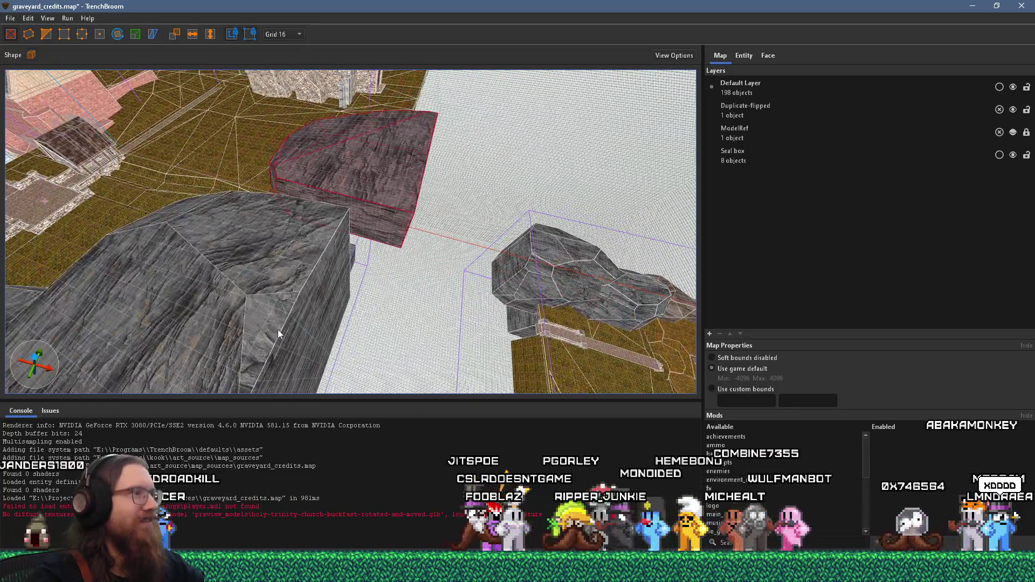
Step: Select the grey rock brush and switch to the PureRef reference board
{"action": "left_click", "coordinate": [322, 348]}
{"action": "scroll", "coordinate": [355, 316], "scroll_direction": "down", "scroll_amount": 3}
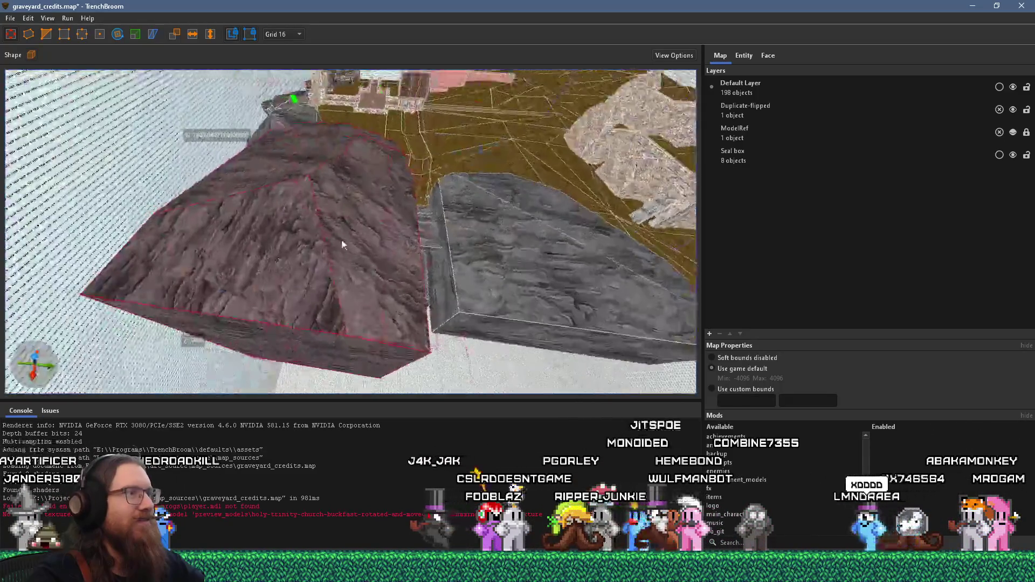
{"action": "key", "text": "super+Tab"}
{"action": "key", "text": "Tab"}
{"action": "key", "text": "Tab"}
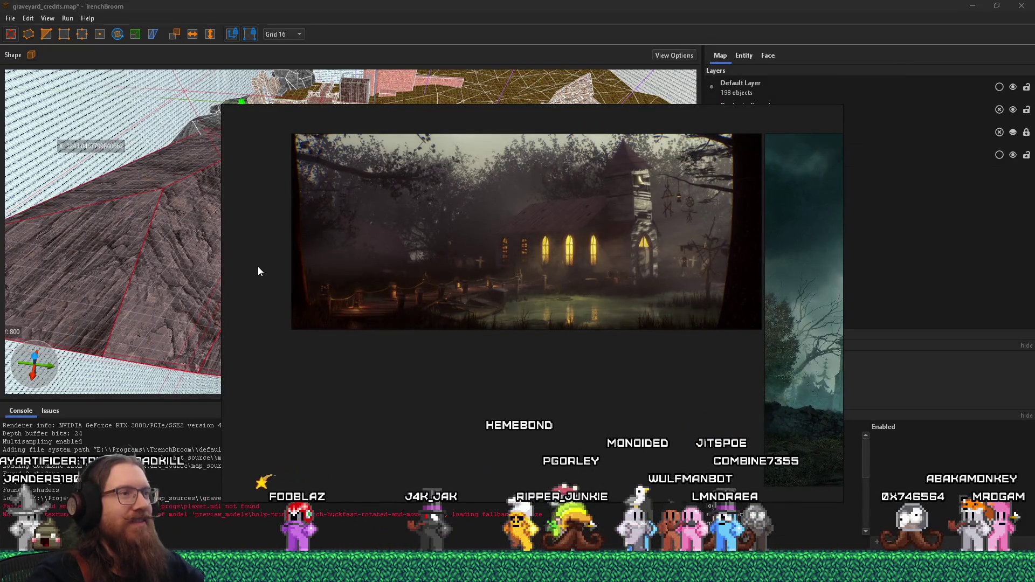
Step: Enlarge the lamplit church painting and move it to the board's middle-right
{"action": "scroll", "coordinate": [418, 322], "scroll_direction": "up", "scroll_amount": 3}
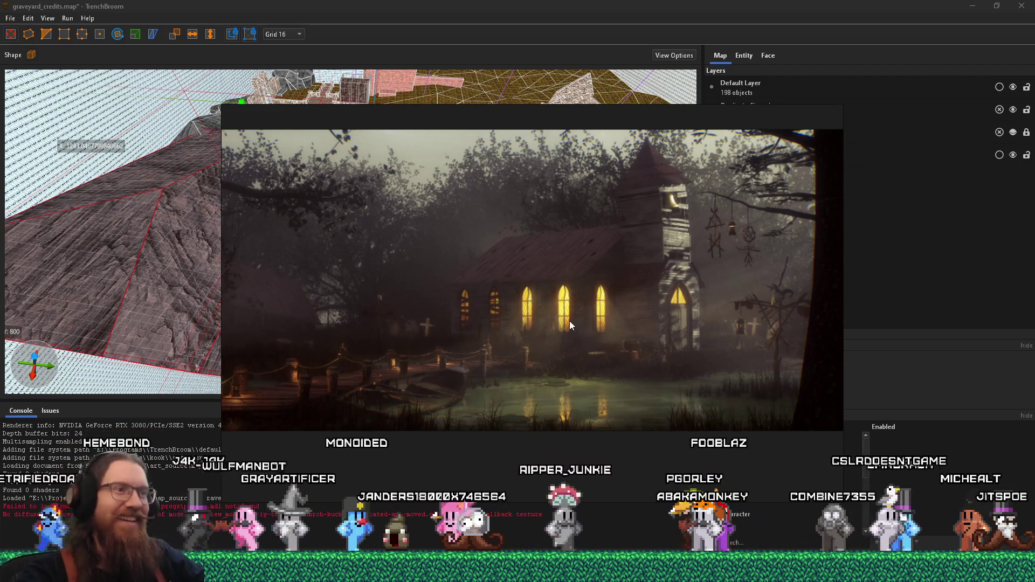
{"action": "scroll", "coordinate": [545, 358], "scroll_direction": "down", "scroll_amount": 3}
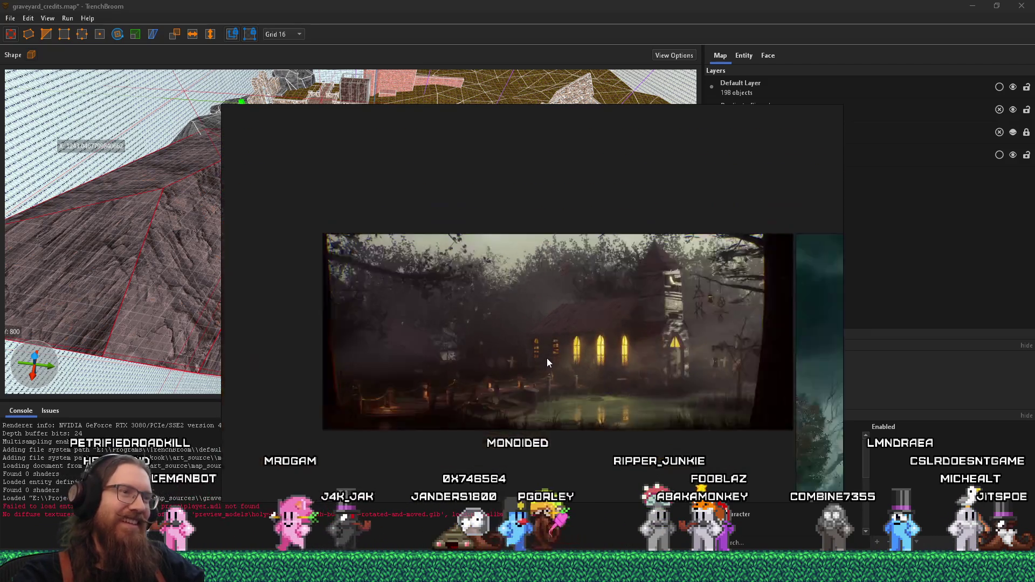
{"action": "mouse_move", "coordinate": [571, 385]}
{"action": "left_mouse_down"}
{"action": "mouse_move", "coordinate": [507, 313]}
{"action": "mouse_move", "coordinate": [517, 299]}
{"action": "mouse_move", "coordinate": [571, 308]}
{"action": "left_mouse_up"}
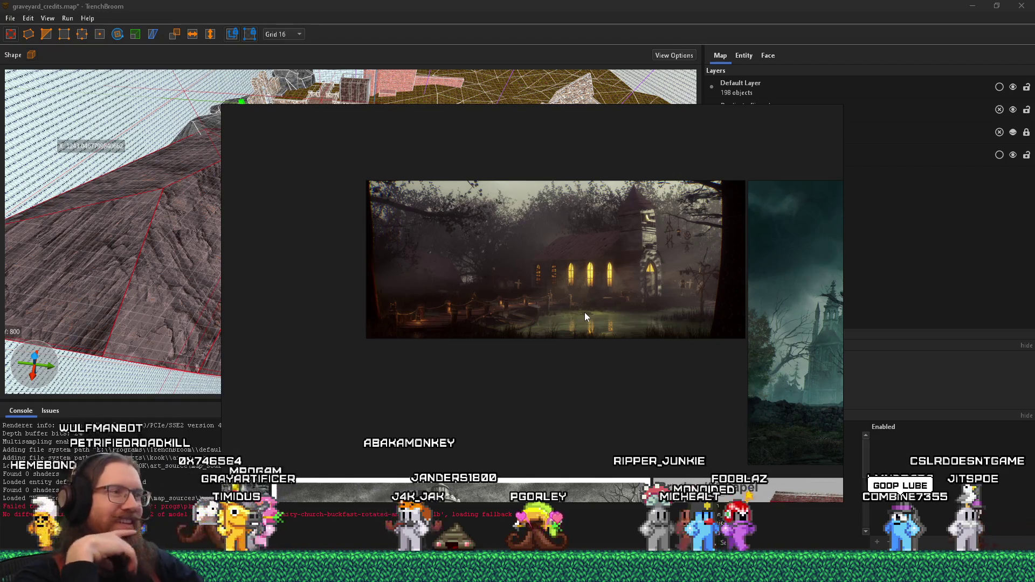
{"action": "left_click_drag", "start_coordinate": [594, 309], "coordinate": [576, 364]}
{"action": "mouse_move", "coordinate": [631, 290]}
{"action": "left_mouse_down"}
{"action": "mouse_move", "coordinate": [574, 371]}
{"action": "mouse_move", "coordinate": [603, 403]}
{"action": "mouse_move", "coordinate": [467, 279]}
{"action": "mouse_move", "coordinate": [436, 276]}
{"action": "left_mouse_up"}
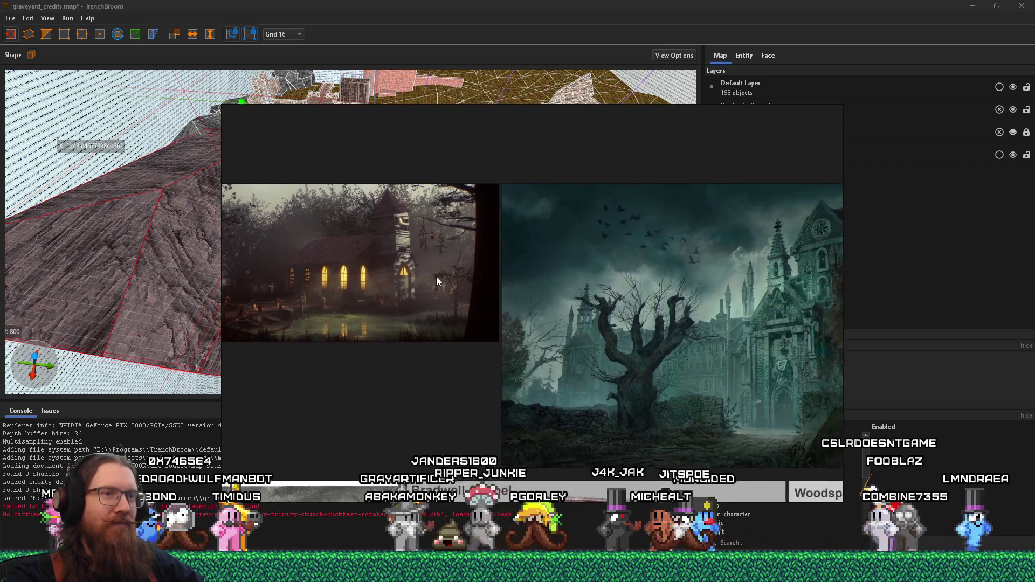
{"action": "scroll", "coordinate": [605, 324], "scroll_direction": "down", "scroll_amount": 5}
{"action": "left_click_drag", "start_coordinate": [591, 322], "coordinate": [601, 208]}
{"action": "left_click_drag", "start_coordinate": [514, 267], "coordinate": [532, 341]}
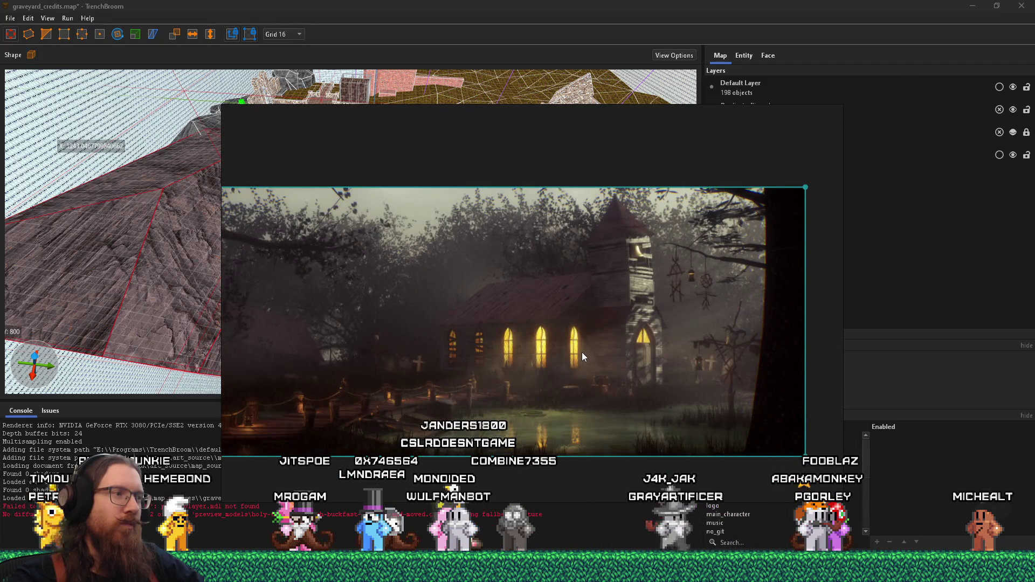
Step: Switch windows back to the TrenchBroom level editor
{"action": "key", "text": "alt+Tab"}
{"action": "key", "text": "Tab"}
{"action": "key", "text": "shift+Tab"}
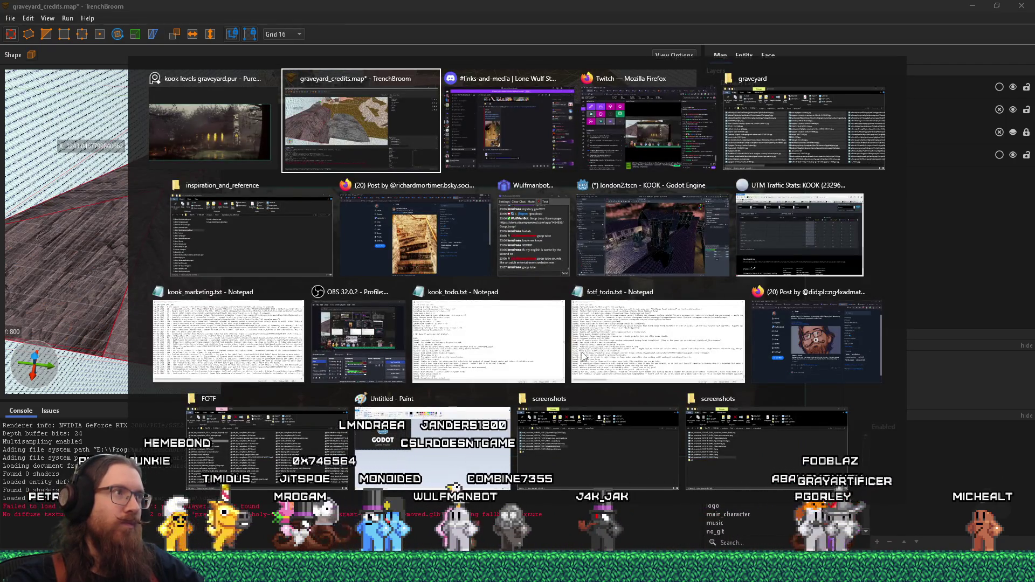
Step: Tilt the view from above, clear the selection, and show the Face settings
{"action": "scroll", "coordinate": [406, 284], "scroll_direction": "down", "scroll_amount": 10}
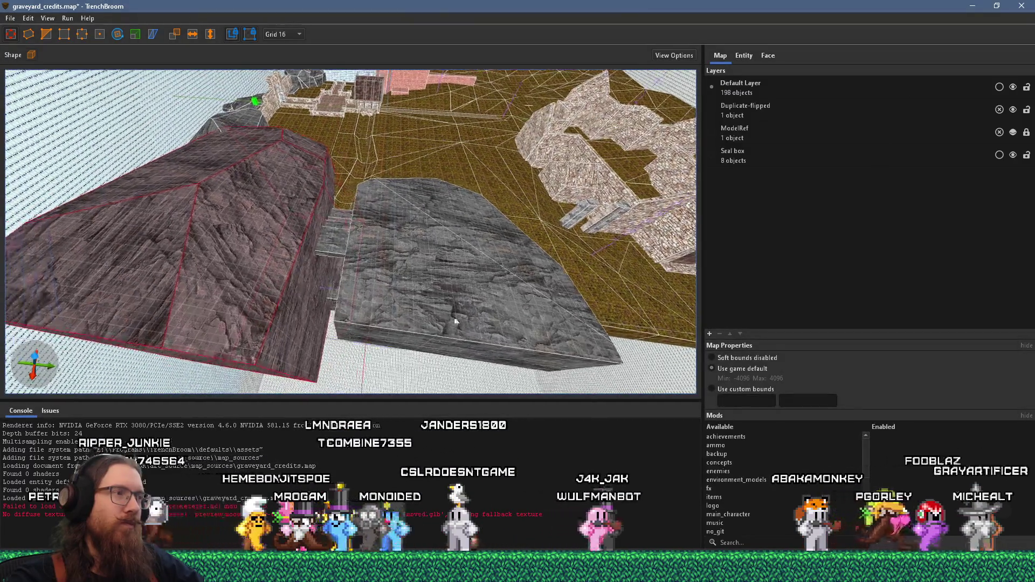
{"action": "left_click_drag", "start_coordinate": [345, 224], "coordinate": [368, 176]}
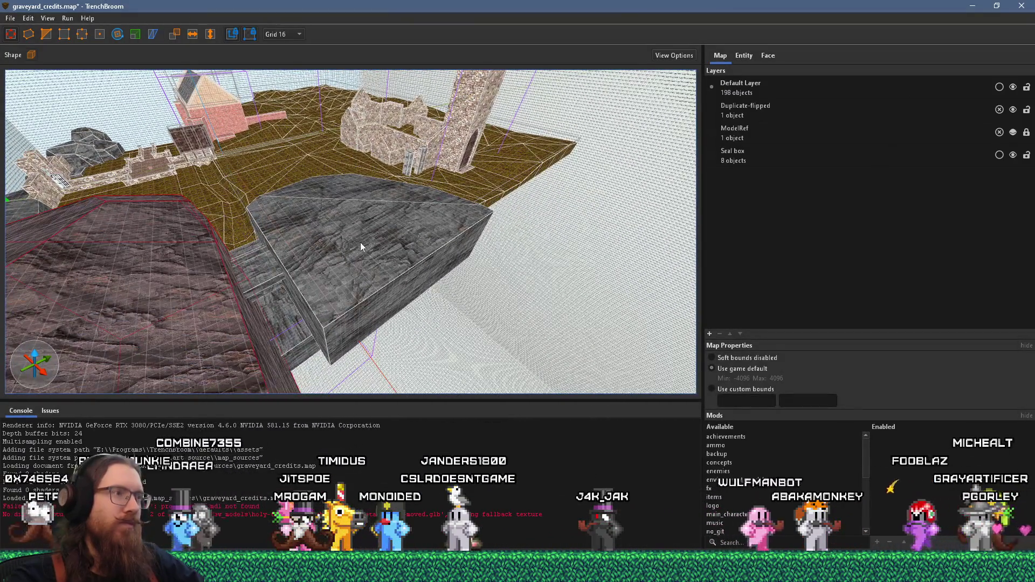
{"action": "scroll", "coordinate": [415, 264], "scroll_direction": "up", "scroll_amount": 5}
{"action": "key", "text": "Escape"}
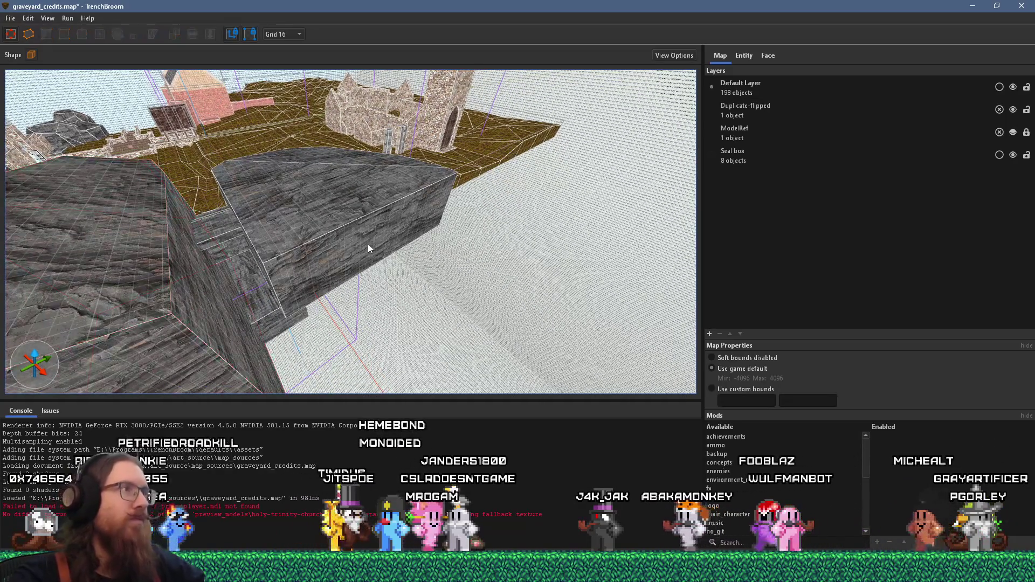
{"action": "left_click", "coordinate": [773, 55]}
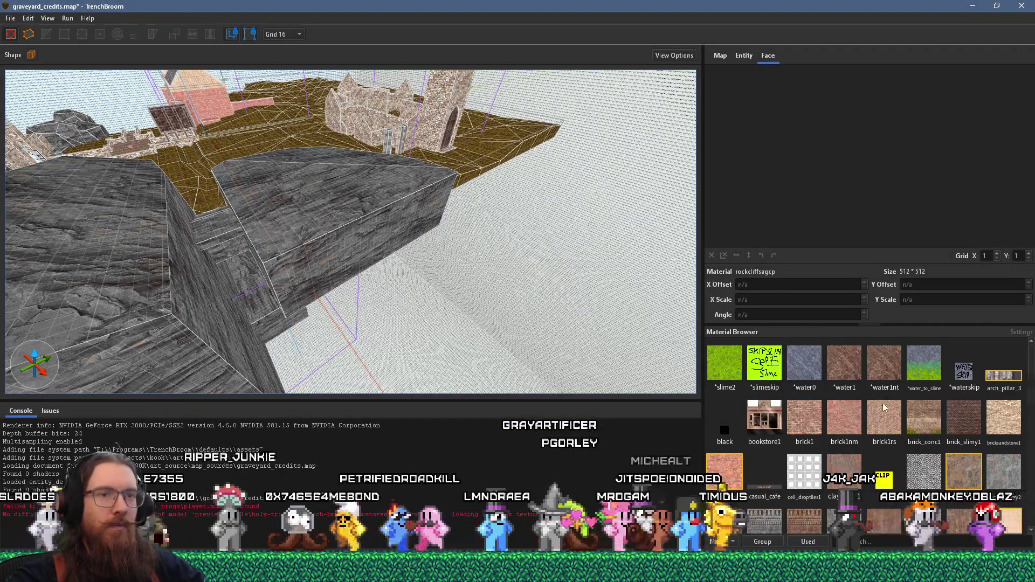
Step: Draw a trial *water1 brush on the ground, then delete it
{"action": "left_click", "coordinate": [850, 365]}
{"action": "mouse_move", "coordinate": [315, 288]}
{"action": "left_mouse_down"}
{"action": "mouse_move", "coordinate": [407, 258]}
{"action": "mouse_move", "coordinate": [475, 271]}
{"action": "left_mouse_up"}
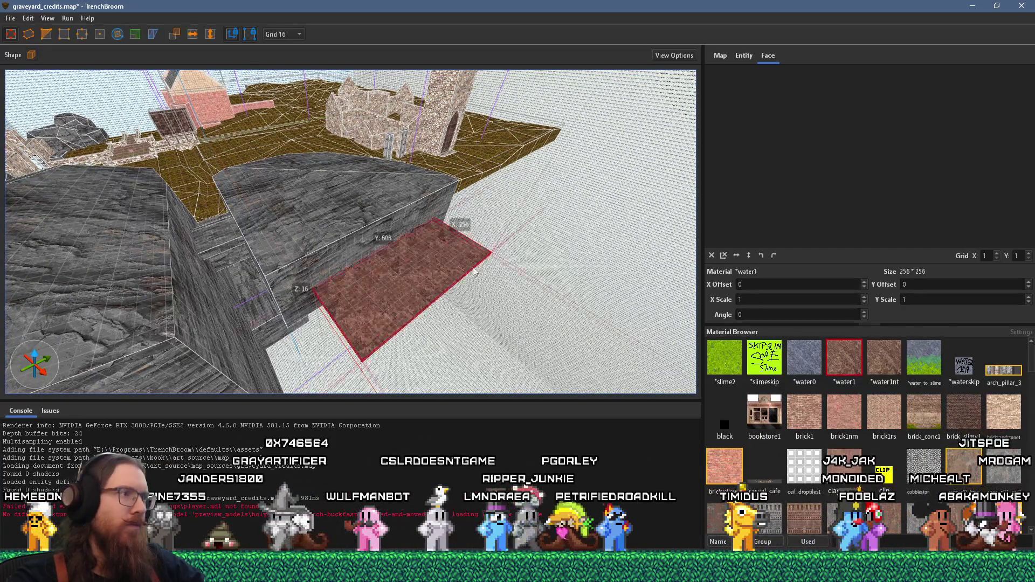
{"action": "mouse_move", "coordinate": [335, 302]}
{"action": "left_mouse_down"}
{"action": "mouse_move", "coordinate": [231, 314]}
{"action": "mouse_move", "coordinate": [83, 375]}
{"action": "left_mouse_up"}
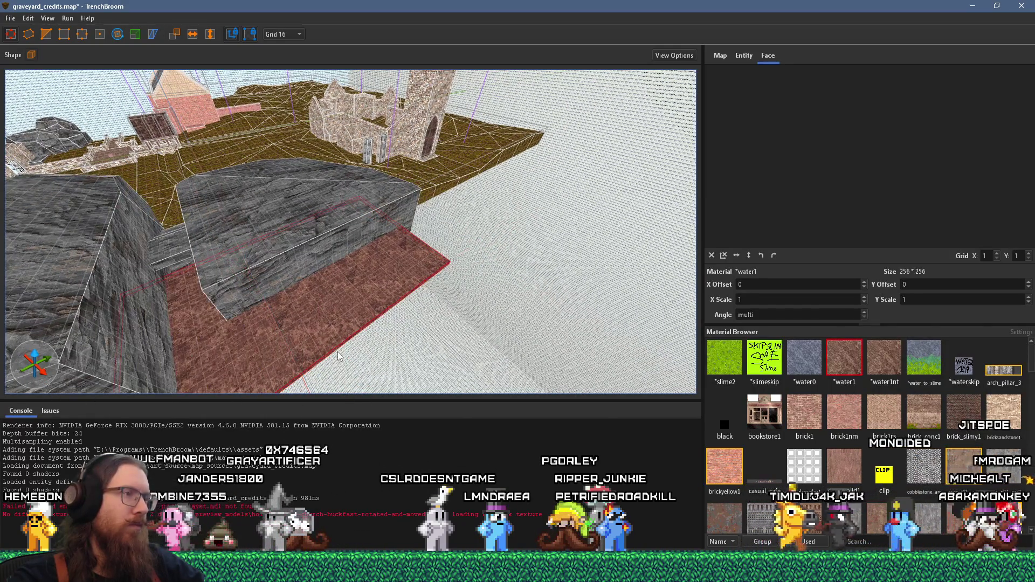
{"action": "key", "text": "Delete"}
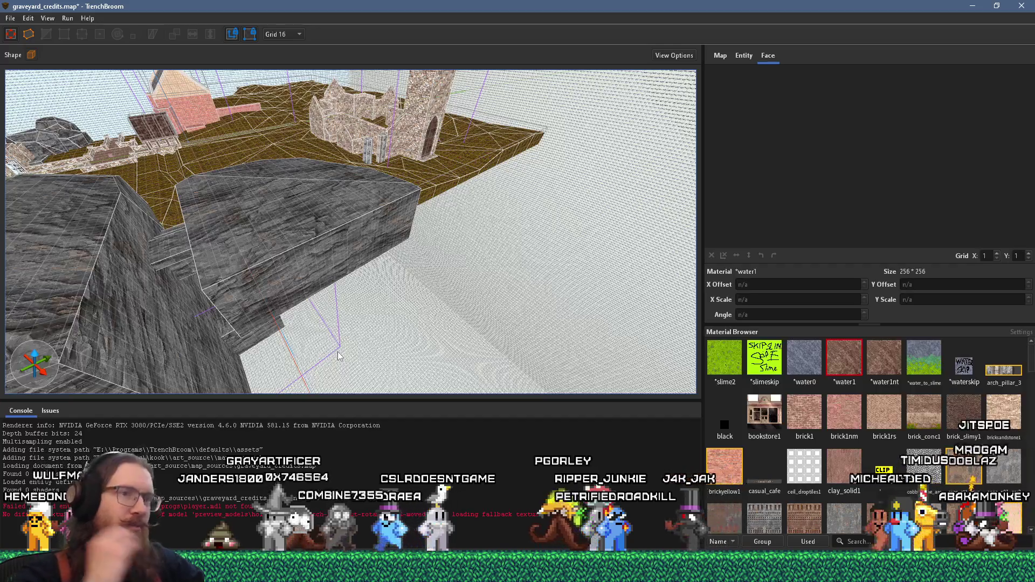
Step: Filter the material browser by 'dirt'
{"action": "scroll", "coordinate": [338, 355], "scroll_direction": "down", "scroll_amount": 3}
{"action": "scroll", "coordinate": [868, 432], "scroll_direction": "down", "scroll_amount": 3}
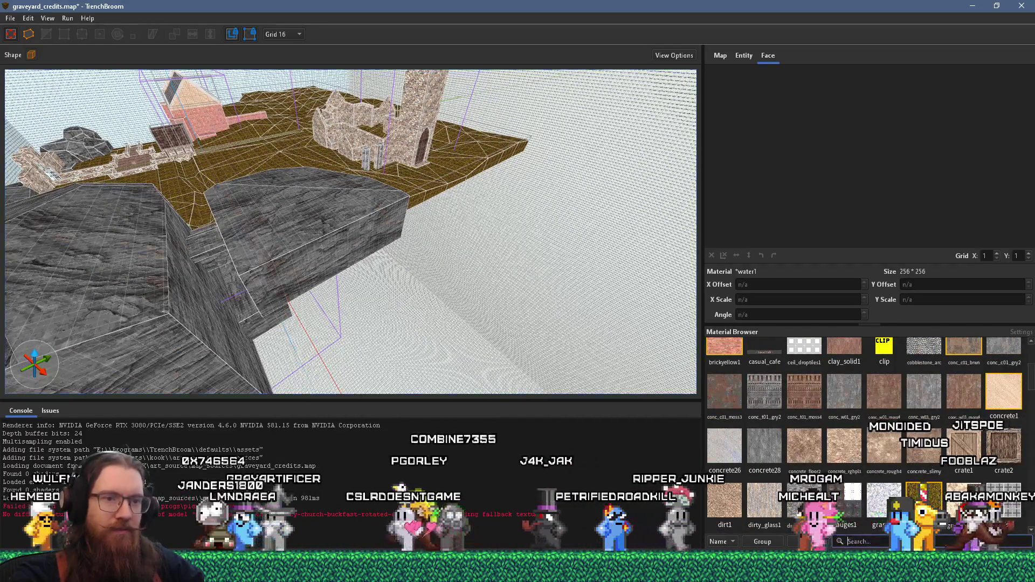
{"action": "type", "text": "dirt"}
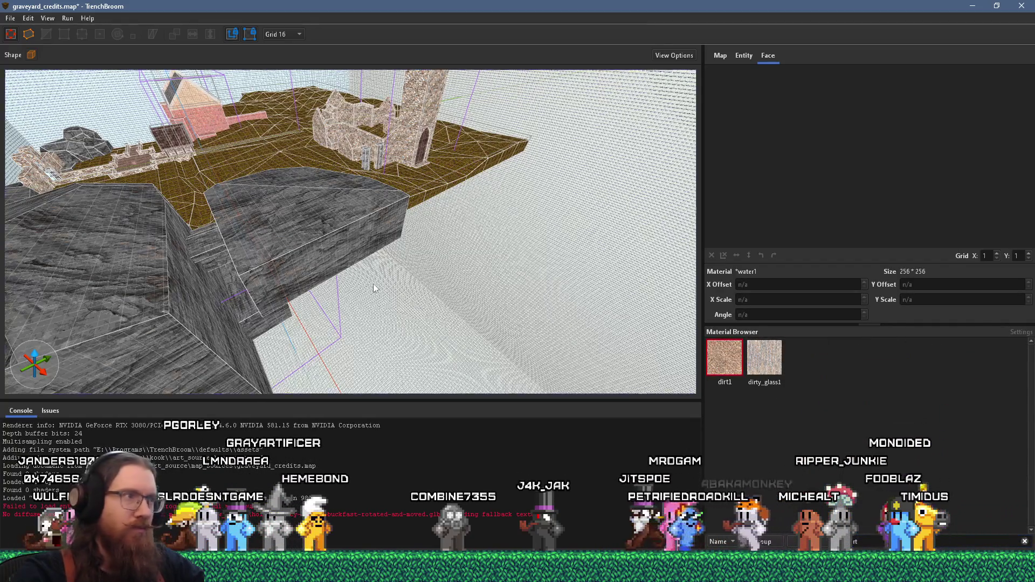
{"action": "scroll", "coordinate": [374, 289], "scroll_direction": "up", "scroll_amount": 2}
{"action": "left_click_drag", "start_coordinate": [302, 299], "coordinate": [443, 318]}
{"action": "left_click", "coordinate": [289, 34]}
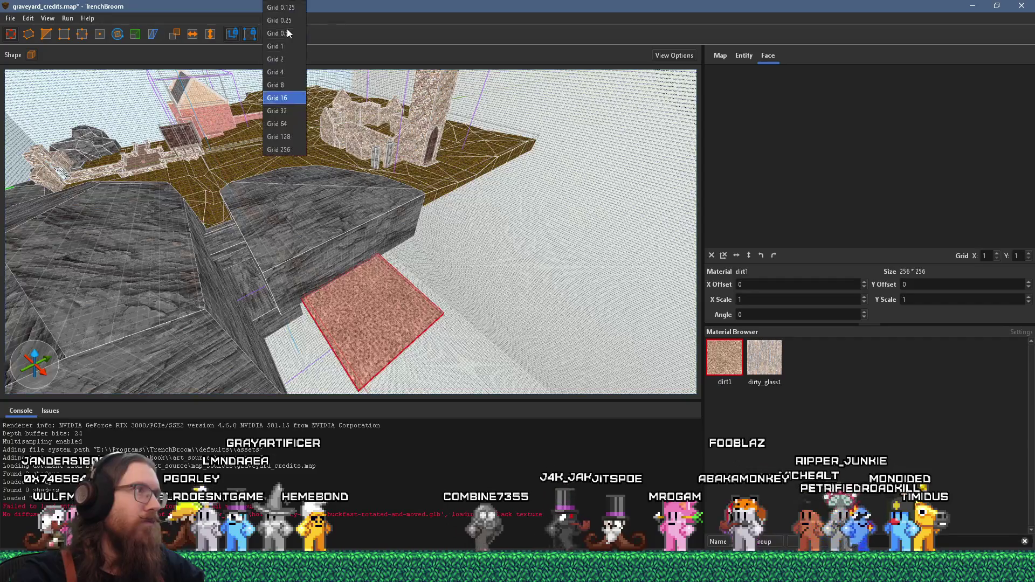
{"action": "left_click_drag", "start_coordinate": [289, 154], "coordinate": [532, 16]}
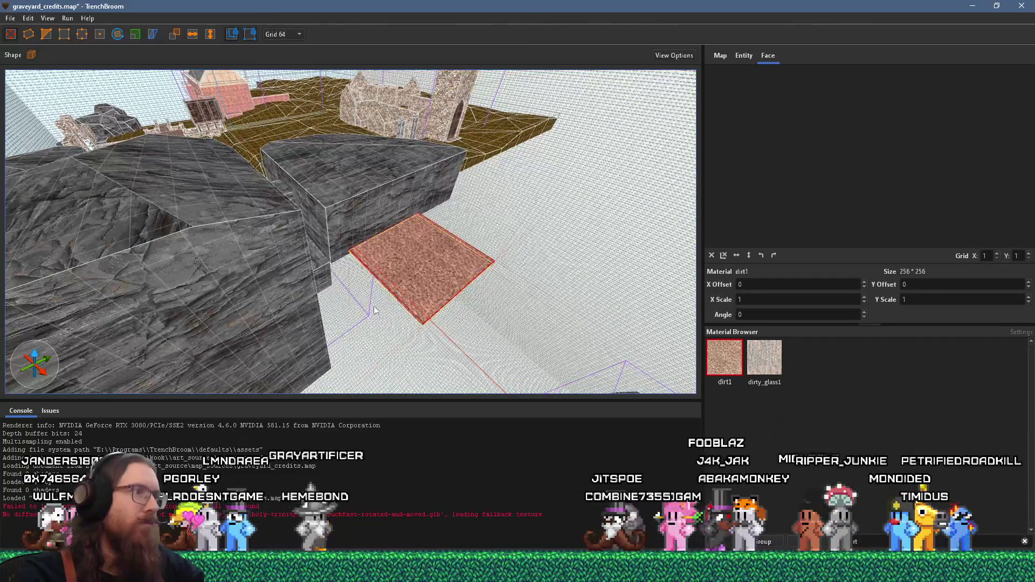
{"action": "left_click_drag", "start_coordinate": [374, 310], "coordinate": [367, 296]}
{"action": "left_click_drag", "start_coordinate": [375, 229], "coordinate": [238, 318]}
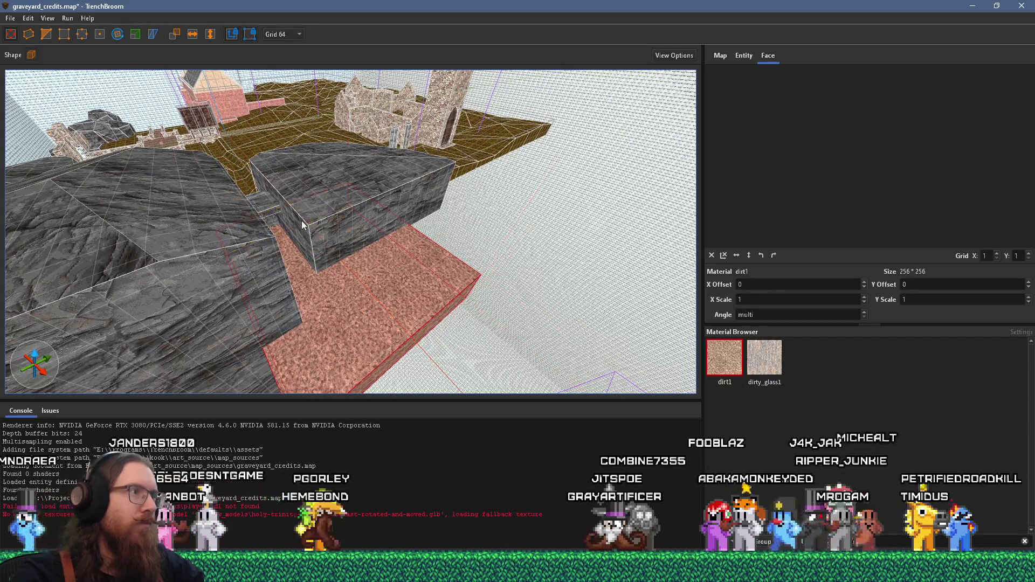
{"action": "scroll", "coordinate": [277, 183], "scroll_direction": "up", "scroll_amount": 5}
{"action": "scroll", "coordinate": [231, 191], "scroll_direction": "down", "scroll_amount": 3}
{"action": "left_click", "coordinate": [234, 189]}
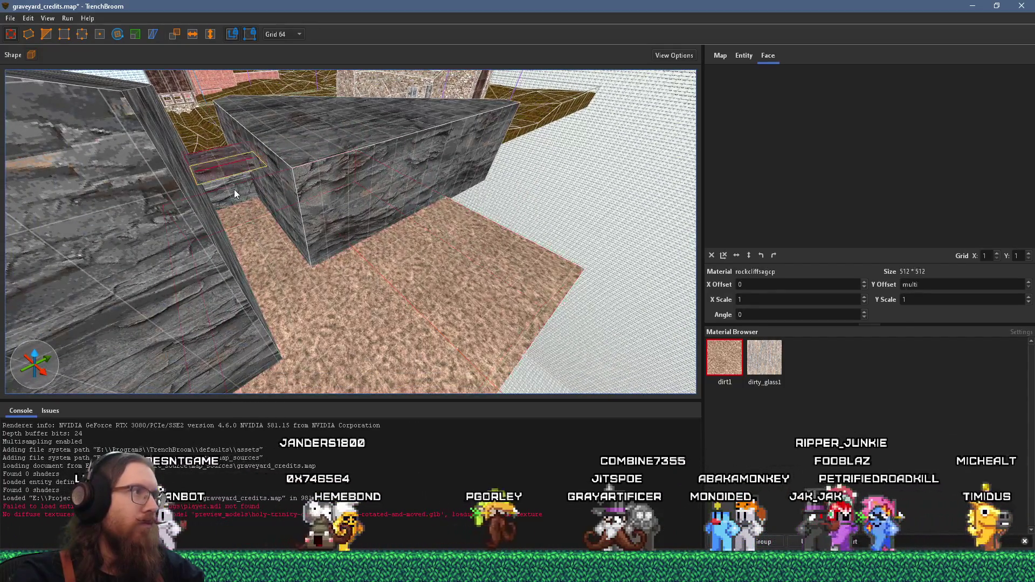
{"action": "scroll", "coordinate": [323, 259], "scroll_direction": "down", "scroll_amount": 2}
{"action": "scroll", "coordinate": [331, 284], "scroll_direction": "up", "scroll_amount": 3}
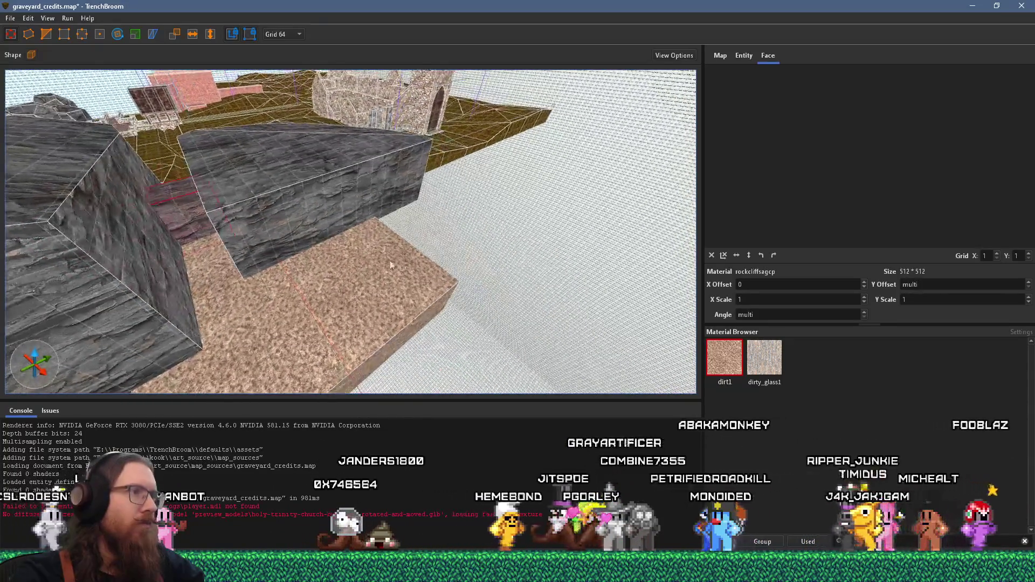
{"action": "left_click", "coordinate": [430, 244]}
{"action": "mouse_move", "coordinate": [489, 270]}
{"action": "left_mouse_down"}
{"action": "mouse_move", "coordinate": [429, 173]}
{"action": "mouse_move", "coordinate": [377, 242]}
{"action": "mouse_move", "coordinate": [587, 153]}
{"action": "mouse_move", "coordinate": [353, 221]}
{"action": "mouse_move", "coordinate": [414, 244]}
{"action": "left_mouse_up"}
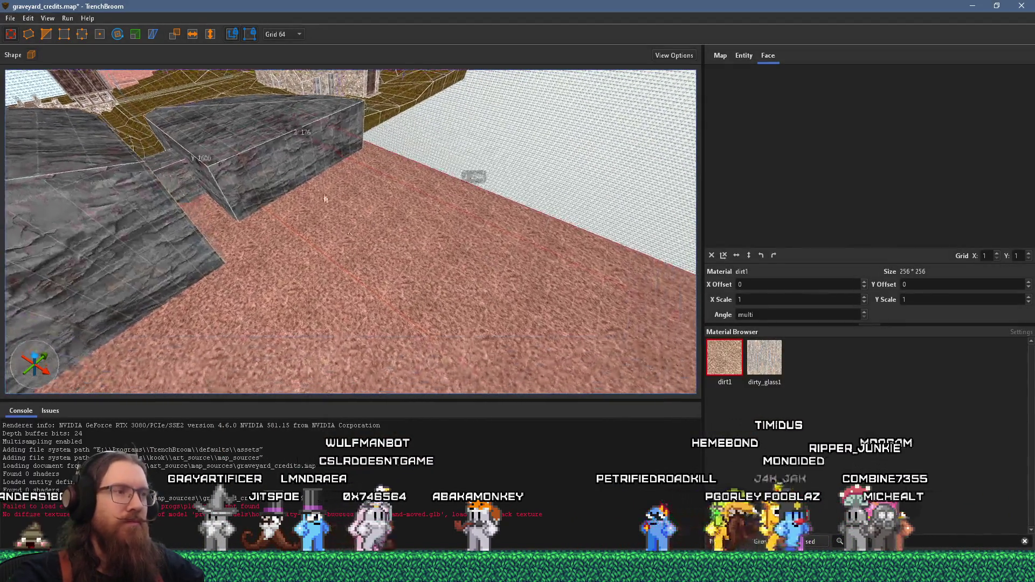
{"action": "mouse_move", "coordinate": [325, 199]}
{"action": "left_mouse_down"}
{"action": "mouse_move", "coordinate": [489, 277]}
{"action": "mouse_move", "coordinate": [473, 277]}
{"action": "left_mouse_up"}
{"action": "key", "text": "Escape"}
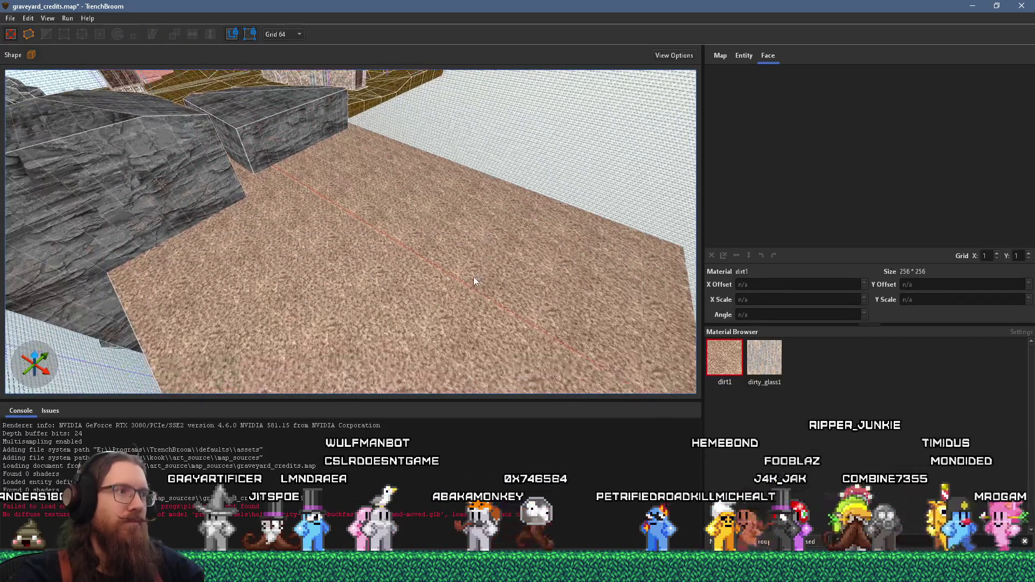
Step: Retexture the floor block beside the dirt path with grass1, found via the 'grass' filter
{"action": "left_click", "coordinate": [473, 277]}
{"action": "mouse_move", "coordinate": [491, 240]}
{"action": "left_mouse_down"}
{"action": "mouse_move", "coordinate": [215, 166]}
{"action": "mouse_move", "coordinate": [448, 262]}
{"action": "left_mouse_up"}
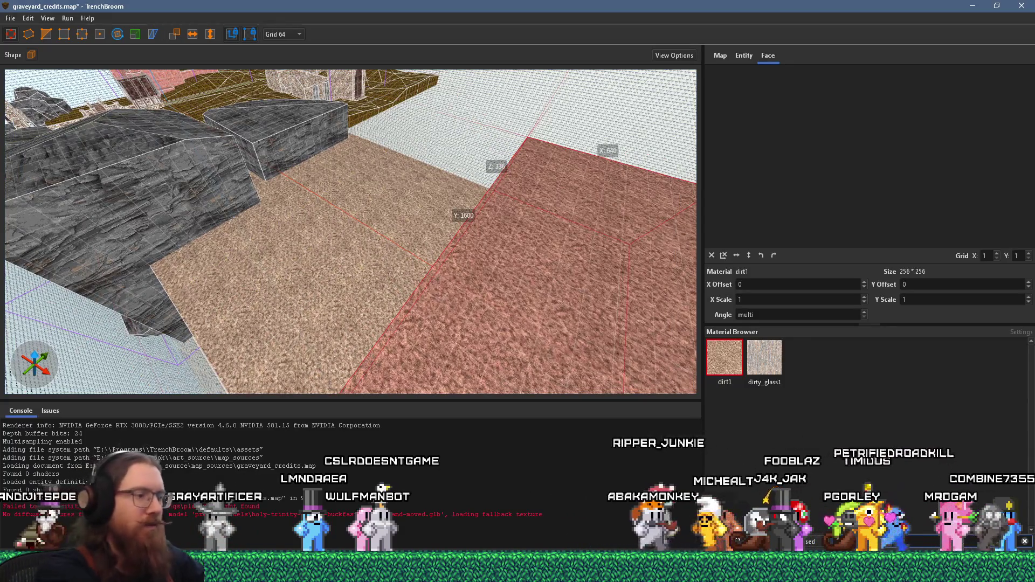
{"action": "type", "text": "grass"}
{"action": "left_click", "coordinate": [723, 357]}
{"action": "mouse_move", "coordinate": [654, 346]}
{"action": "left_mouse_down"}
{"action": "mouse_move", "coordinate": [541, 189]}
{"action": "mouse_move", "coordinate": [330, 259]}
{"action": "mouse_move", "coordinate": [319, 247]}
{"action": "mouse_move", "coordinate": [463, 201]}
{"action": "mouse_move", "coordinate": [515, 246]}
{"action": "mouse_move", "coordinate": [484, 214]}
{"action": "mouse_move", "coordinate": [463, 255]}
{"action": "mouse_move", "coordinate": [505, 235]}
{"action": "mouse_move", "coordinate": [355, 247]}
{"action": "left_mouse_up"}
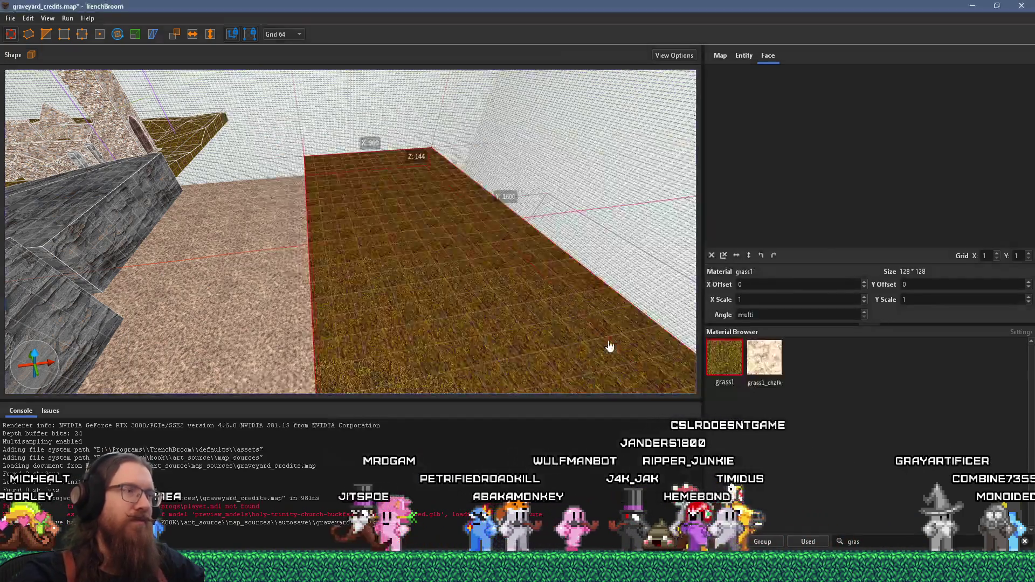
Step: Drag the grass block's end face outward to stretch it much further along the dirt path
{"action": "scroll", "coordinate": [609, 346], "scroll_direction": "down", "scroll_amount": 6}
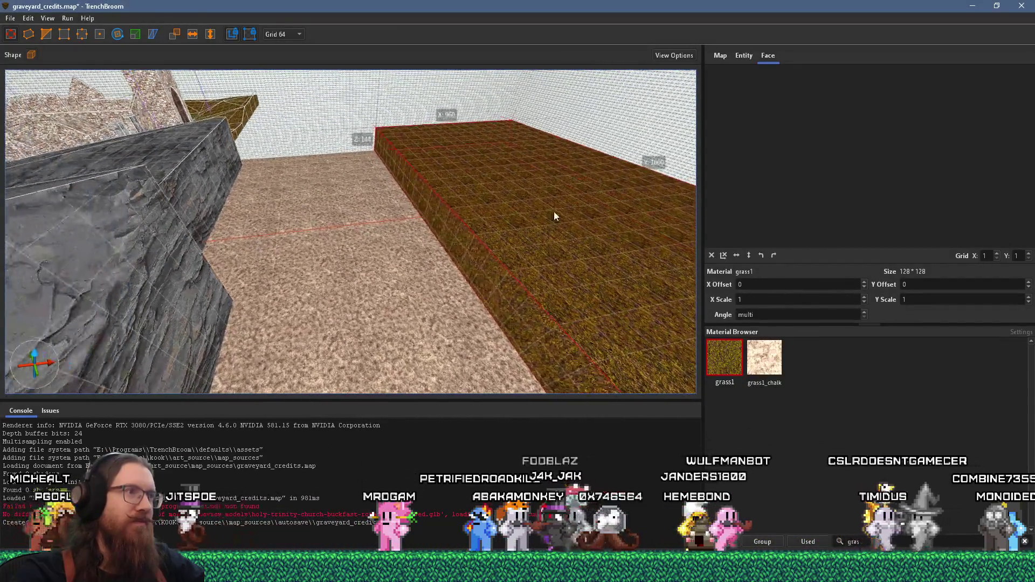
{"action": "scroll", "coordinate": [554, 216], "scroll_direction": "down", "scroll_amount": 4}
{"action": "scroll", "coordinate": [471, 191], "scroll_direction": "down", "scroll_amount": 2}
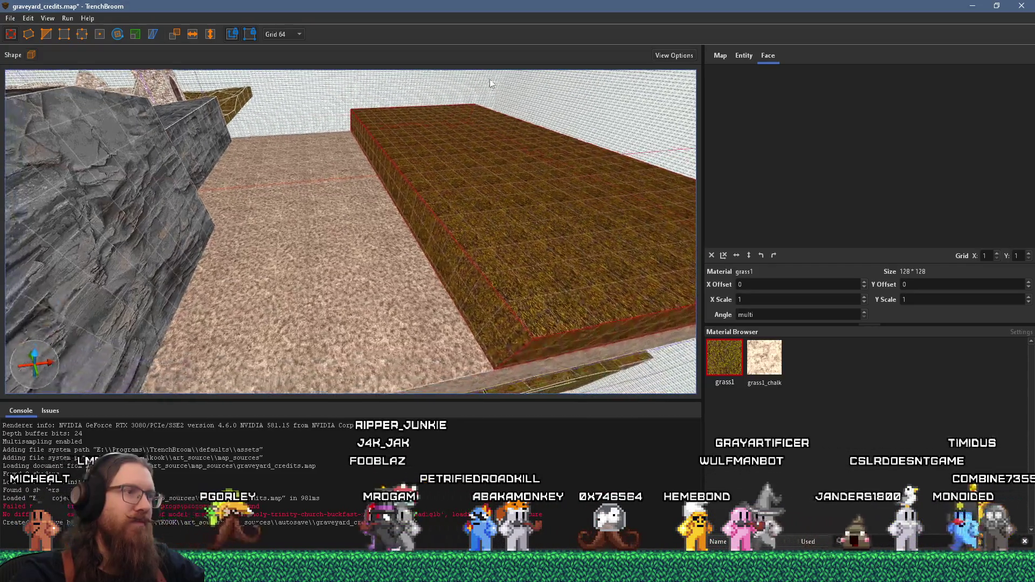
{"action": "scroll", "coordinate": [491, 83], "scroll_direction": "up", "scroll_amount": 3}
{"action": "mouse_move", "coordinate": [531, 269]}
{"action": "left_mouse_down"}
{"action": "mouse_move", "coordinate": [111, 299]}
{"action": "mouse_move", "coordinate": [442, 296]}
{"action": "mouse_move", "coordinate": [114, 323]}
{"action": "mouse_move", "coordinate": [112, 291]}
{"action": "mouse_move", "coordinate": [270, 324]}
{"action": "mouse_move", "coordinate": [420, 331]}
{"action": "left_mouse_up"}
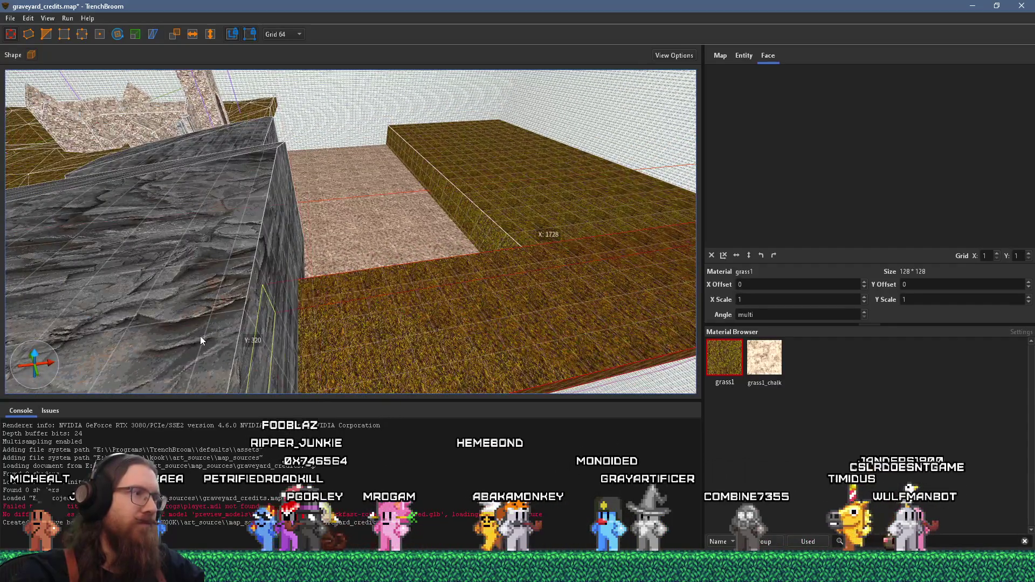
{"action": "left_click_drag", "start_coordinate": [200, 336], "coordinate": [202, 334]}
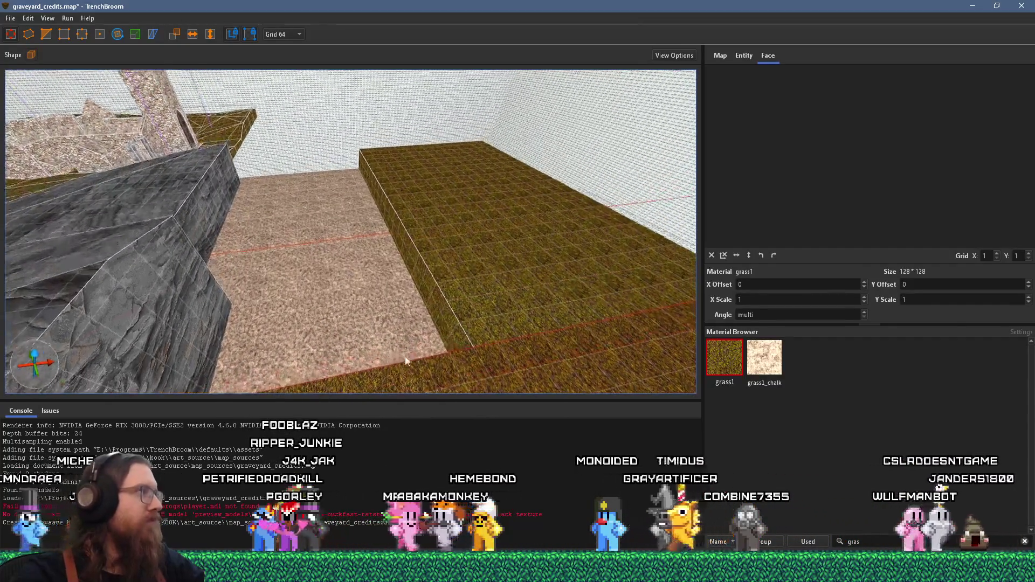
{"action": "scroll", "coordinate": [405, 357], "scroll_direction": "down", "scroll_amount": 5}
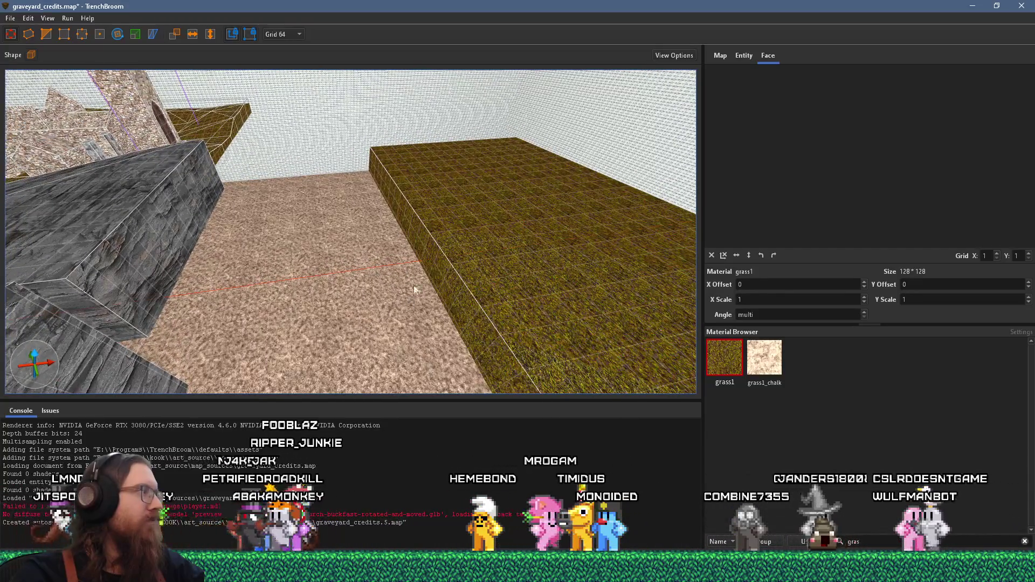
{"action": "scroll", "coordinate": [414, 290], "scroll_direction": "down", "scroll_amount": 2}
{"action": "scroll", "coordinate": [390, 226], "scroll_direction": "down", "scroll_amount": 3}
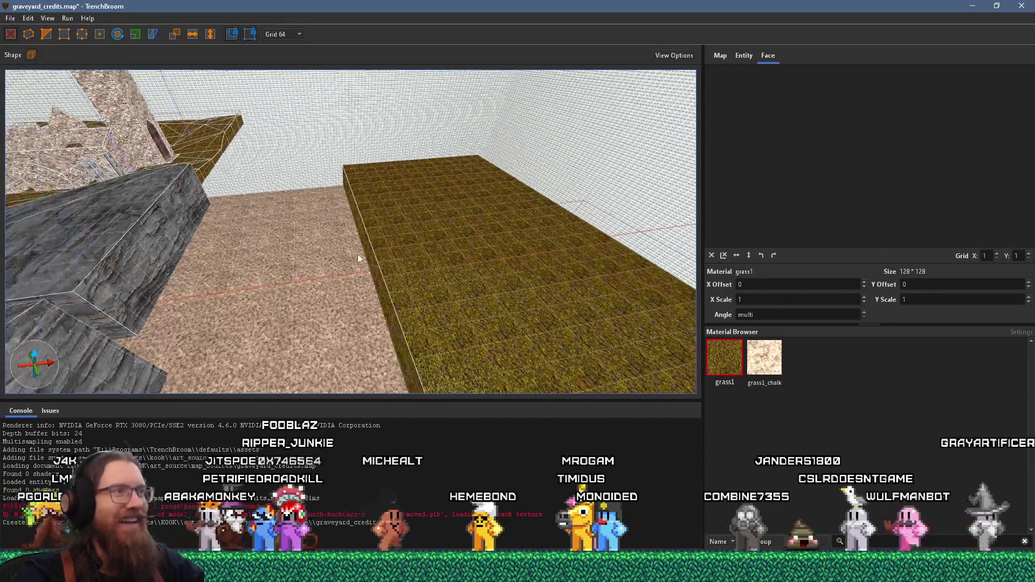
{"action": "scroll", "coordinate": [358, 258], "scroll_direction": "down", "scroll_amount": 5}
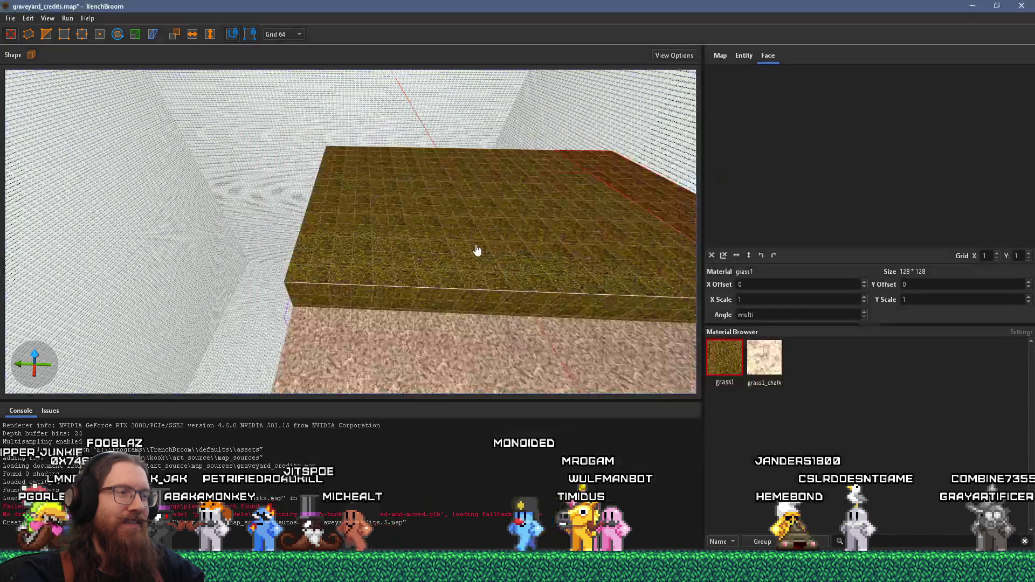
Step: Extend a new ~640-unit grass block from the wall's end, then select the boxy rock brush
{"action": "mouse_move", "coordinate": [476, 250]}
{"action": "left_mouse_down"}
{"action": "mouse_move", "coordinate": [243, 311]}
{"action": "mouse_move", "coordinate": [572, 261]}
{"action": "left_mouse_up"}
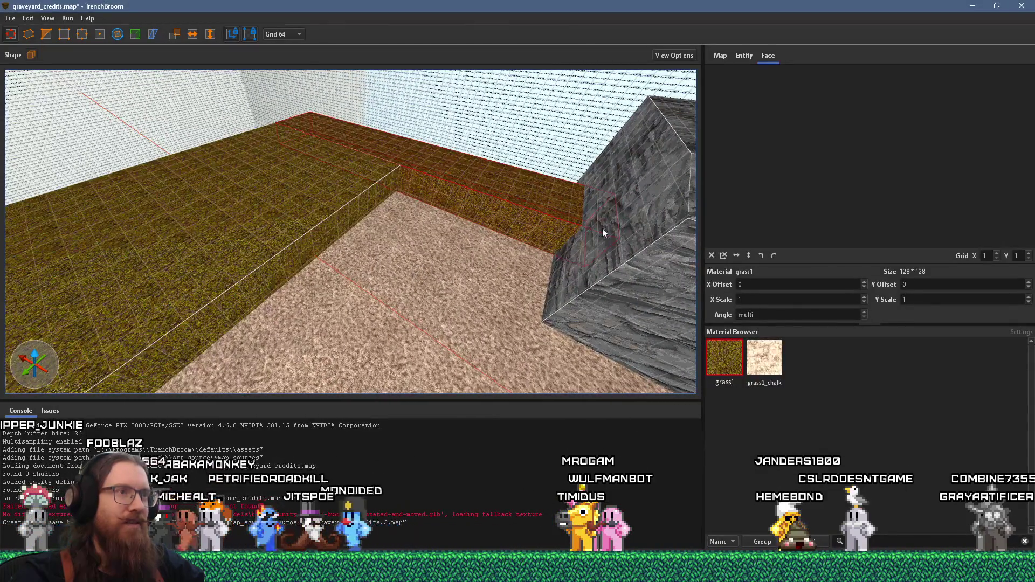
{"action": "mouse_move", "coordinate": [547, 213]}
{"action": "left_mouse_down"}
{"action": "mouse_move", "coordinate": [512, 277]}
{"action": "mouse_move", "coordinate": [543, 253]}
{"action": "mouse_move", "coordinate": [541, 240]}
{"action": "mouse_move", "coordinate": [490, 322]}
{"action": "mouse_move", "coordinate": [445, 281]}
{"action": "mouse_move", "coordinate": [561, 347]}
{"action": "mouse_move", "coordinate": [517, 305]}
{"action": "mouse_move", "coordinate": [482, 309]}
{"action": "mouse_move", "coordinate": [523, 283]}
{"action": "mouse_move", "coordinate": [272, 328]}
{"action": "mouse_move", "coordinate": [277, 250]}
{"action": "mouse_move", "coordinate": [419, 258]}
{"action": "mouse_move", "coordinate": [316, 238]}
{"action": "mouse_move", "coordinate": [550, 252]}
{"action": "mouse_move", "coordinate": [327, 247]}
{"action": "left_mouse_up"}
{"action": "left_click", "coordinate": [326, 242]}
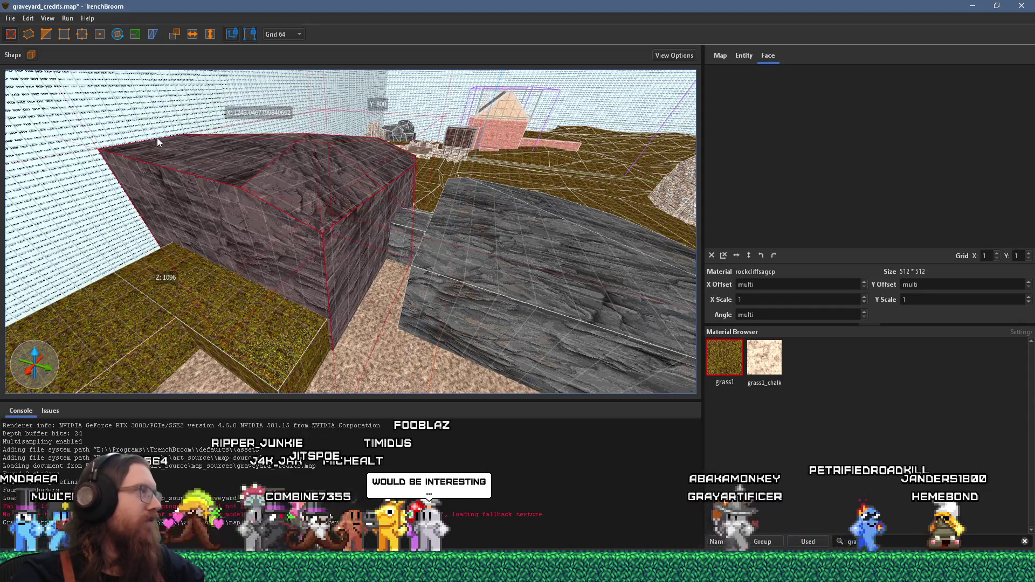
Step: Cut the first corner off the rock brush with a three-point clip
{"action": "left_click", "coordinate": [63, 34]}
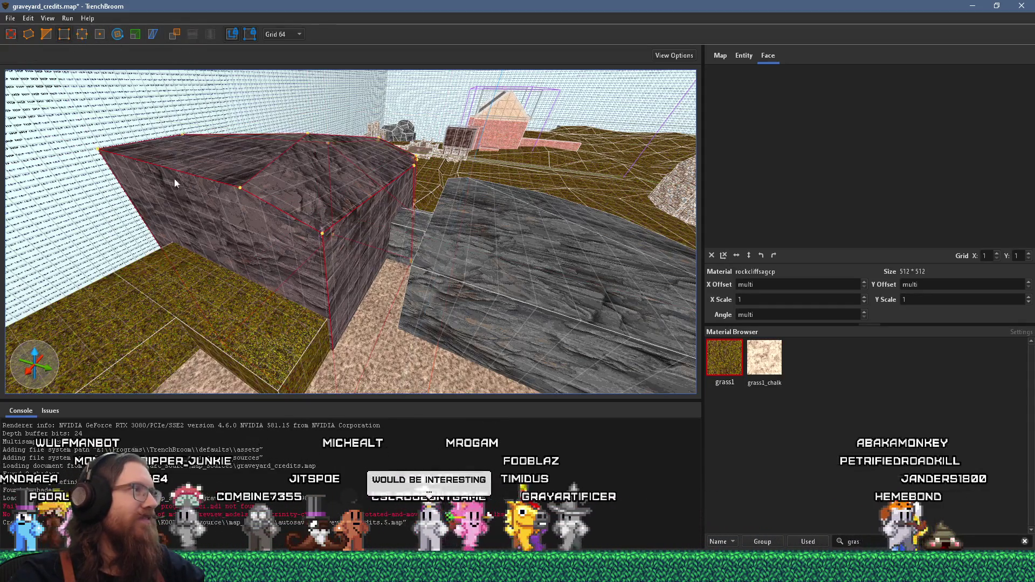
{"action": "scroll", "coordinate": [377, 259], "scroll_direction": "up", "scroll_amount": 3}
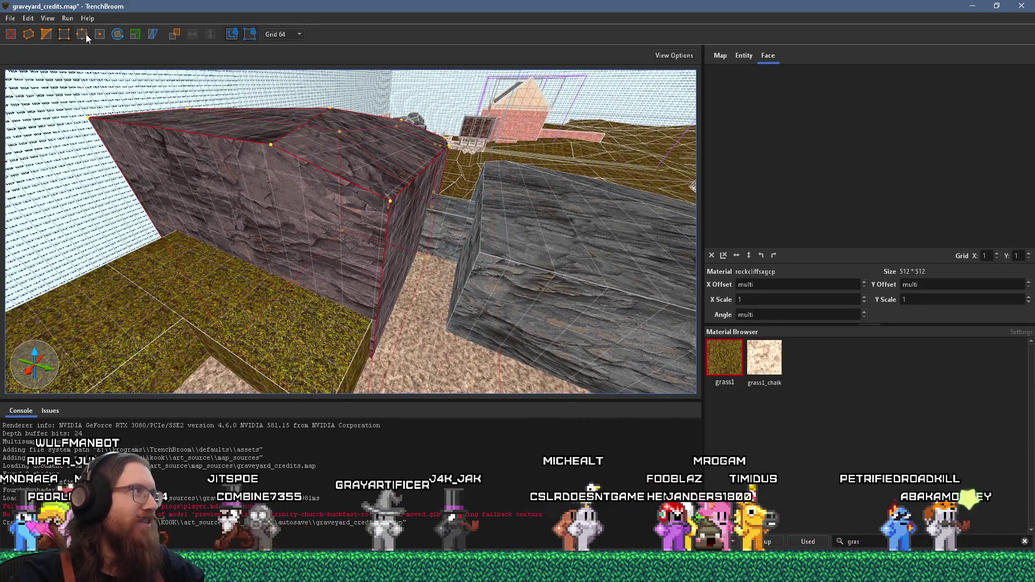
{"action": "left_click", "coordinate": [45, 34]}
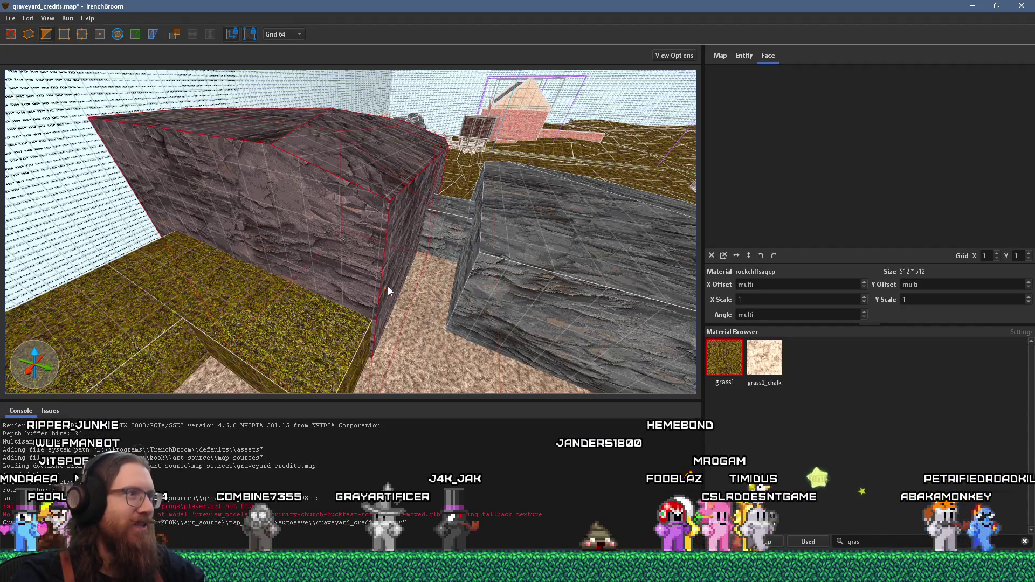
{"action": "key", "text": "d"}
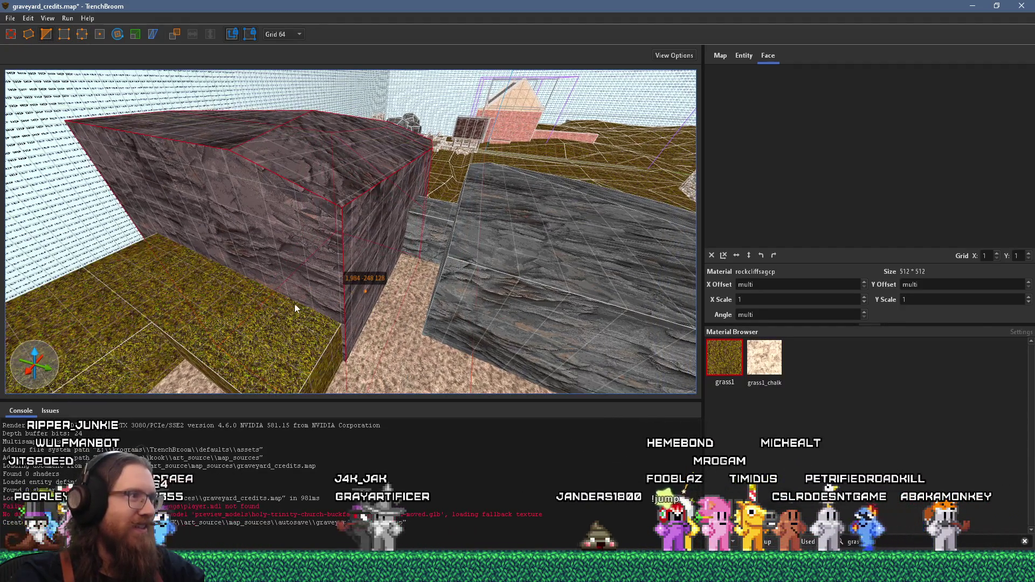
{"action": "left_click", "coordinate": [295, 301]}
{"action": "left_click", "coordinate": [287, 139]}
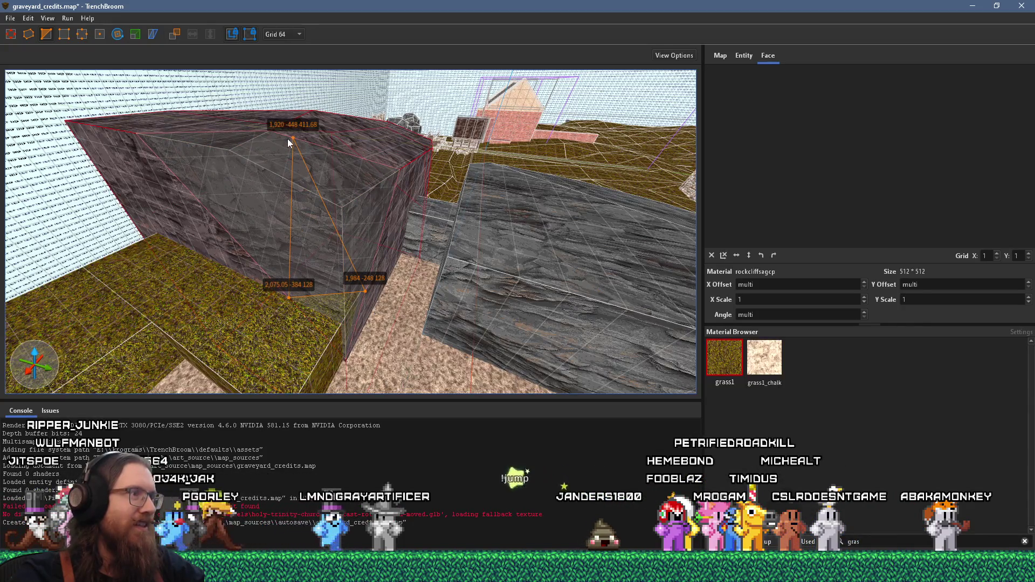
{"action": "key", "text": "Return"}
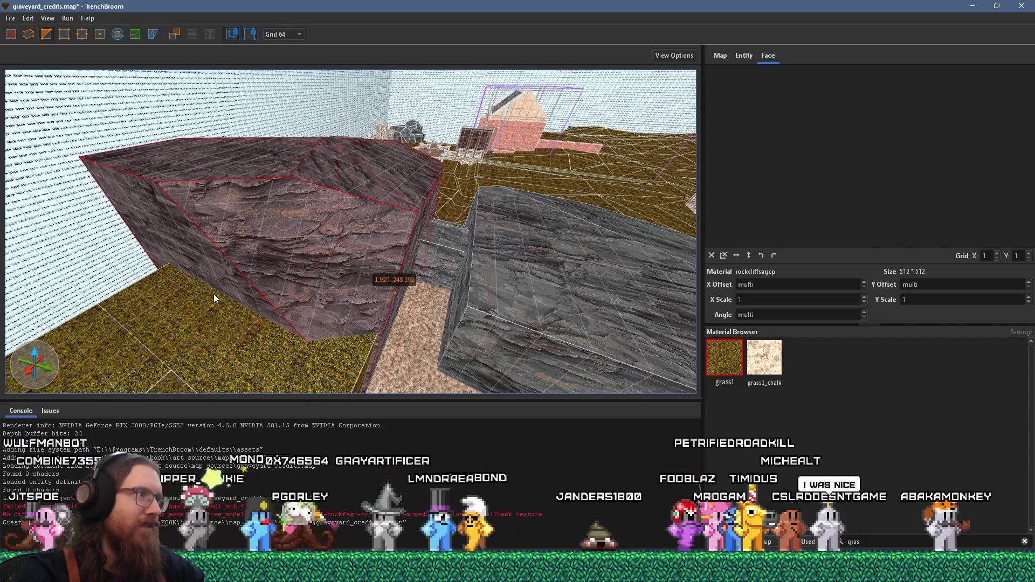
Step: Clip two more corners off the rock, including its front corner
{"action": "left_click", "coordinate": [196, 296]}
{"action": "left_click", "coordinate": [199, 168]}
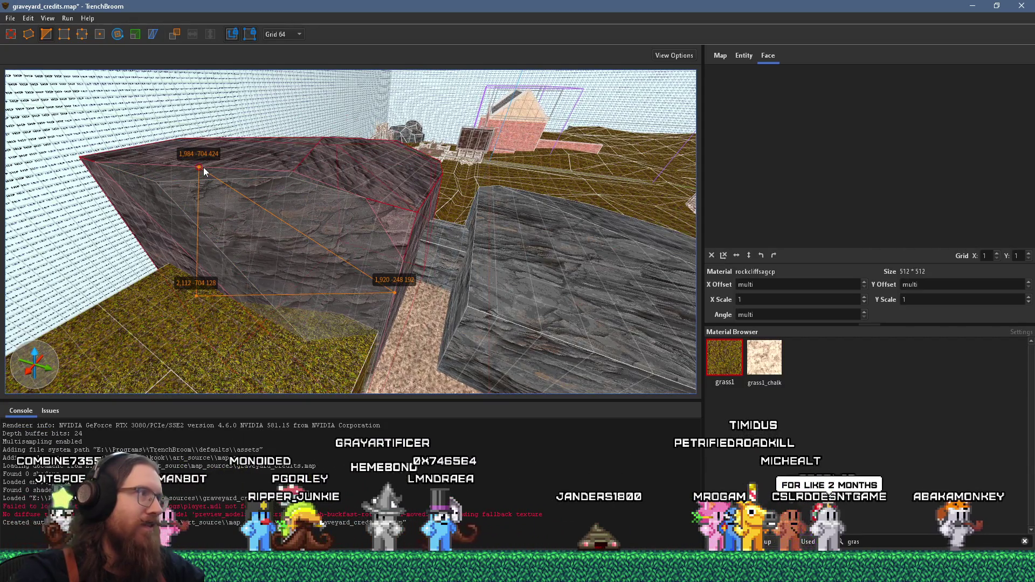
{"action": "key", "text": "Return"}
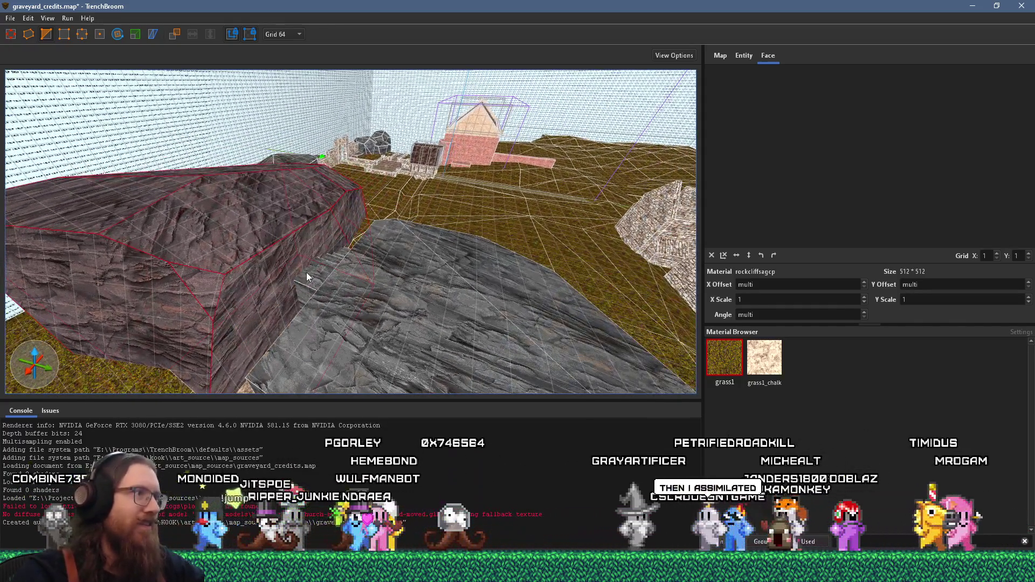
{"action": "left_click", "coordinate": [305, 268]}
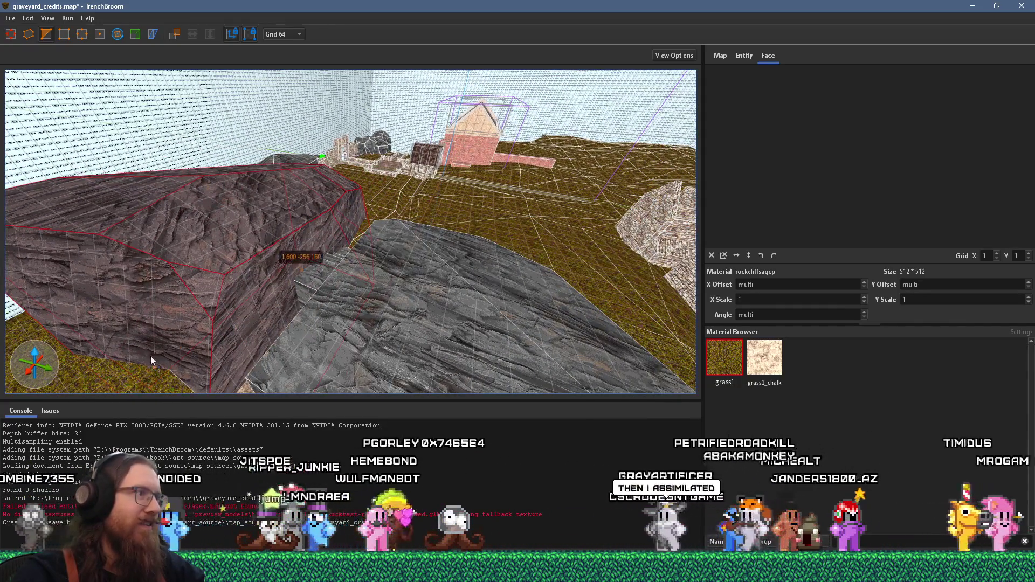
{"action": "left_click", "coordinate": [158, 361]}
{"action": "left_click", "coordinate": [156, 199]}
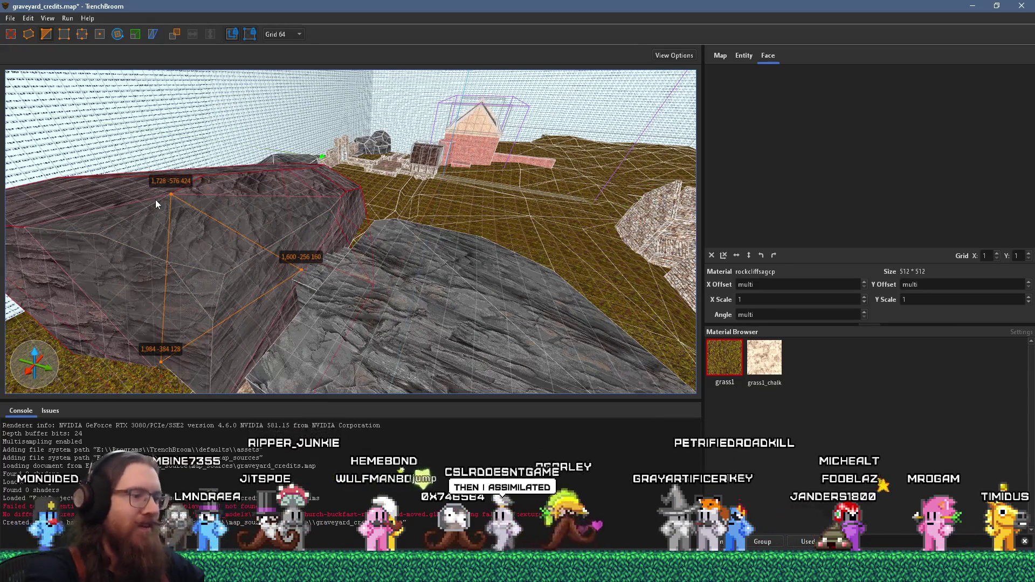
{"action": "key", "text": "Return"}
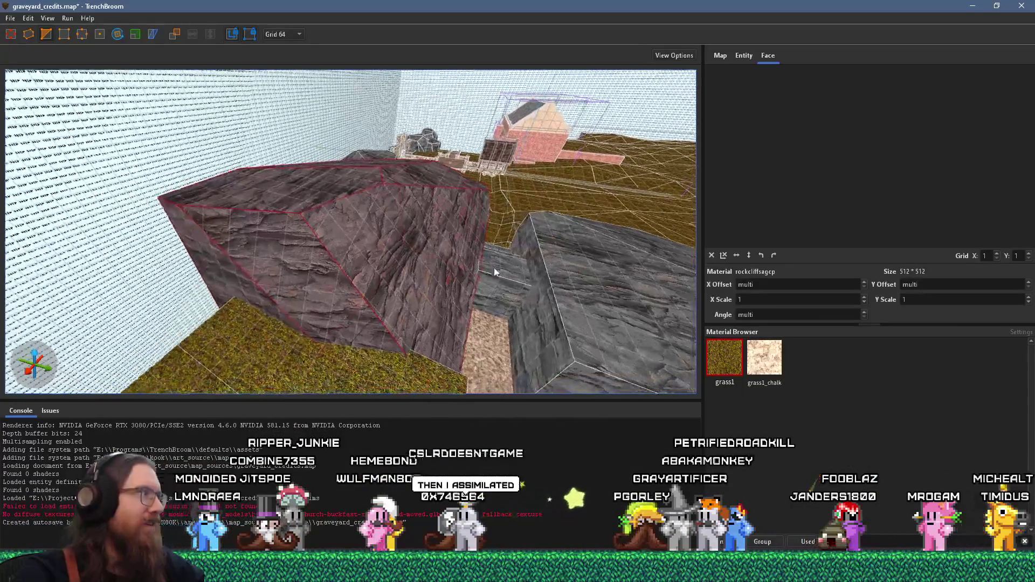
Step: Clip the rock's lower corner, mark one more point on its top edge, and deselect
{"action": "scroll", "coordinate": [494, 272], "scroll_direction": "up", "scroll_amount": 5}
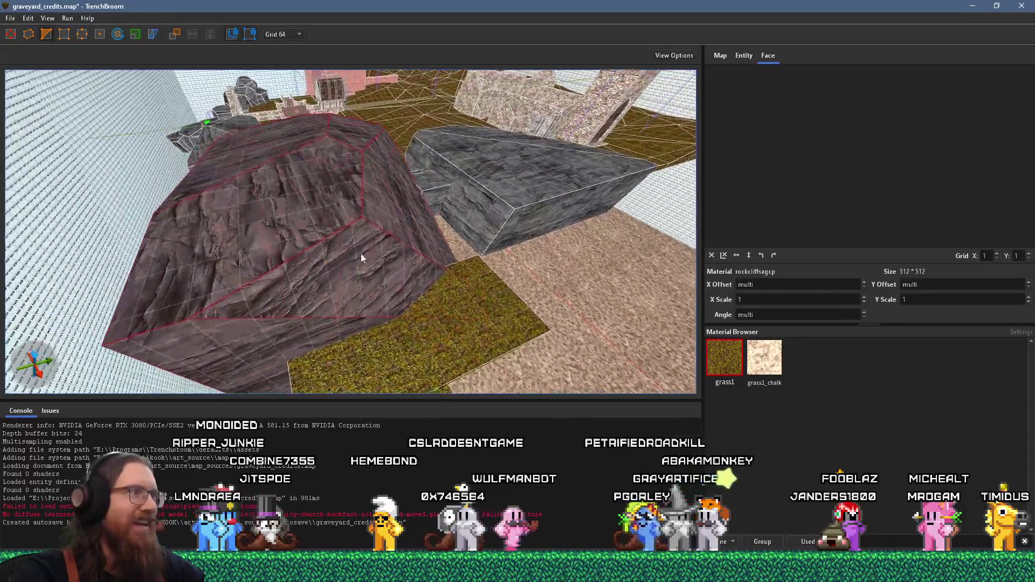
{"action": "scroll", "coordinate": [485, 325], "scroll_direction": "up", "scroll_amount": 3}
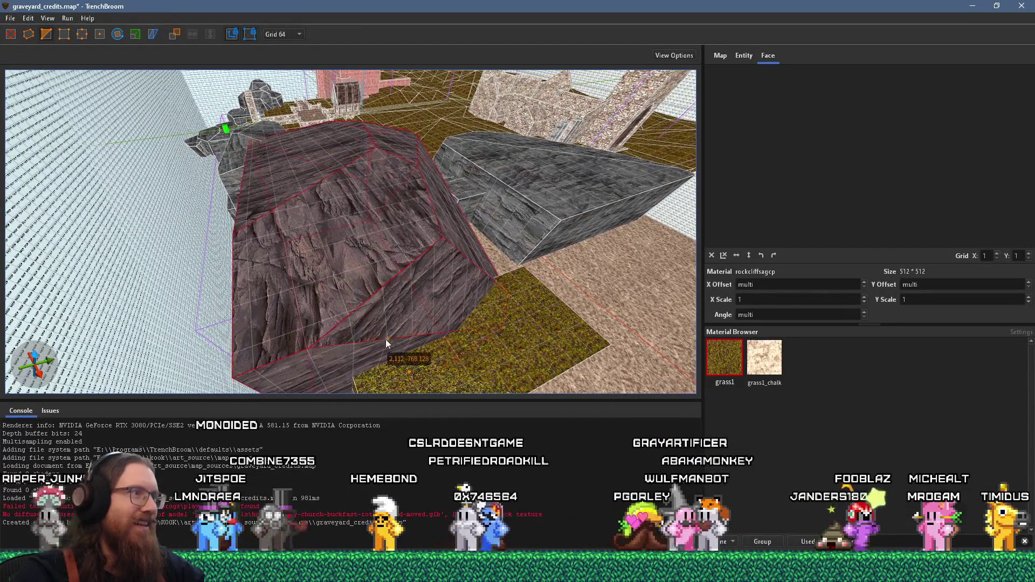
{"action": "scroll", "coordinate": [424, 334], "scroll_direction": "up", "scroll_amount": 2}
{"action": "left_click", "coordinate": [350, 289]}
{"action": "left_click", "coordinate": [407, 161]}
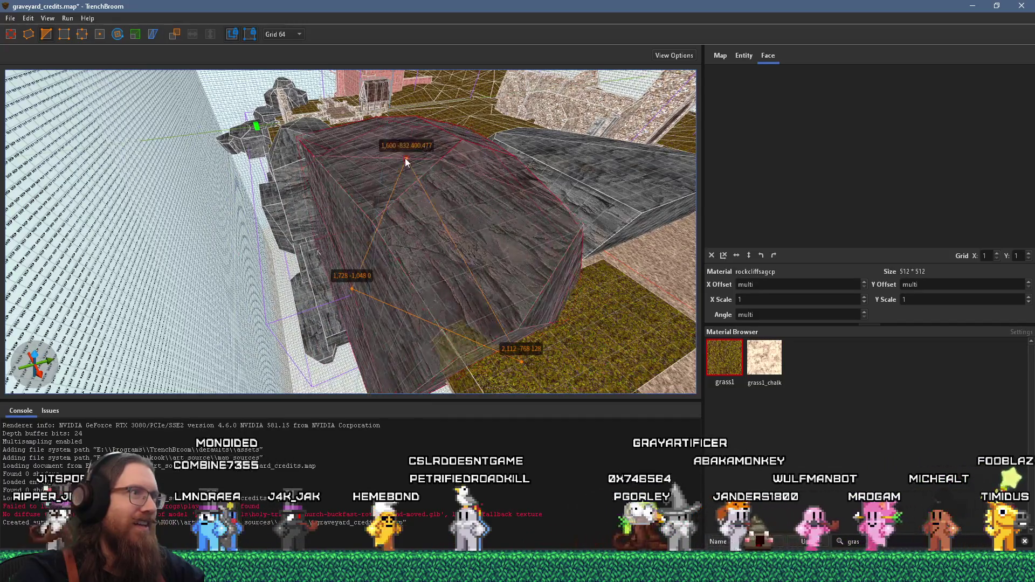
{"action": "key", "text": "Return"}
{"action": "left_click_drag", "start_coordinate": [450, 152], "coordinate": [125, 200]}
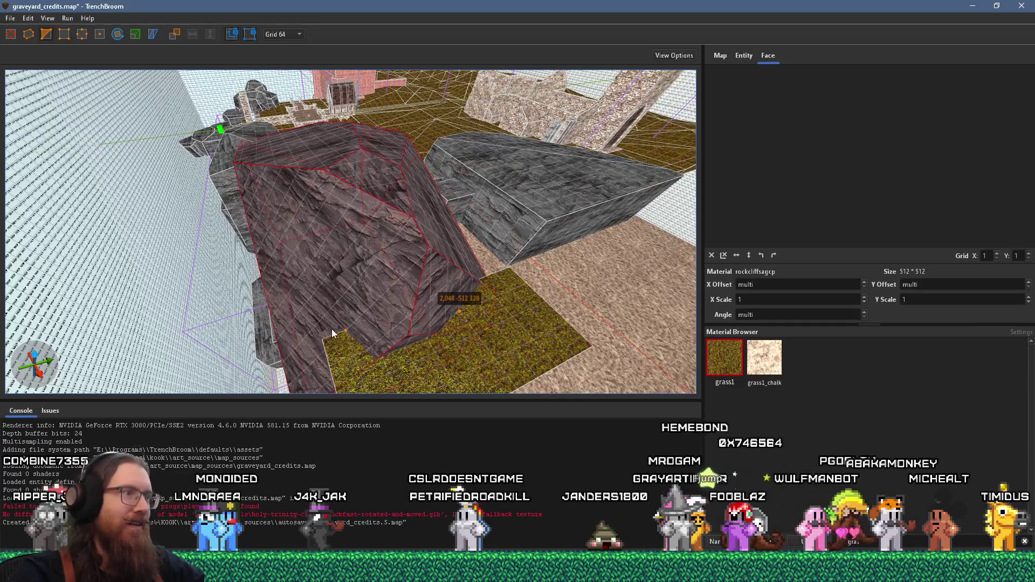
{"action": "left_click", "coordinate": [348, 163]}
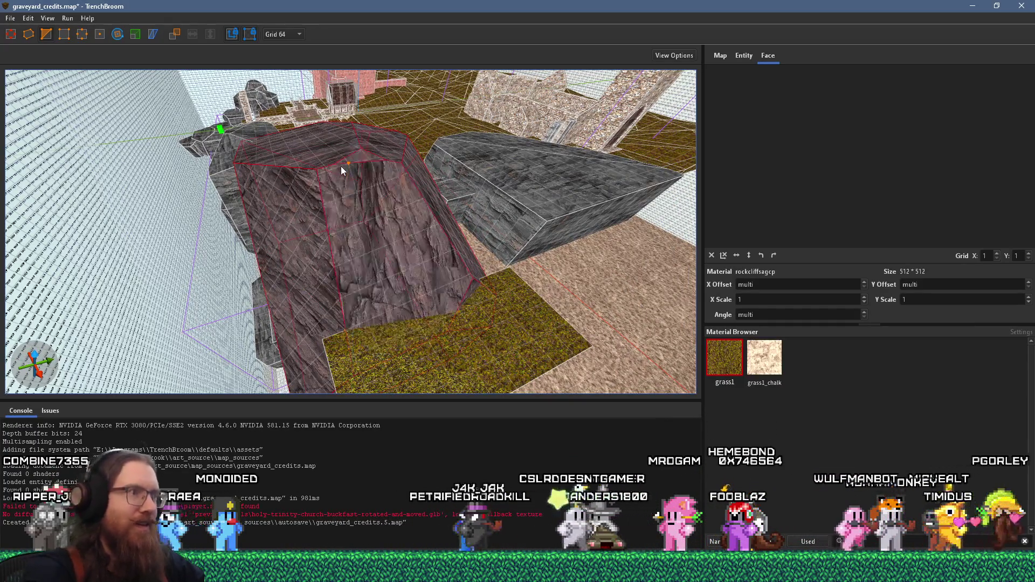
{"action": "key", "text": "Escape"}
{"action": "left_click_drag", "start_coordinate": [369, 249], "coordinate": [548, 235]}
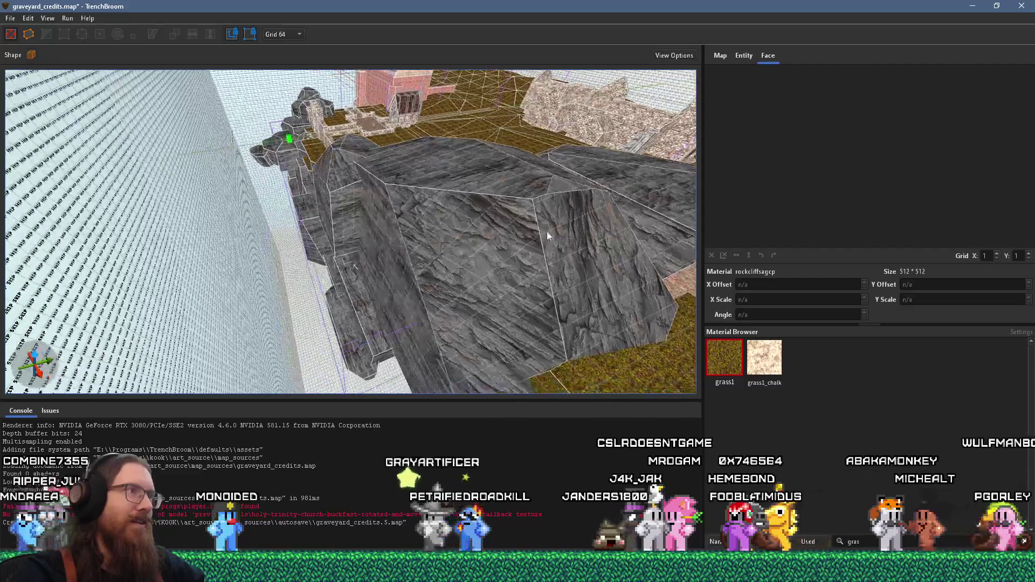
{"action": "mouse_move", "coordinate": [381, 244]}
{"action": "left_mouse_down"}
{"action": "mouse_move", "coordinate": [610, 237]}
{"action": "mouse_move", "coordinate": [149, 151]}
{"action": "left_mouse_up"}
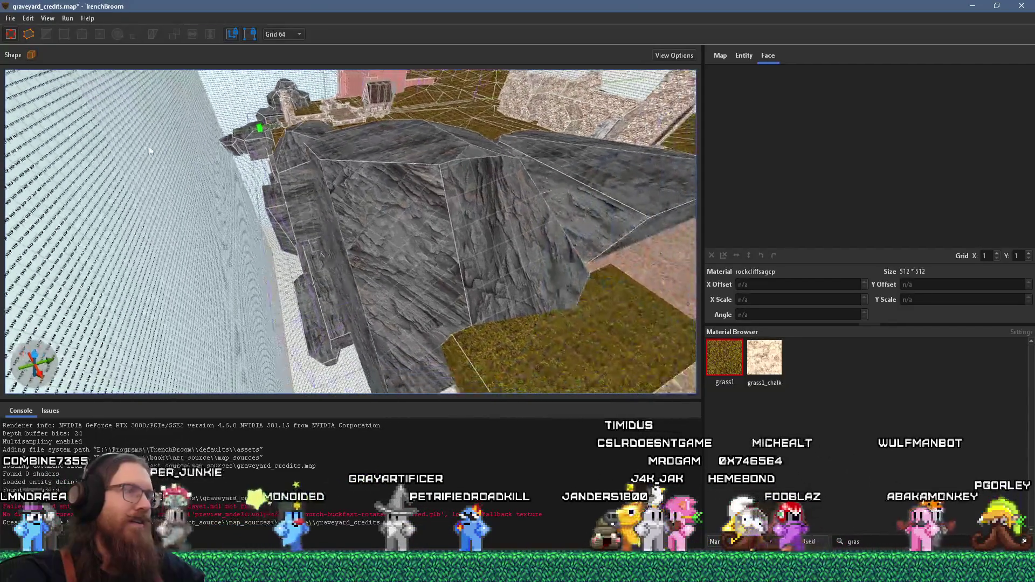
{"action": "mouse_move", "coordinate": [441, 236]}
{"action": "left_mouse_down"}
{"action": "mouse_move", "coordinate": [333, 230]}
{"action": "mouse_move", "coordinate": [334, 184]}
{"action": "mouse_move", "coordinate": [596, 127]}
{"action": "left_mouse_up"}
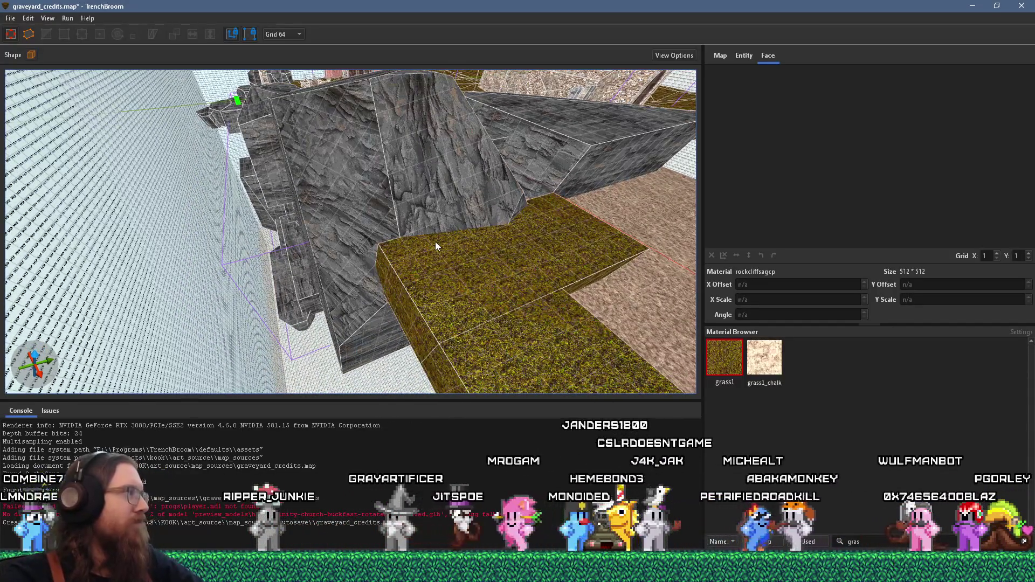
{"action": "mouse_move", "coordinate": [435, 241]}
{"action": "left_mouse_down"}
{"action": "mouse_move", "coordinate": [483, 283]}
{"action": "mouse_move", "coordinate": [276, 231]}
{"action": "mouse_move", "coordinate": [600, 273]}
{"action": "mouse_move", "coordinate": [403, 276]}
{"action": "mouse_move", "coordinate": [92, 212]}
{"action": "mouse_move", "coordinate": [302, 253]}
{"action": "left_mouse_up"}
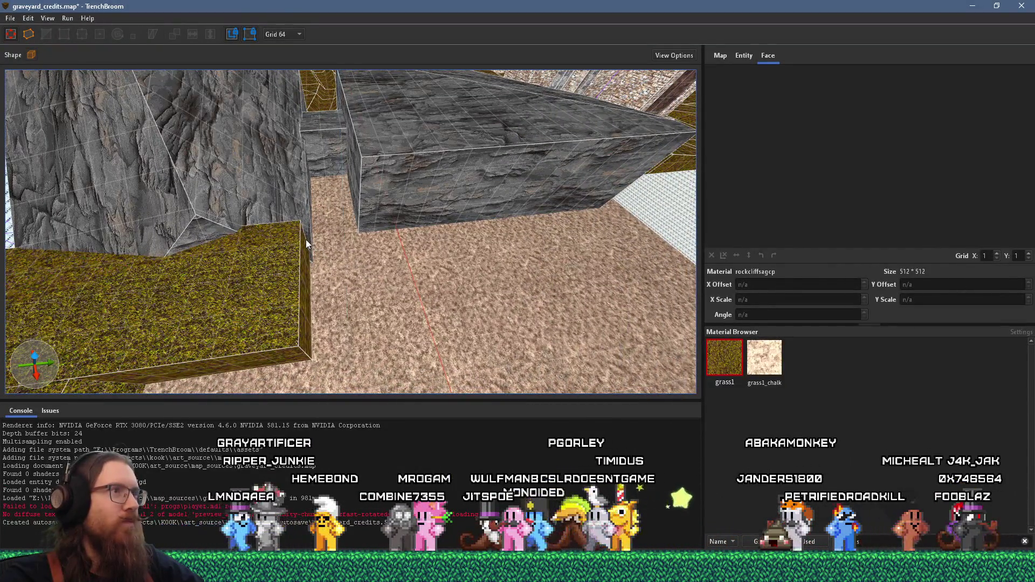
{"action": "scroll", "coordinate": [305, 244], "scroll_direction": "down", "scroll_amount": 2}
{"action": "mouse_move", "coordinate": [337, 246]}
{"action": "left_mouse_down"}
{"action": "mouse_move", "coordinate": [319, 115]}
{"action": "mouse_move", "coordinate": [411, 212]}
{"action": "mouse_move", "coordinate": [393, 145]}
{"action": "mouse_move", "coordinate": [346, 309]}
{"action": "mouse_move", "coordinate": [391, 234]}
{"action": "mouse_move", "coordinate": [334, 319]}
{"action": "mouse_move", "coordinate": [13, 252]}
{"action": "mouse_move", "coordinate": [168, 238]}
{"action": "mouse_move", "coordinate": [199, 222]}
{"action": "mouse_move", "coordinate": [280, 55]}
{"action": "mouse_move", "coordinate": [328, 209]}
{"action": "mouse_move", "coordinate": [326, 128]}
{"action": "left_mouse_up"}
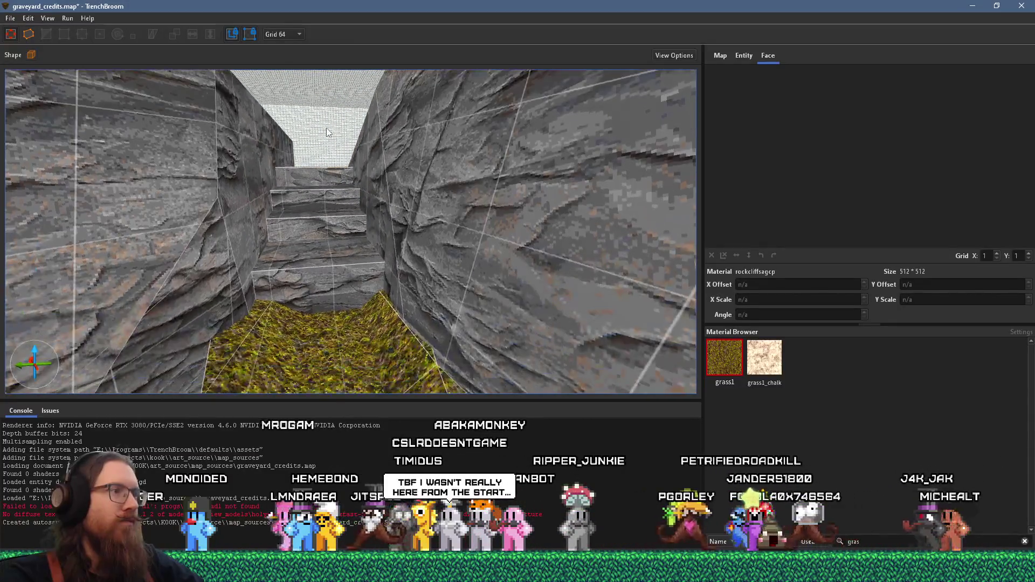
{"action": "left_click_drag", "start_coordinate": [344, 257], "coordinate": [344, 305]}
Step: Set the grid to 16 and move the stair brush down, then up onto the higher step
{"action": "left_click", "coordinate": [332, 290], "text": "shift"}
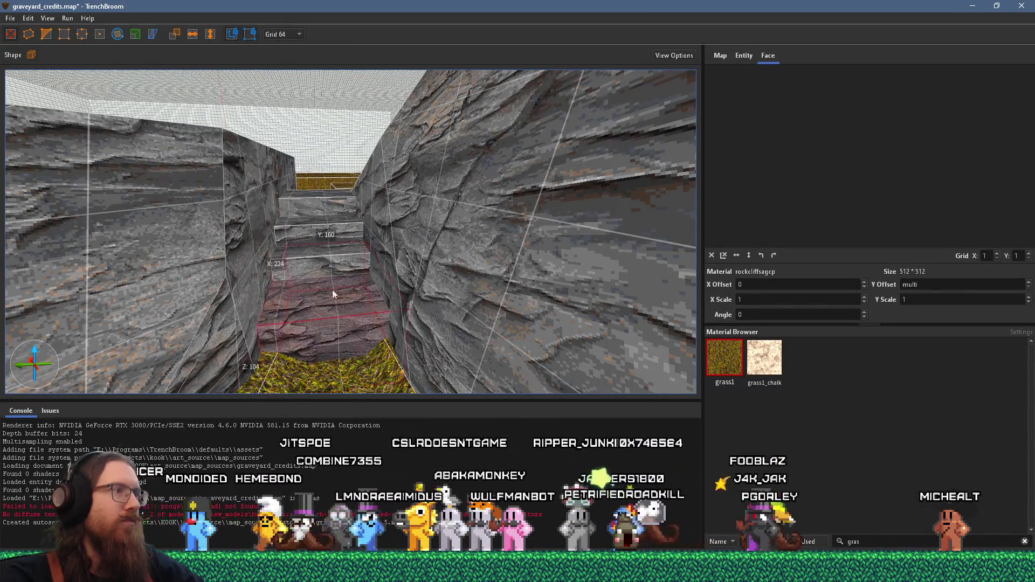
{"action": "left_click", "coordinate": [295, 100]}
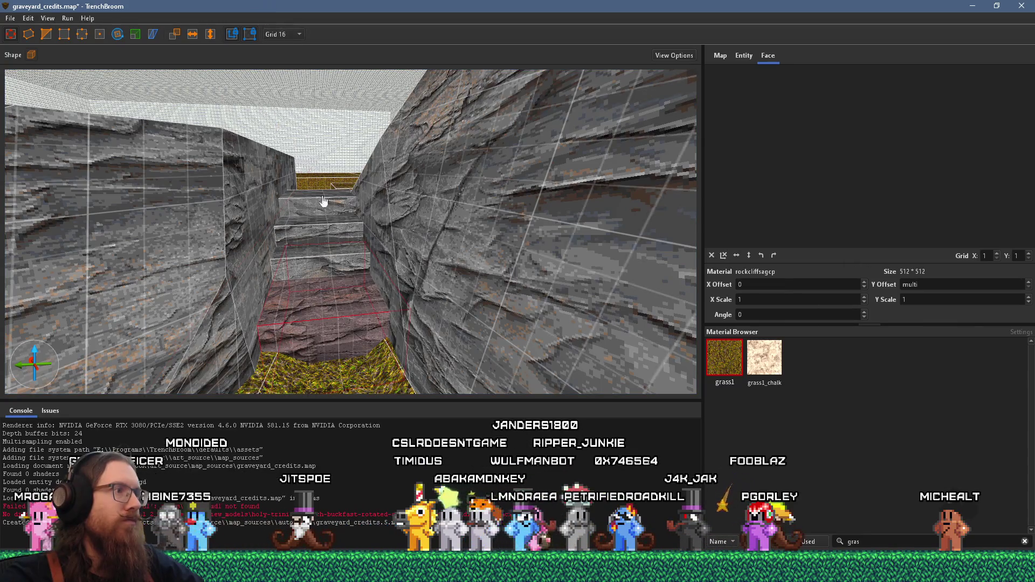
{"action": "scroll", "coordinate": [332, 277], "scroll_direction": "up", "scroll_amount": 3}
{"action": "mouse_move", "coordinate": [374, 293]}
{"action": "left_mouse_down"}
{"action": "mouse_move", "coordinate": [374, 306]}
{"action": "mouse_move", "coordinate": [345, 283]}
{"action": "mouse_move", "coordinate": [346, 298]}
{"action": "mouse_move", "coordinate": [341, 199]}
{"action": "mouse_move", "coordinate": [325, 249]}
{"action": "left_mouse_up"}
{"action": "scroll", "coordinate": [345, 229], "scroll_direction": "up", "scroll_amount": 3}
{"action": "left_click_drag", "start_coordinate": [352, 192], "coordinate": [354, 310]}
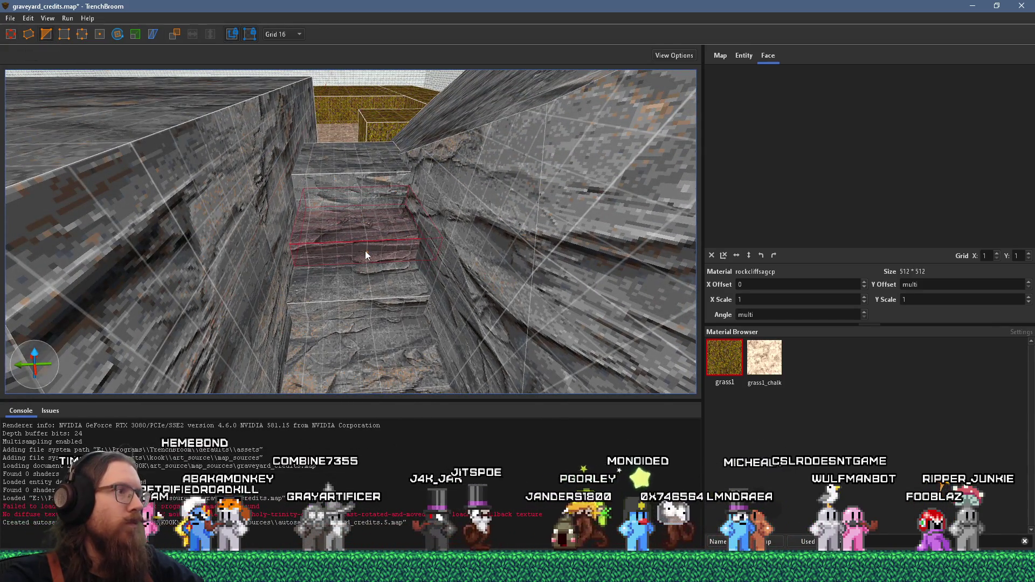
{"action": "left_click_drag", "start_coordinate": [373, 258], "coordinate": [367, 205]}
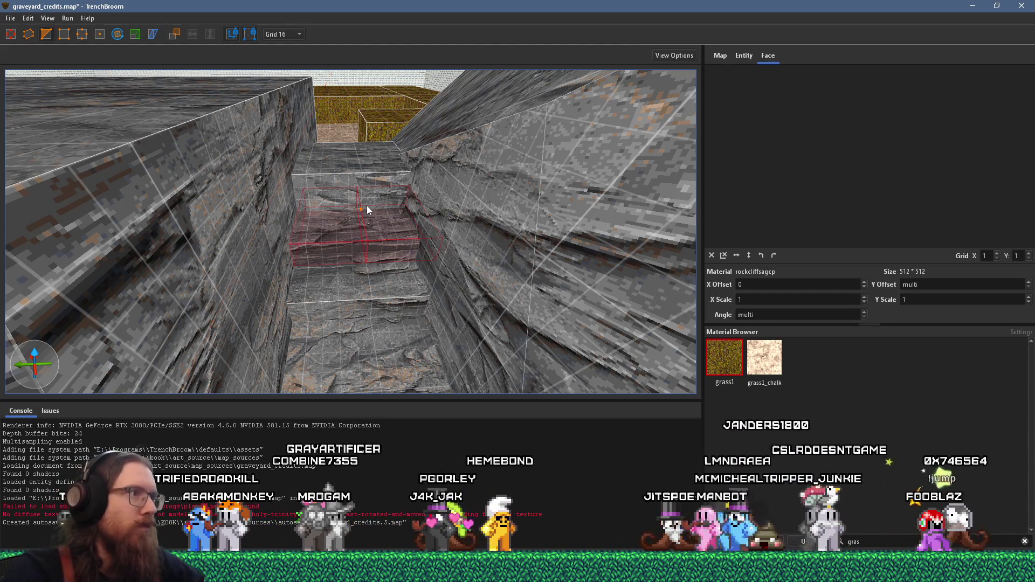
{"action": "scroll", "coordinate": [388, 253], "scroll_direction": "up", "scroll_amount": 5}
{"action": "scroll", "coordinate": [388, 253], "scroll_direction": "down", "scroll_amount": 5}
{"action": "key", "text": "Escape"}
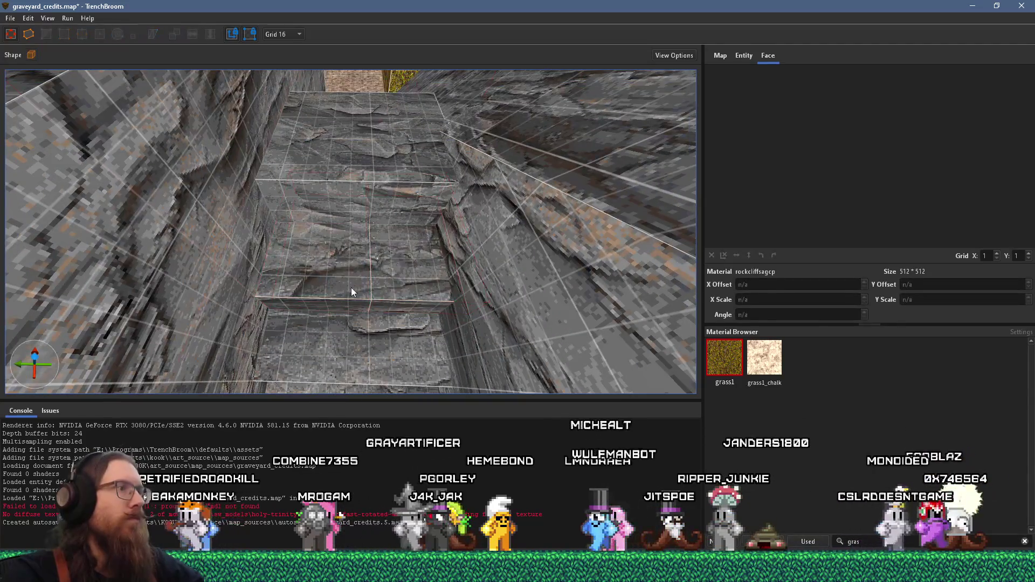
{"action": "scroll", "coordinate": [350, 287], "scroll_direction": "down", "scroll_amount": 3}
Step: Bend the middle step into a V by raising an edge, then clip it diagonally
{"action": "left_click", "coordinate": [396, 241]}
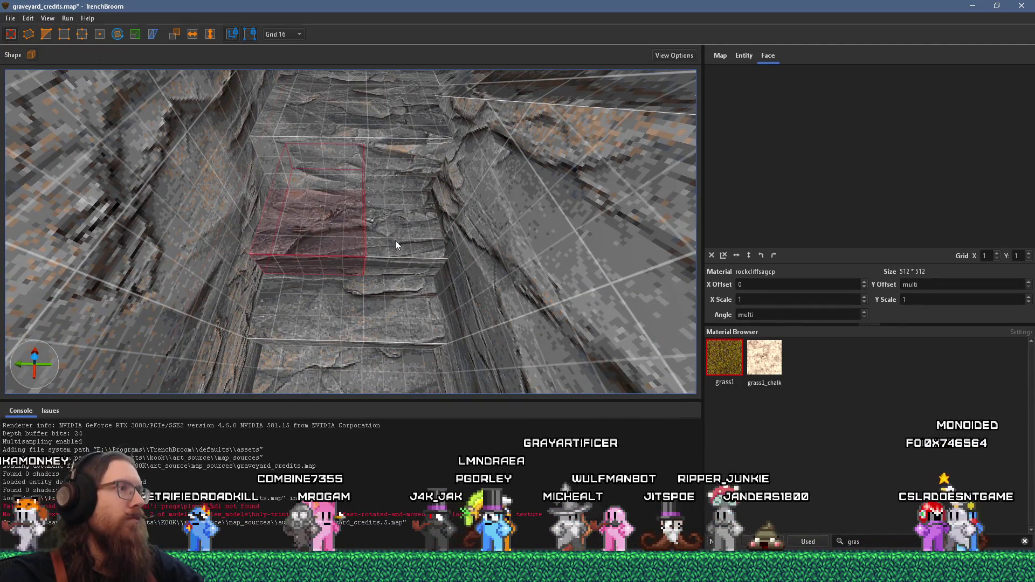
{"action": "key", "text": "e"}
{"action": "left_click_drag", "start_coordinate": [364, 268], "coordinate": [365, 227]}
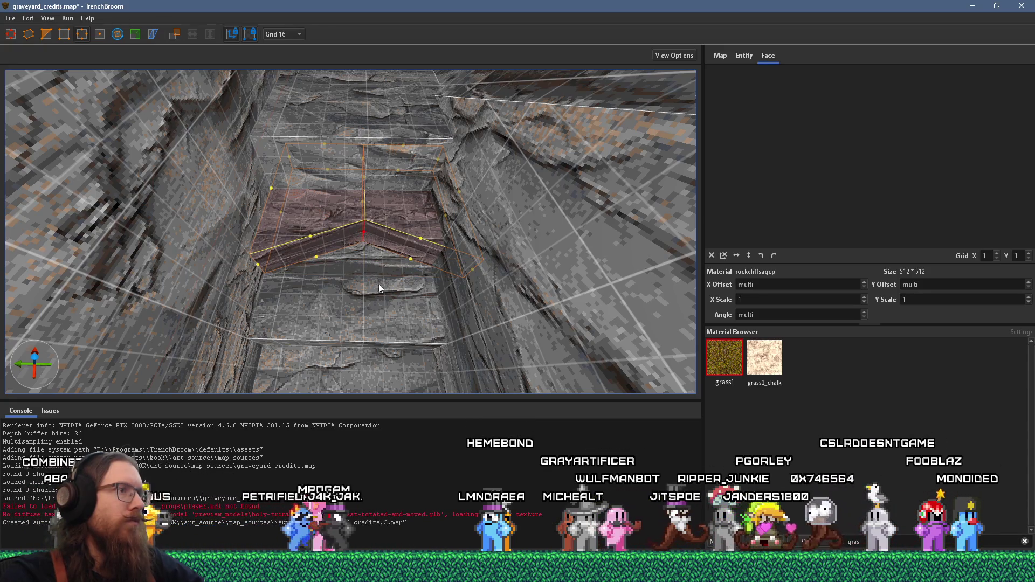
{"action": "key", "text": "e"}
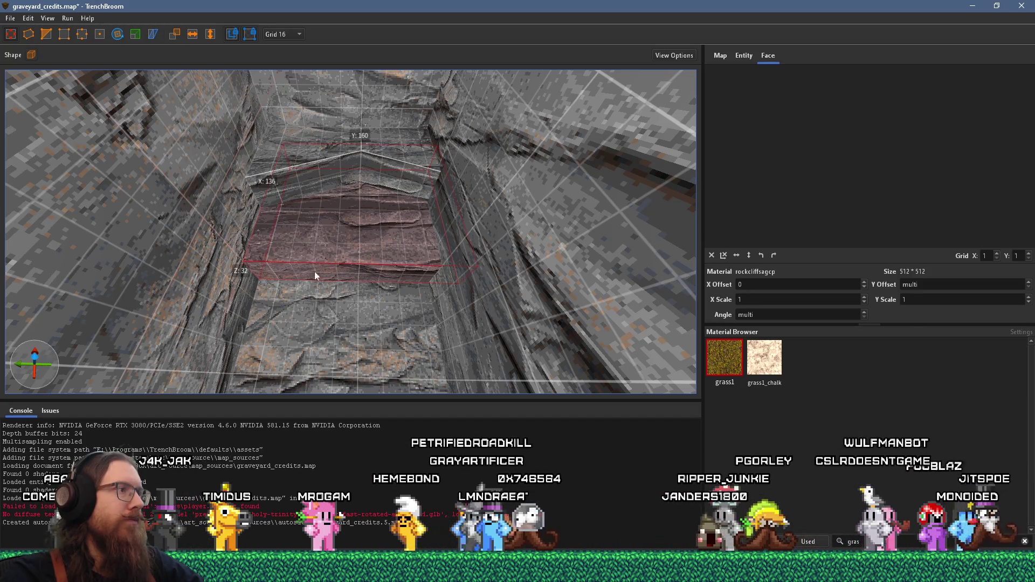
{"action": "left_click", "coordinate": [380, 275], "text": "shift"}
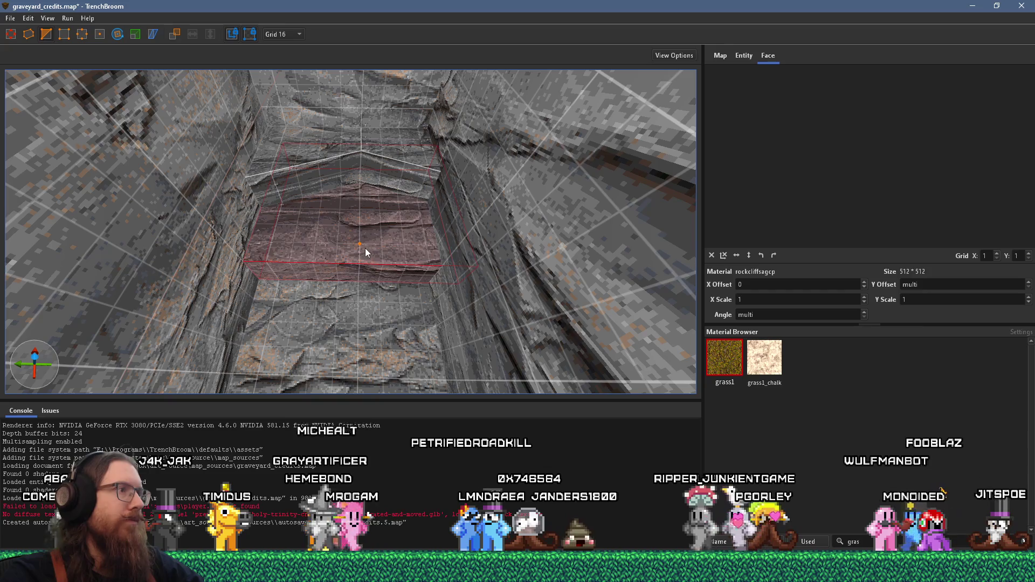
{"action": "left_click", "coordinate": [362, 245]}
{"action": "left_click", "coordinate": [252, 259]}
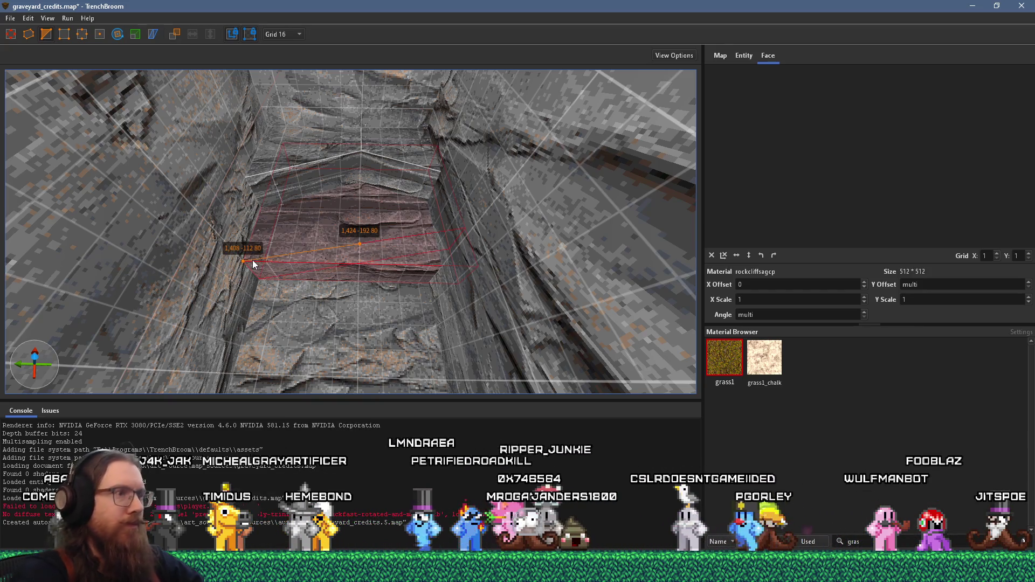
{"action": "key", "text": "Return"}
{"action": "scroll", "coordinate": [350, 272], "scroll_direction": "down", "scroll_amount": 5}
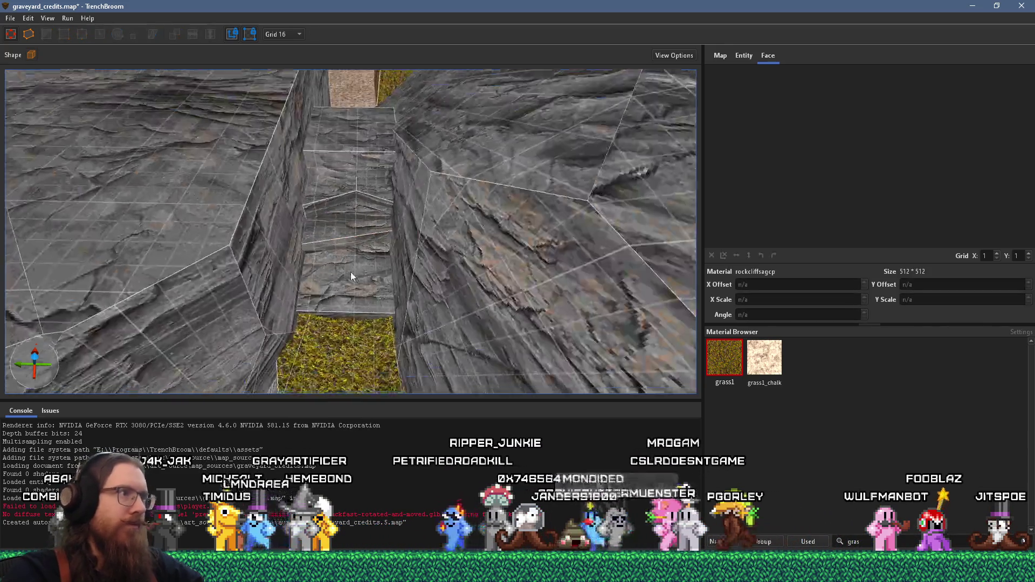
Step: Clip the step brush along a line running from its corner
{"action": "scroll", "coordinate": [364, 277], "scroll_direction": "down", "scroll_amount": 2}
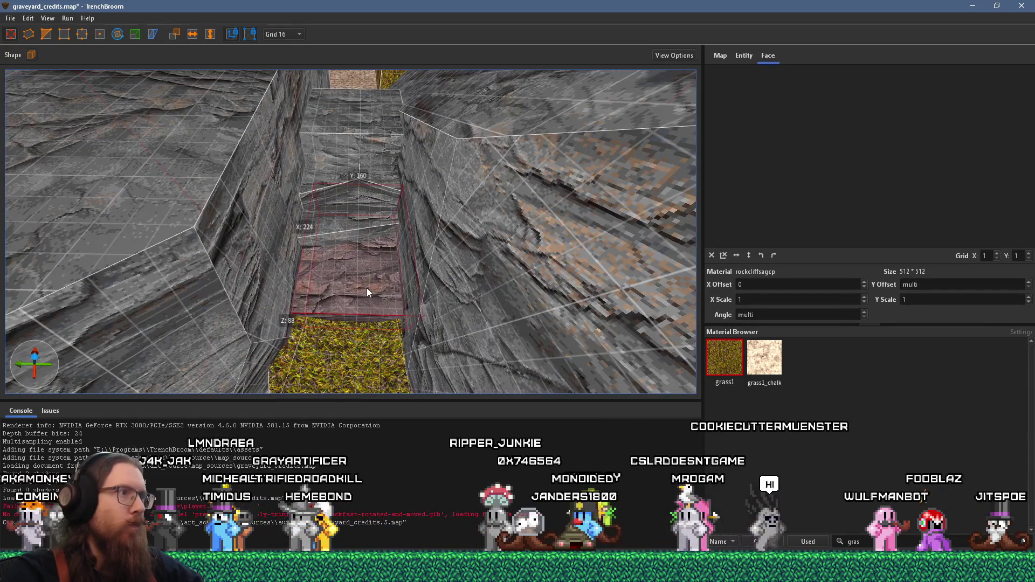
{"action": "left_click", "coordinate": [400, 283]}
{"action": "left_click", "coordinate": [314, 289]}
{"action": "key", "text": "Return"}
Step: Make a second, diagonal clip on the step brush, then leave the Clip tool and deselect
{"action": "scroll", "coordinate": [315, 289], "scroll_direction": "up", "scroll_amount": 5}
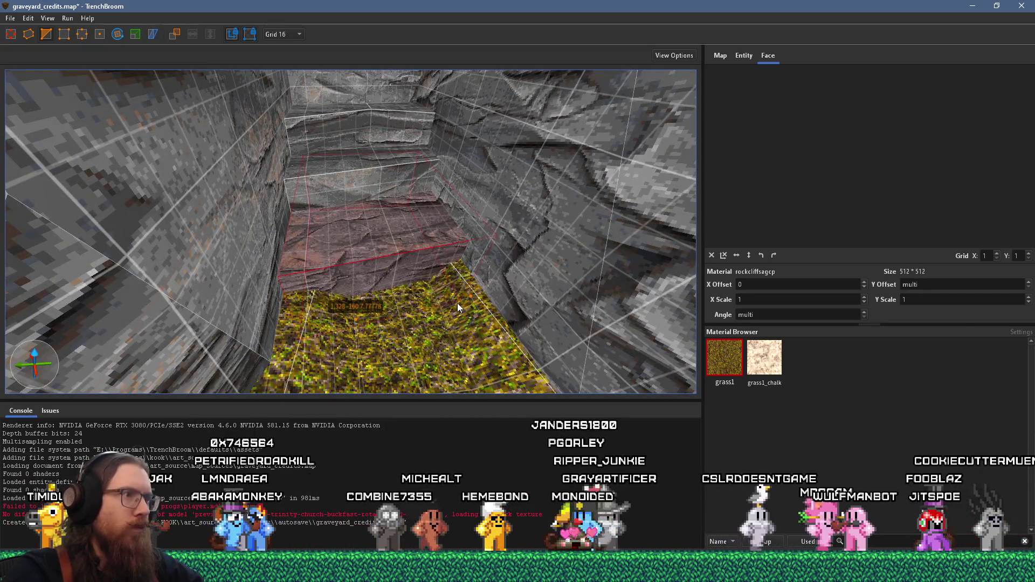
{"action": "left_click", "coordinate": [469, 297]}
{"action": "left_click", "coordinate": [340, 211]}
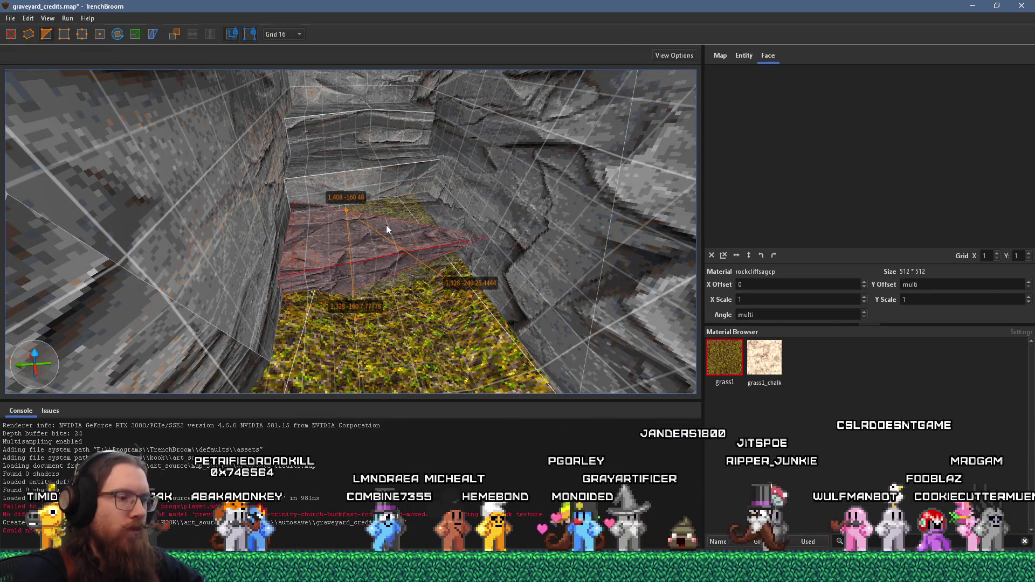
{"action": "key", "text": "Return"}
{"action": "key", "text": "Escape"}
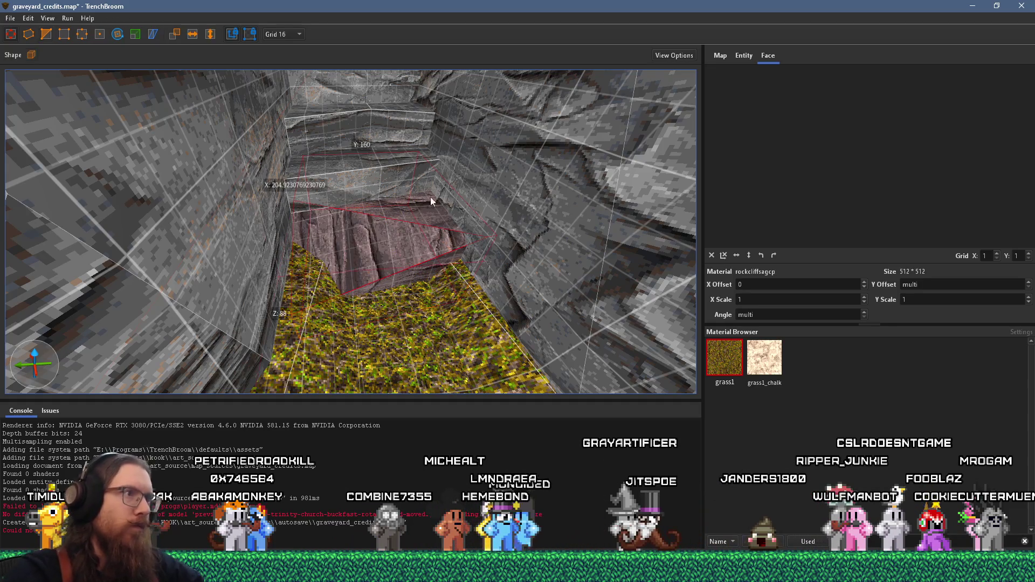
{"action": "key", "text": "Escape"}
Step: Select several rock wall faces and the step's top face to check their texture alignment
{"action": "scroll", "coordinate": [426, 204], "scroll_direction": "up", "scroll_amount": 5}
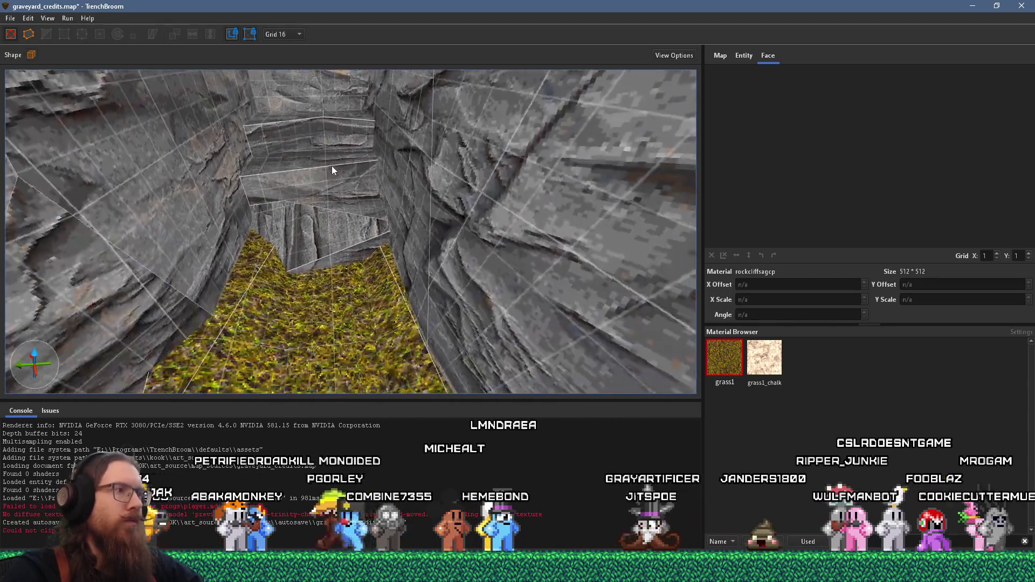
{"action": "left_click", "coordinate": [354, 251], "text": "shift"}
{"action": "scroll", "coordinate": [364, 222], "scroll_direction": "up", "scroll_amount": 3}
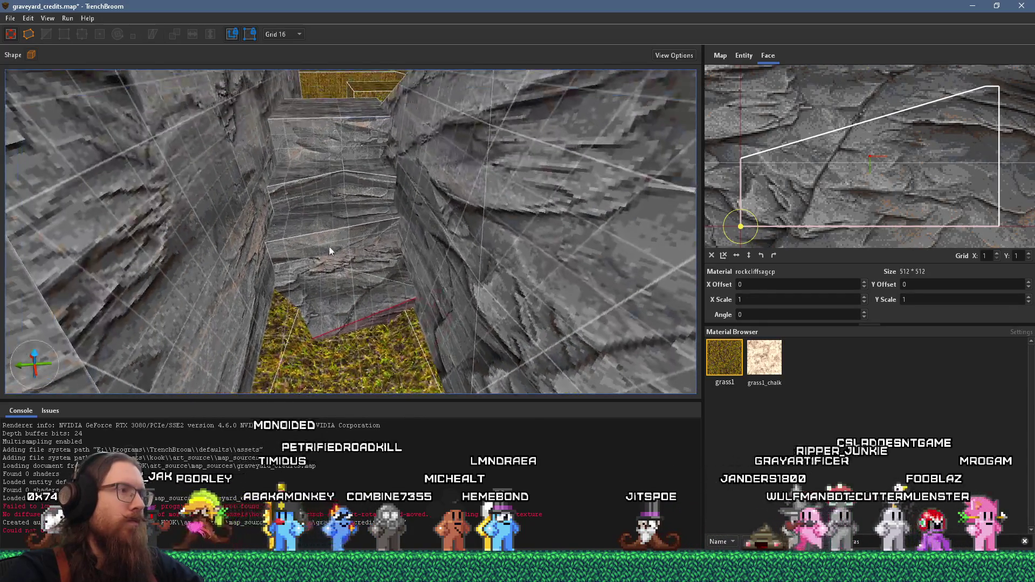
{"action": "scroll", "coordinate": [334, 246], "scroll_direction": "up", "scroll_amount": 3}
{"action": "left_click", "coordinate": [355, 277], "text": "shift"}
{"action": "scroll", "coordinate": [360, 259], "scroll_direction": "up", "scroll_amount": 3}
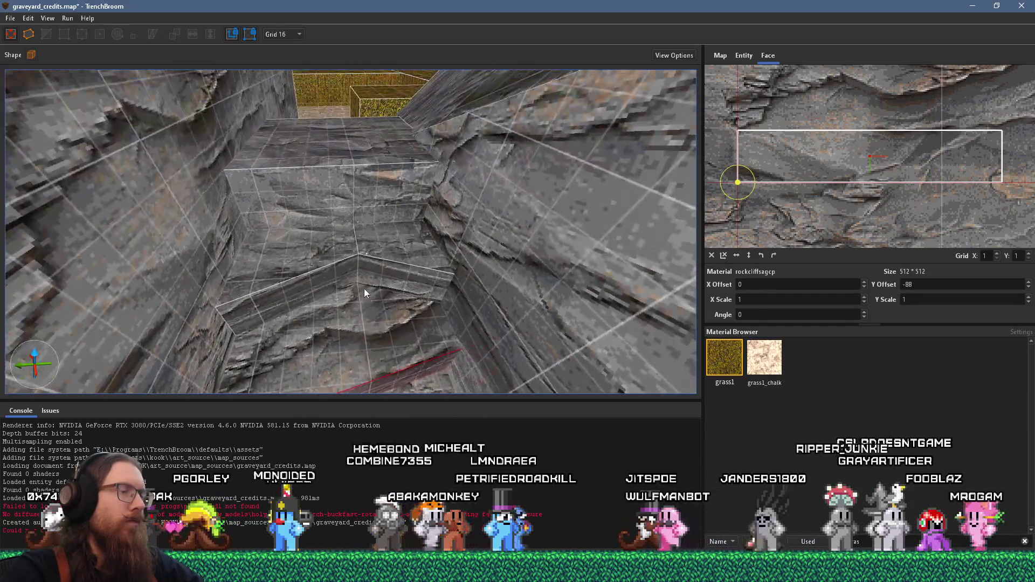
{"action": "left_click_drag", "start_coordinate": [354, 263], "coordinate": [364, 286]}
{"action": "left_click", "coordinate": [316, 271], "text": "shift"}
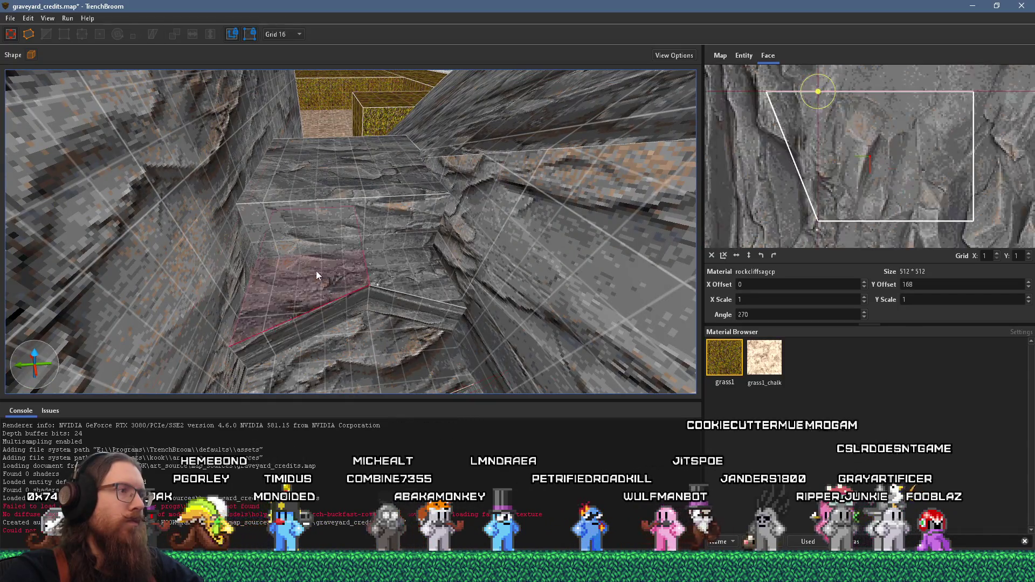
{"action": "scroll", "coordinate": [394, 238], "scroll_direction": "down", "scroll_amount": 3}
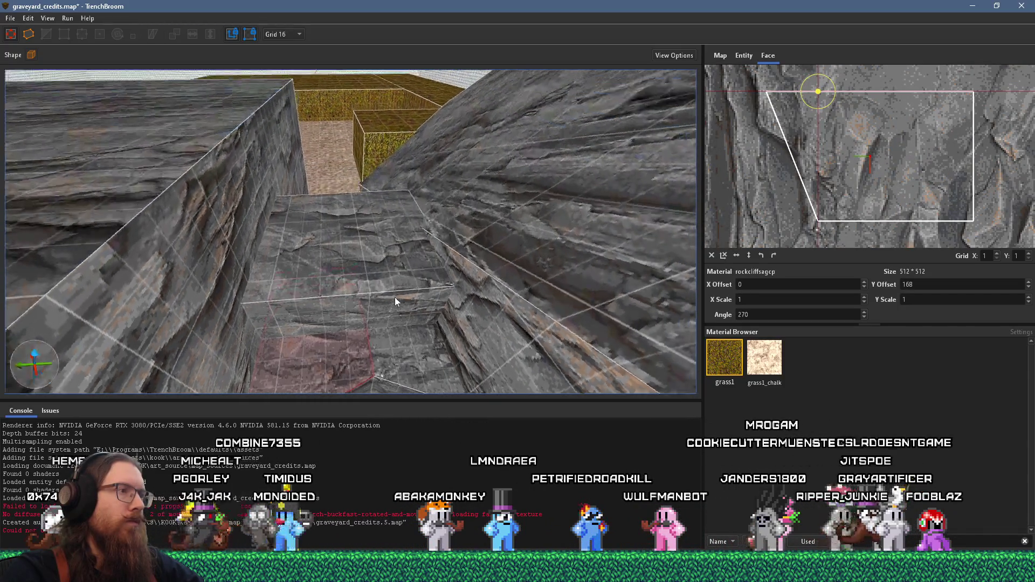
{"action": "left_click", "coordinate": [351, 260], "text": "shift"}
{"action": "key", "text": "Escape"}
Step: Select the step brush in the trench and inspect one of its faces
{"action": "scroll", "coordinate": [363, 292], "scroll_direction": "up", "scroll_amount": 5}
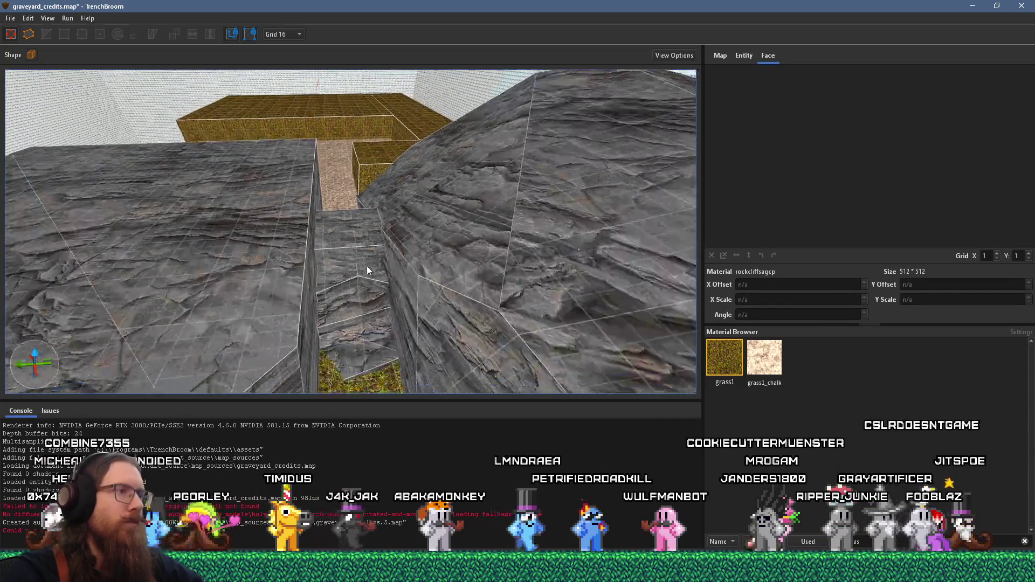
{"action": "left_click", "coordinate": [347, 248]}
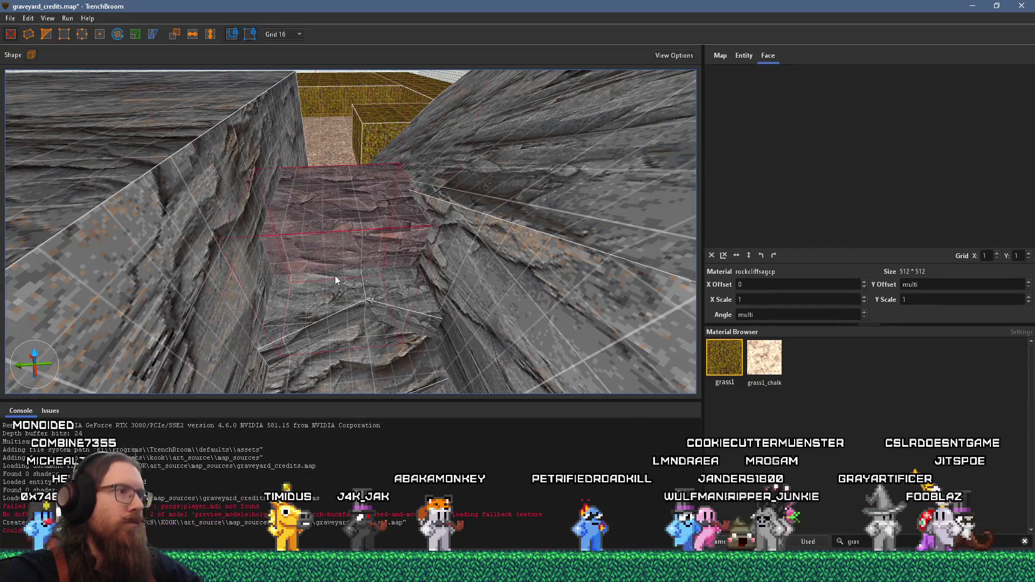
{"action": "scroll", "coordinate": [359, 331], "scroll_direction": "up", "scroll_amount": 3}
{"action": "left_click", "coordinate": [350, 228], "text": "shift"}
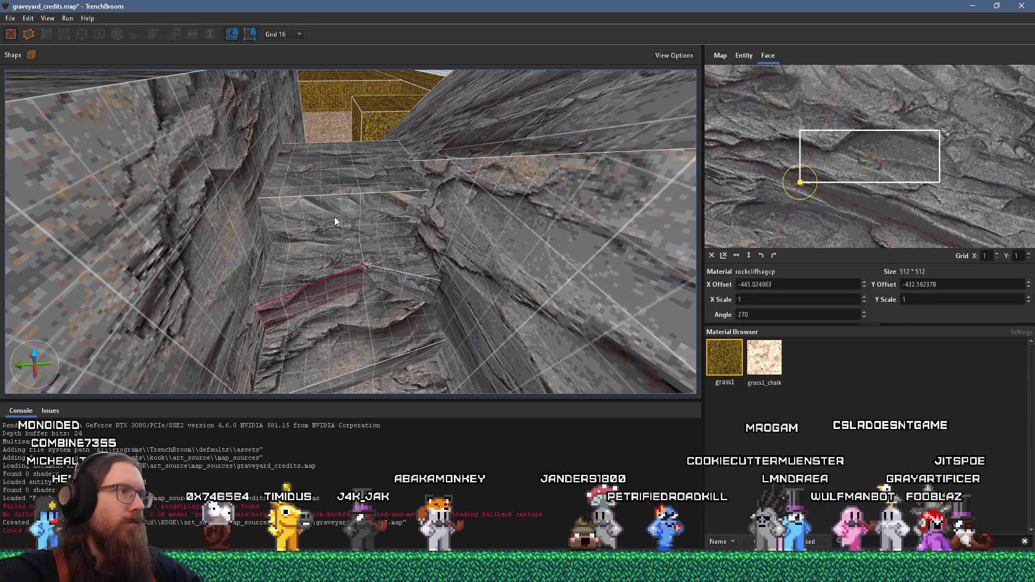
{"action": "scroll", "coordinate": [338, 221], "scroll_direction": "down", "scroll_amount": 3}
{"action": "key", "text": "Escape"}
{"action": "scroll", "coordinate": [331, 251], "scroll_direction": "down", "scroll_amount": 5}
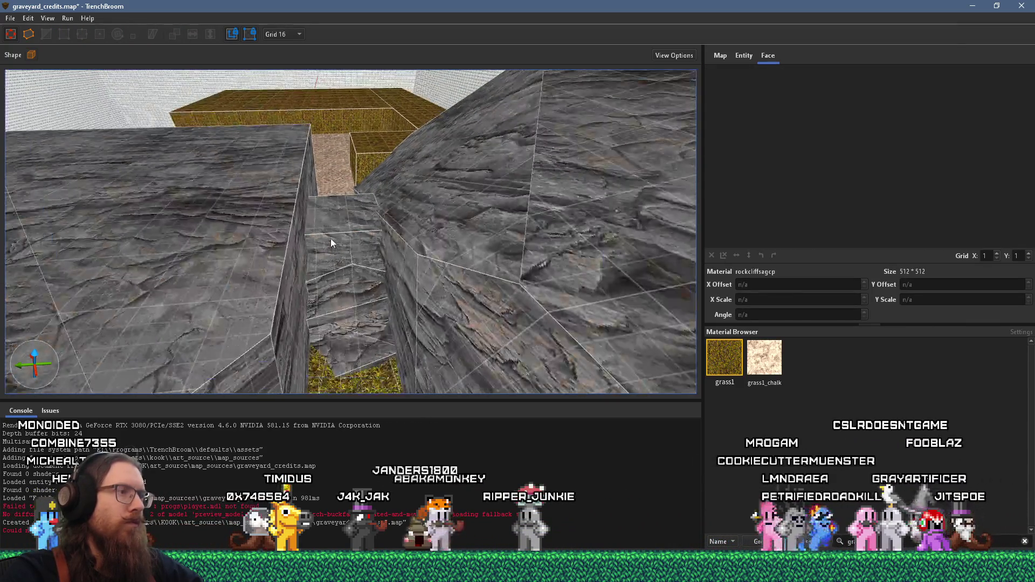
{"action": "scroll", "coordinate": [335, 227], "scroll_direction": "up", "scroll_amount": 6}
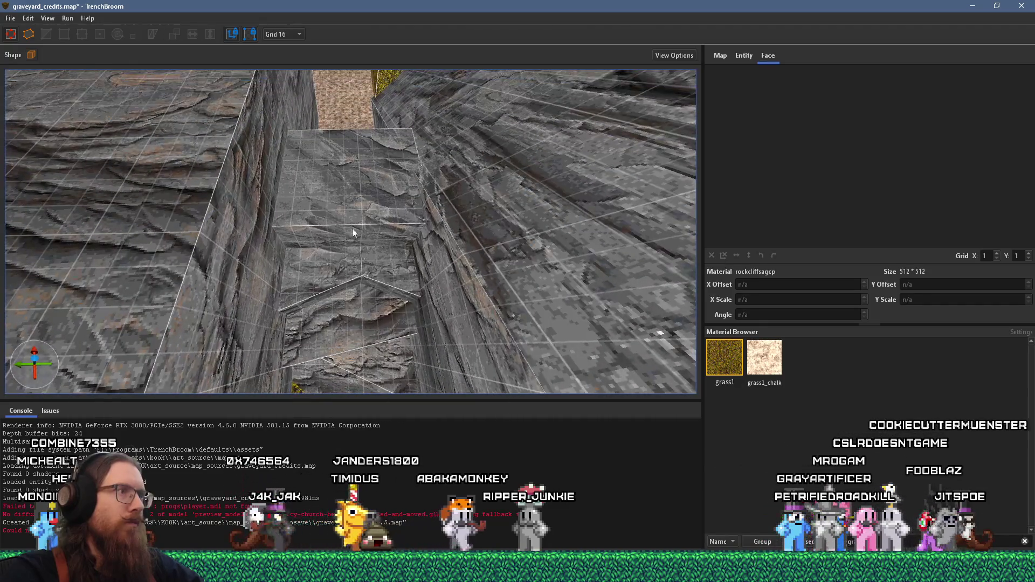
Step: Select the rockcliffsagcp block and clip it with a final point for an angled face
{"action": "left_click", "coordinate": [361, 209]}
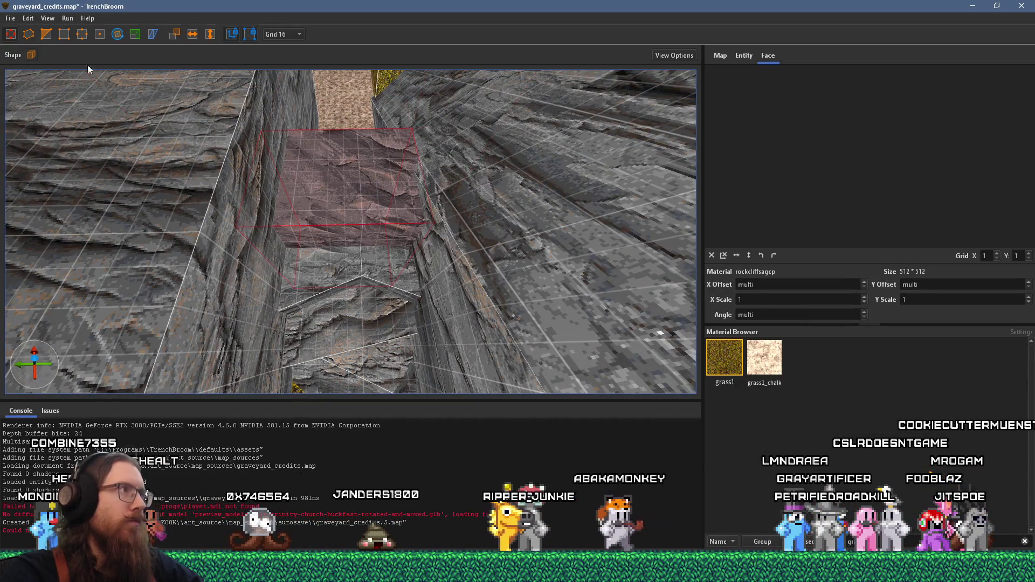
{"action": "scroll", "coordinate": [315, 189], "scroll_direction": "up", "scroll_amount": 8}
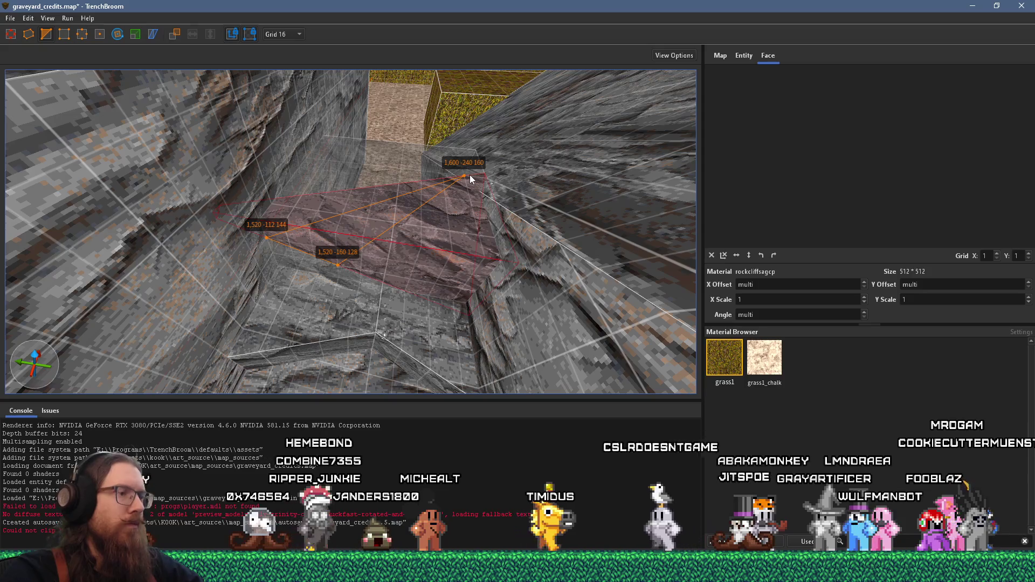
{"action": "left_click", "coordinate": [470, 175]}
{"action": "key", "text": "Return"}
{"action": "key", "text": "Escape"}
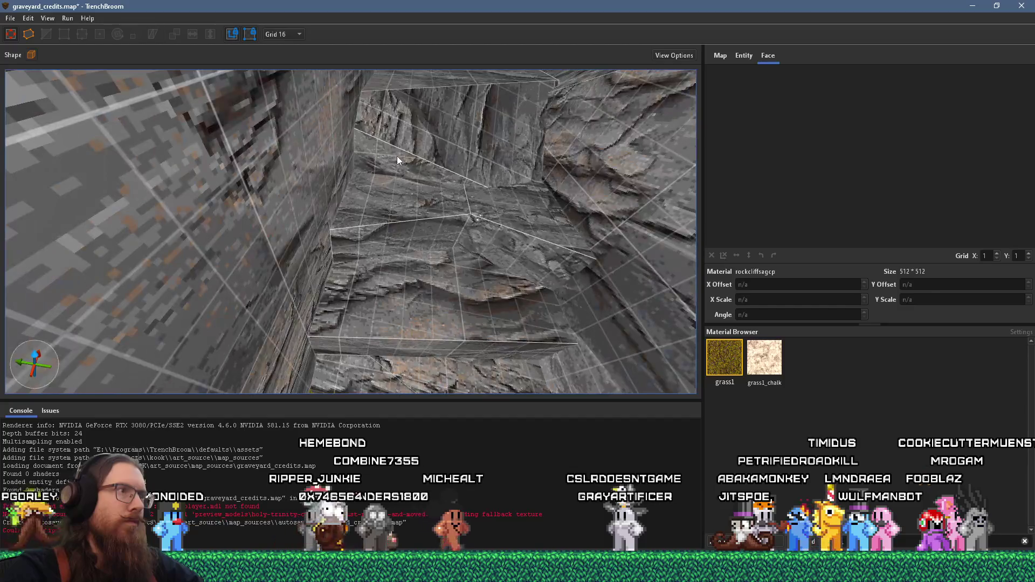
Step: Check a rock wall face's alignment, then fly along the corridor and select the rock block
{"action": "left_click", "coordinate": [397, 159], "text": "shift"}
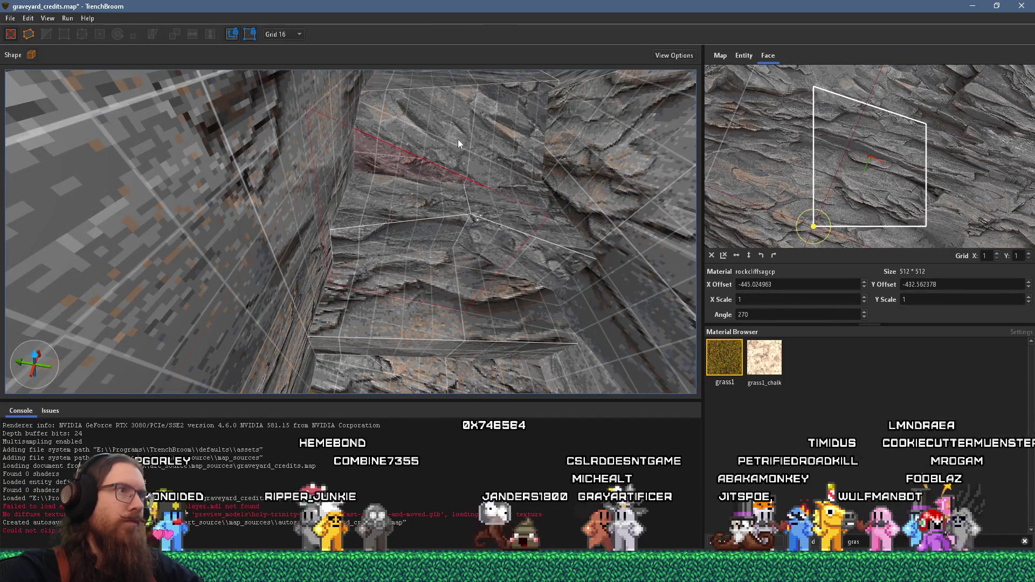
{"action": "key", "text": "Escape"}
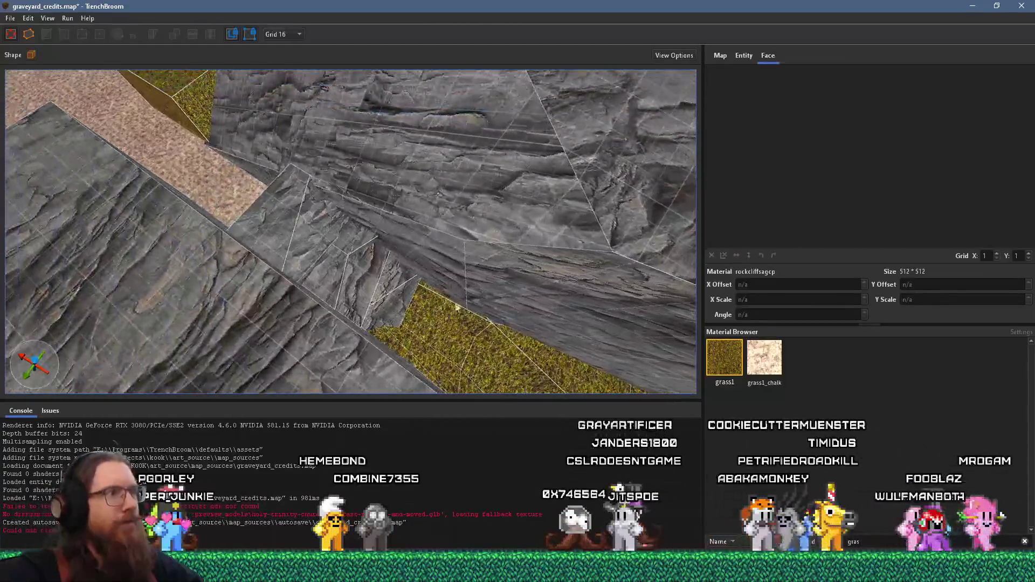
{"action": "key", "text": "w"}
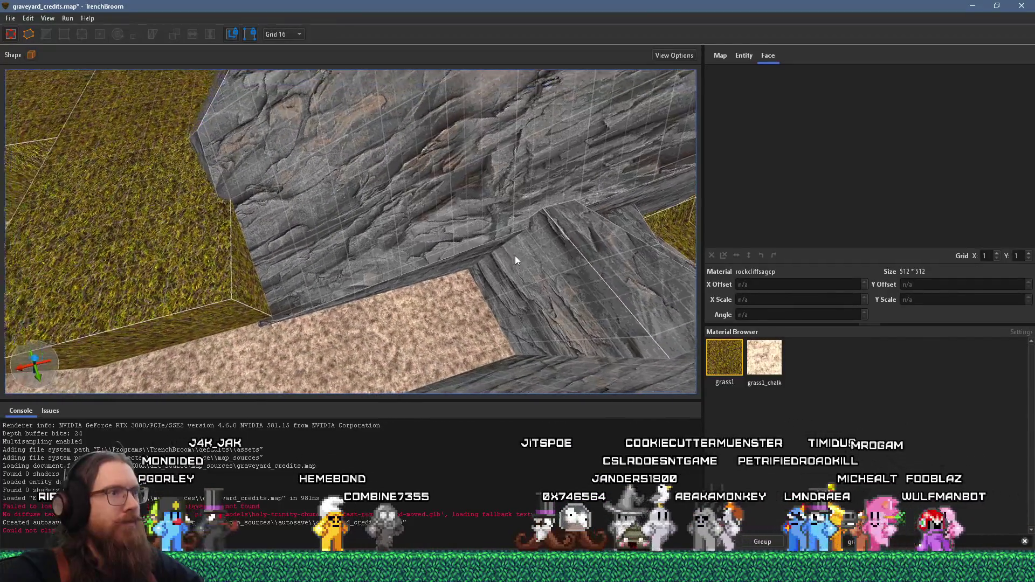
{"action": "key", "text": "a"}
{"action": "mouse_move", "coordinate": [491, 280]}
{"action": "left_mouse_down"}
{"action": "mouse_move", "coordinate": [407, 265]}
{"action": "mouse_move", "coordinate": [367, 128]}
{"action": "mouse_move", "coordinate": [359, 192]}
{"action": "left_mouse_up"}
{"action": "left_click", "coordinate": [361, 193]}
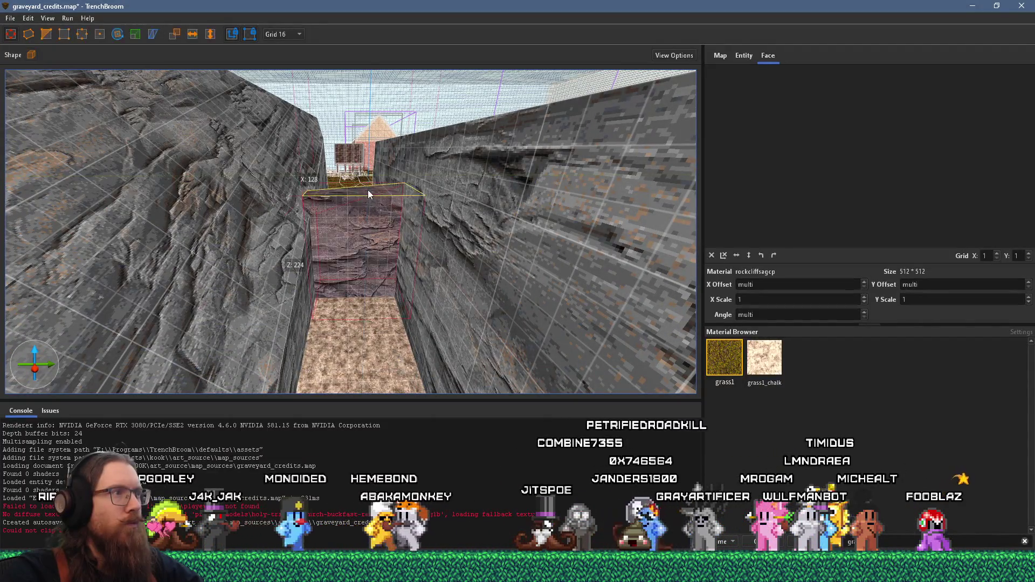
Step: Select the grass1 block beside the dirt path and view it from the corridor side and above
{"action": "mouse_move", "coordinate": [298, 224]}
{"action": "left_mouse_down"}
{"action": "mouse_move", "coordinate": [227, 234]}
{"action": "mouse_move", "coordinate": [332, 275]}
{"action": "mouse_move", "coordinate": [234, 186]}
{"action": "mouse_move", "coordinate": [318, 196]}
{"action": "mouse_move", "coordinate": [328, 164]}
{"action": "mouse_move", "coordinate": [329, 280]}
{"action": "mouse_move", "coordinate": [377, 162]}
{"action": "left_mouse_up"}
{"action": "left_click", "coordinate": [396, 147]}
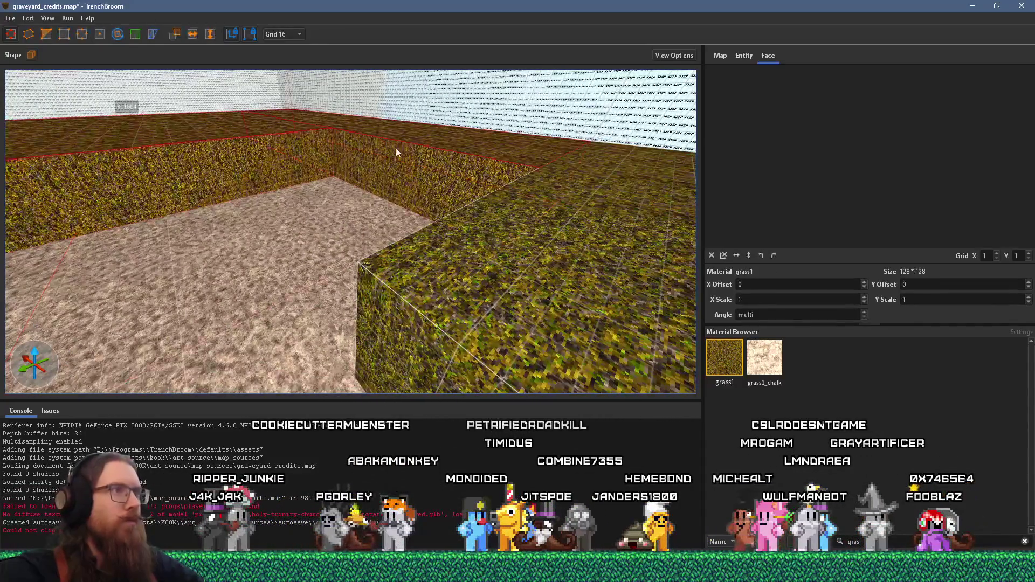
{"action": "left_click_drag", "start_coordinate": [561, 166], "coordinate": [584, 179]}
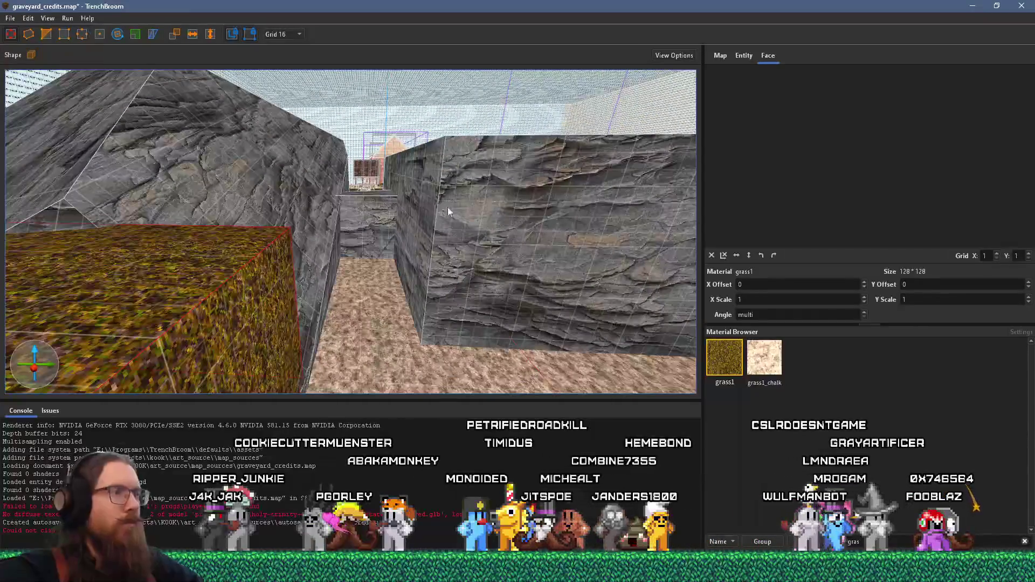
{"action": "left_click_drag", "start_coordinate": [211, 230], "coordinate": [344, 317]}
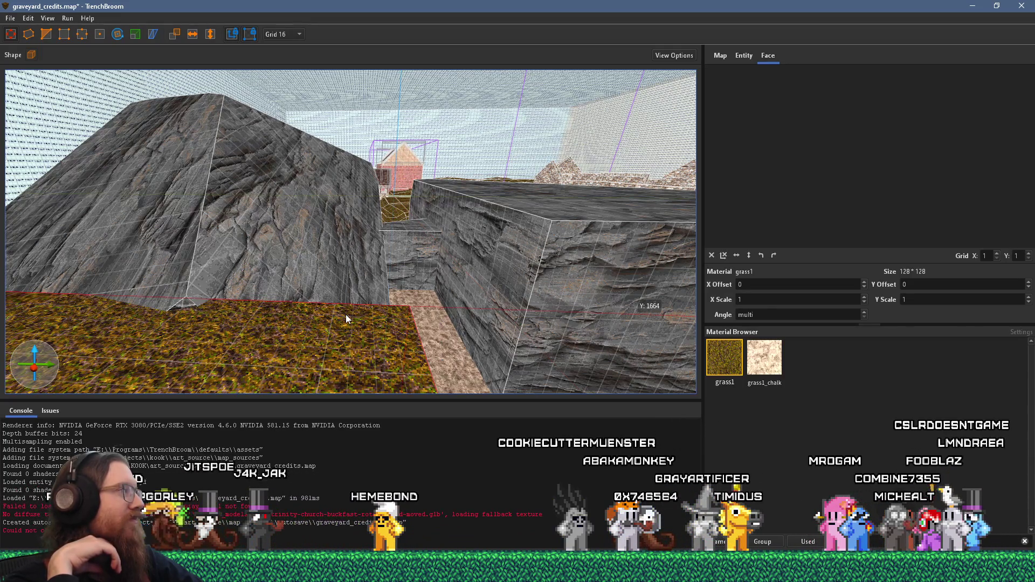
{"action": "mouse_move", "coordinate": [345, 314]}
{"action": "left_mouse_down"}
{"action": "mouse_move", "coordinate": [332, 184]}
{"action": "mouse_move", "coordinate": [284, 238]}
{"action": "mouse_move", "coordinate": [189, 222]}
{"action": "mouse_move", "coordinate": [225, 184]}
{"action": "mouse_move", "coordinate": [226, 145]}
{"action": "mouse_move", "coordinate": [302, 131]}
{"action": "mouse_move", "coordinate": [311, 221]}
{"action": "mouse_move", "coordinate": [503, 249]}
{"action": "mouse_move", "coordinate": [428, 232]}
{"action": "mouse_move", "coordinate": [219, 90]}
{"action": "left_mouse_up"}
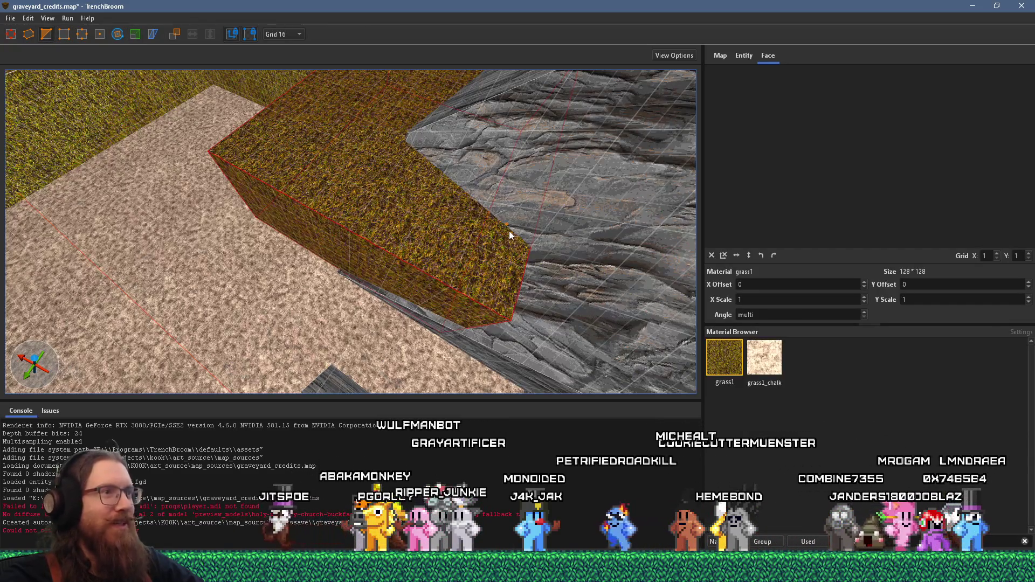
Step: Make two angled clips across the grass1 block's corner at the path, then inspect and deselect
{"action": "left_click", "coordinate": [348, 185]}
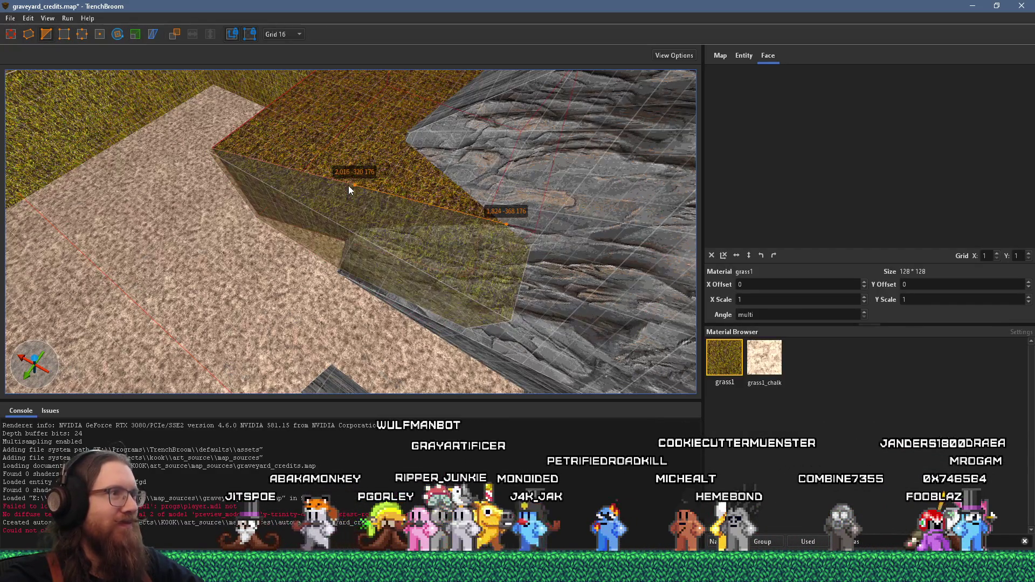
{"action": "key", "text": "Return"}
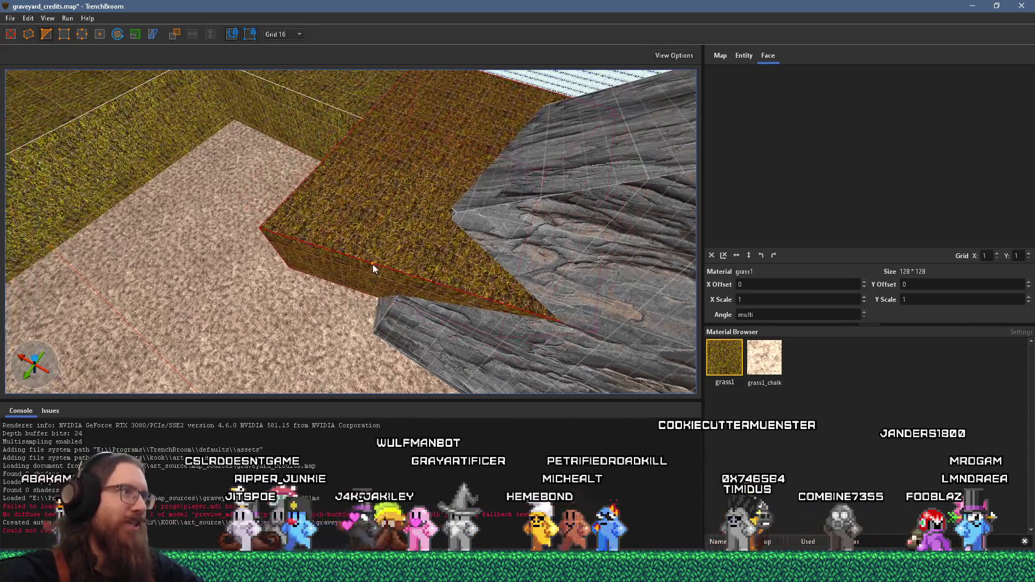
{"action": "left_click", "coordinate": [373, 264]}
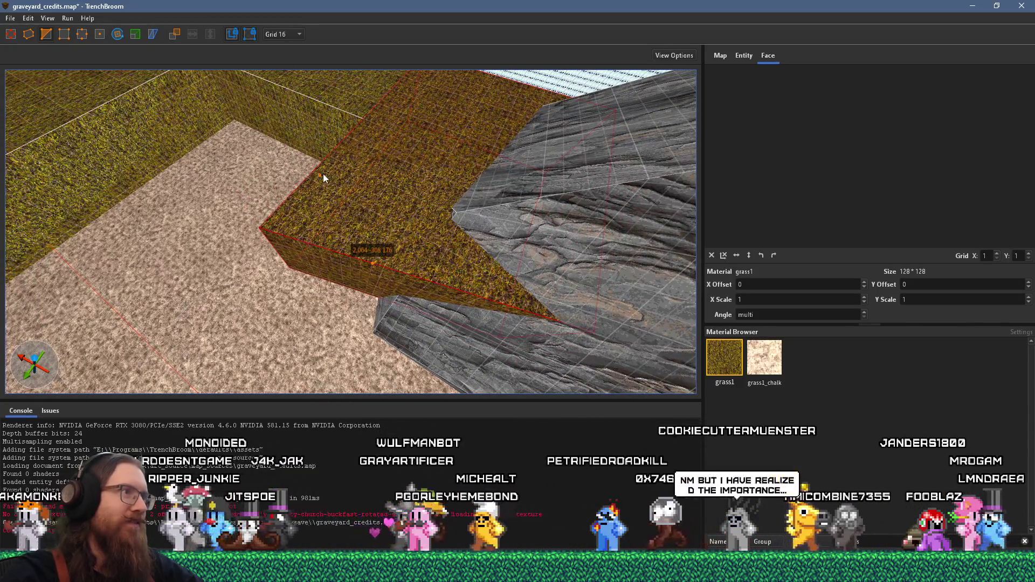
{"action": "left_click", "coordinate": [322, 175]}
{"action": "key", "text": "Return"}
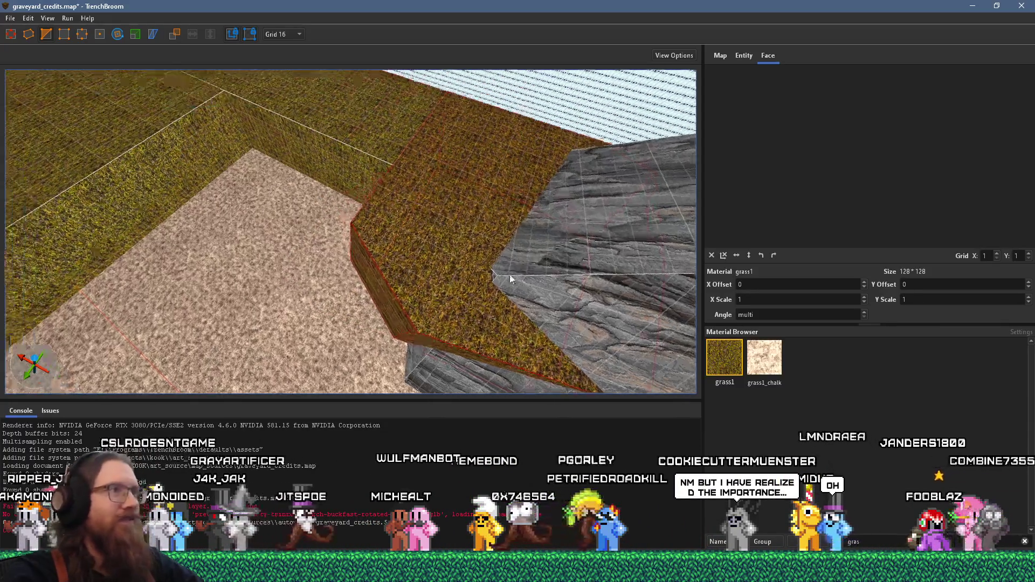
{"action": "left_click_drag", "start_coordinate": [511, 279], "coordinate": [569, 324]}
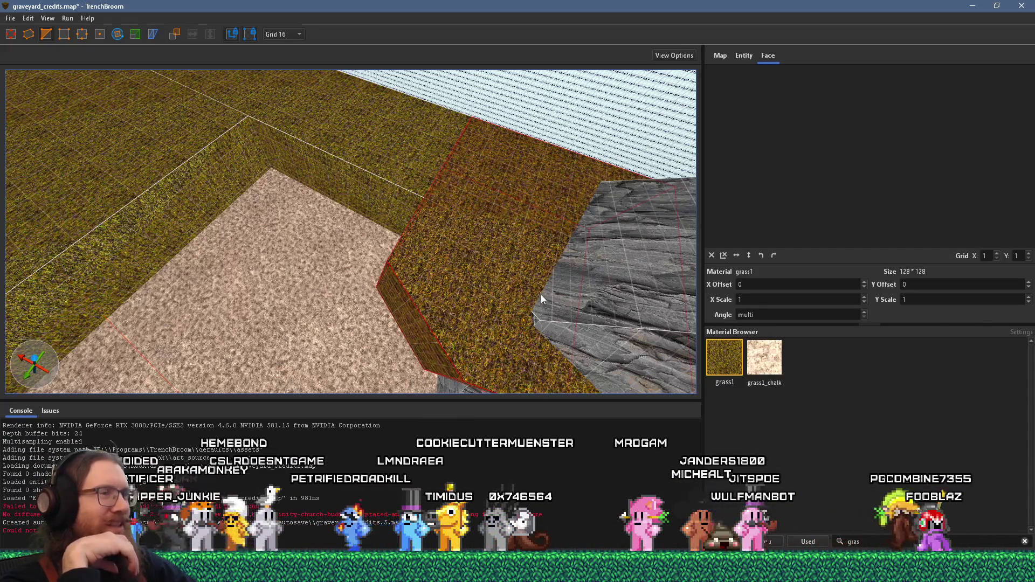
{"action": "mouse_move", "coordinate": [541, 294]}
{"action": "left_mouse_down"}
{"action": "mouse_move", "coordinate": [321, 270]}
{"action": "mouse_move", "coordinate": [537, 314]}
{"action": "left_mouse_up"}
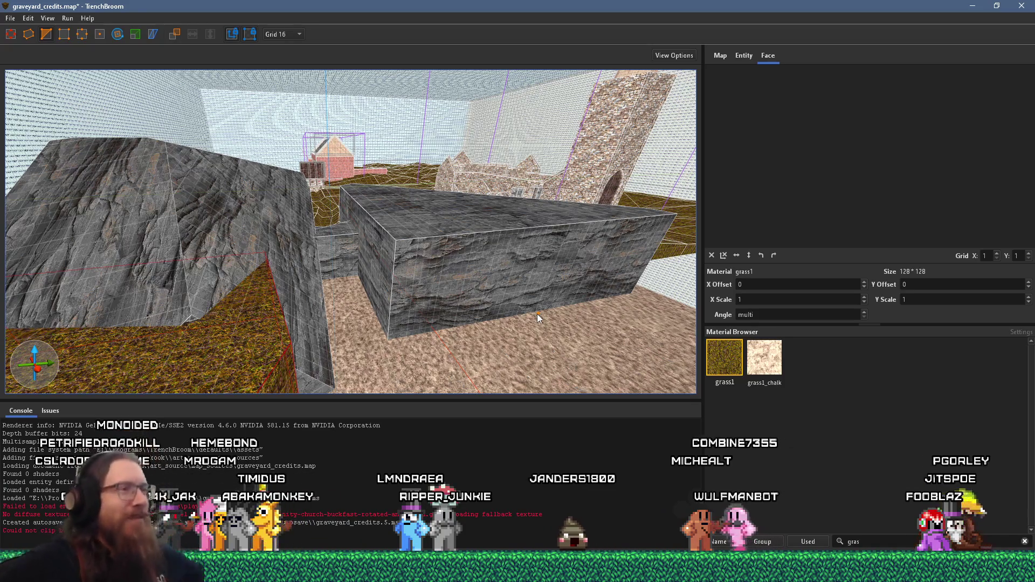
{"action": "mouse_move", "coordinate": [319, 230]}
{"action": "left_mouse_down"}
{"action": "mouse_move", "coordinate": [409, 244]}
{"action": "mouse_move", "coordinate": [509, 193]}
{"action": "mouse_move", "coordinate": [549, 300]}
{"action": "mouse_move", "coordinate": [464, 244]}
{"action": "mouse_move", "coordinate": [607, 295]}
{"action": "mouse_move", "coordinate": [396, 220]}
{"action": "mouse_move", "coordinate": [442, 202]}
{"action": "mouse_move", "coordinate": [406, 215]}
{"action": "mouse_move", "coordinate": [437, 225]}
{"action": "mouse_move", "coordinate": [291, 92]}
{"action": "mouse_move", "coordinate": [322, 161]}
{"action": "mouse_move", "coordinate": [233, 207]}
{"action": "left_mouse_up"}
{"action": "key", "text": "Escape"}
Step: Adjust the dirt1 floor block's height by dragging its face, then deselect it
{"action": "key", "text": "w"}
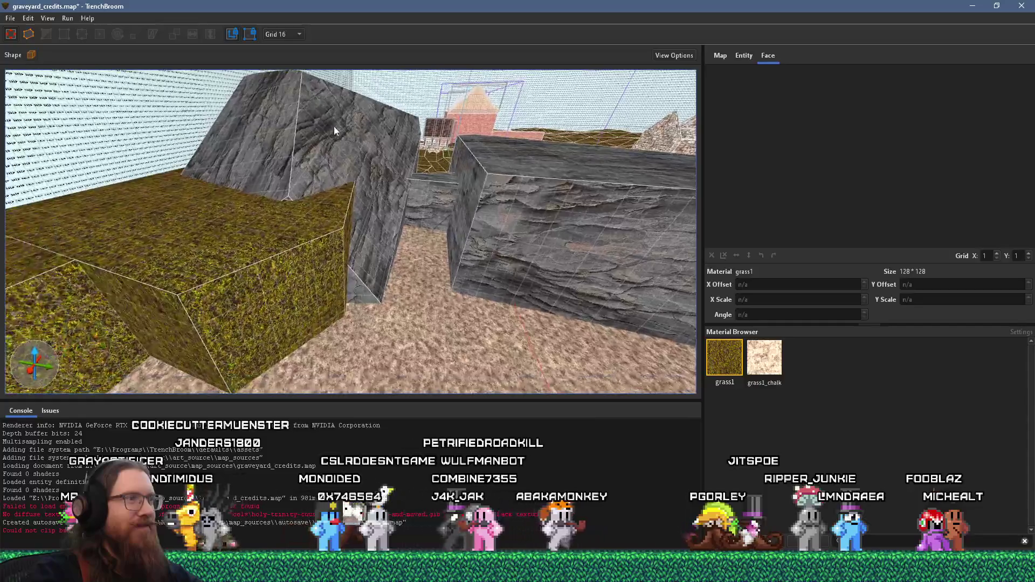
{"action": "left_click", "coordinate": [458, 296]}
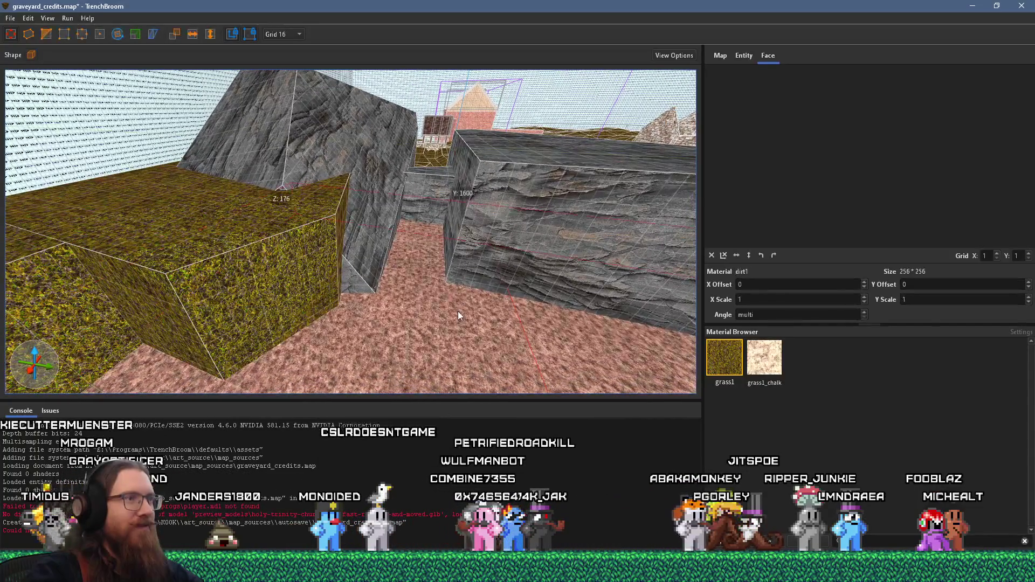
{"action": "left_click_drag", "start_coordinate": [437, 272], "coordinate": [438, 276]}
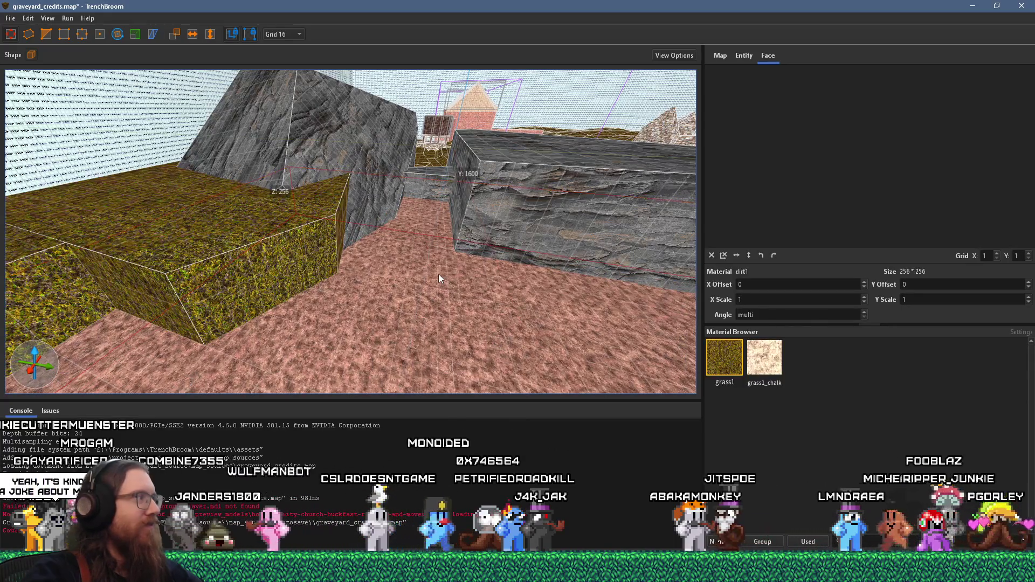
{"action": "left_click_drag", "start_coordinate": [438, 274], "coordinate": [341, 258]}
{"action": "key", "text": "Escape"}
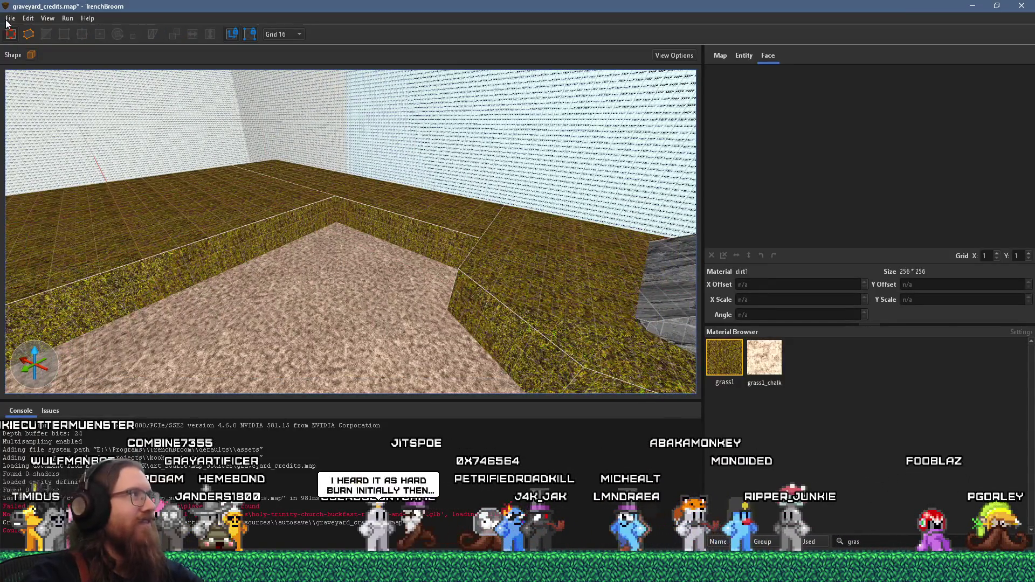
Step: Save graveyard_credits.map via File > Save Map
{"action": "left_click", "coordinate": [9, 19]}
{"action": "left_click", "coordinate": [34, 55]}
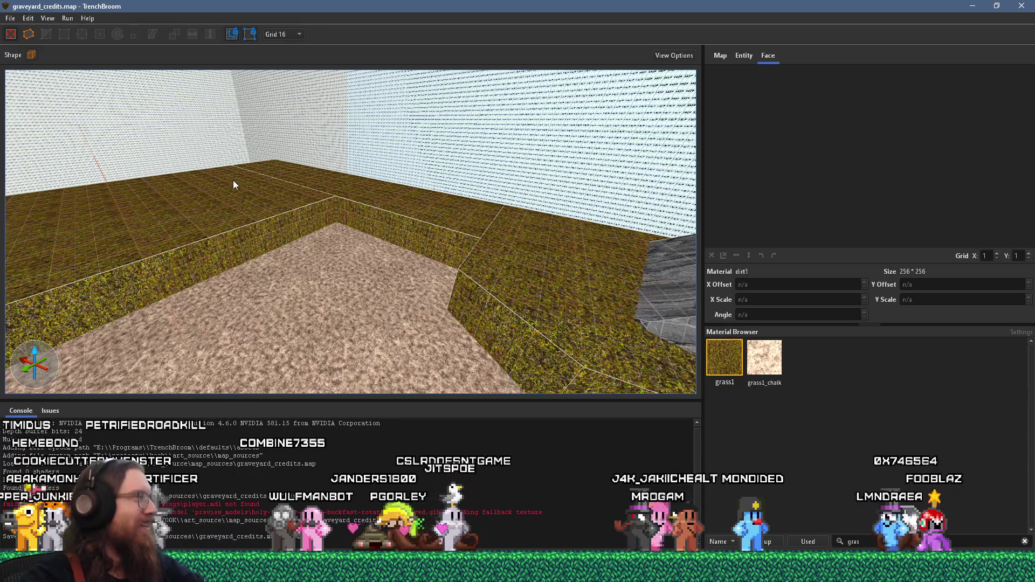
{"action": "mouse_move", "coordinate": [349, 212]}
{"action": "left_mouse_down"}
{"action": "mouse_move", "coordinate": [372, 248]}
{"action": "mouse_move", "coordinate": [330, 254]}
{"action": "mouse_move", "coordinate": [408, 258]}
{"action": "mouse_move", "coordinate": [214, 261]}
{"action": "mouse_move", "coordinate": [509, 262]}
{"action": "mouse_move", "coordinate": [433, 274]}
{"action": "mouse_move", "coordinate": [332, 248]}
{"action": "mouse_move", "coordinate": [532, 325]}
{"action": "left_mouse_up"}
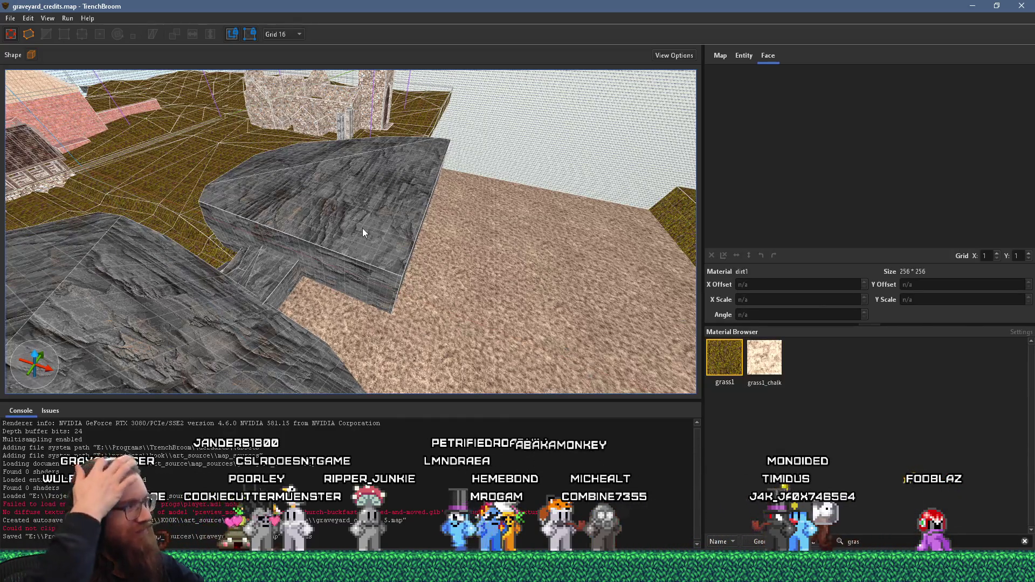
{"action": "mouse_move", "coordinate": [318, 229]}
{"action": "left_mouse_down"}
{"action": "mouse_move", "coordinate": [244, 202]}
{"action": "mouse_move", "coordinate": [357, 306]}
{"action": "mouse_move", "coordinate": [487, 296]}
{"action": "mouse_move", "coordinate": [502, 264]}
{"action": "mouse_move", "coordinate": [488, 250]}
{"action": "mouse_move", "coordinate": [337, 237]}
{"action": "mouse_move", "coordinate": [341, 230]}
{"action": "mouse_move", "coordinate": [385, 271]}
{"action": "mouse_move", "coordinate": [271, 302]}
{"action": "mouse_move", "coordinate": [221, 338]}
{"action": "mouse_move", "coordinate": [170, 320]}
{"action": "left_mouse_up"}
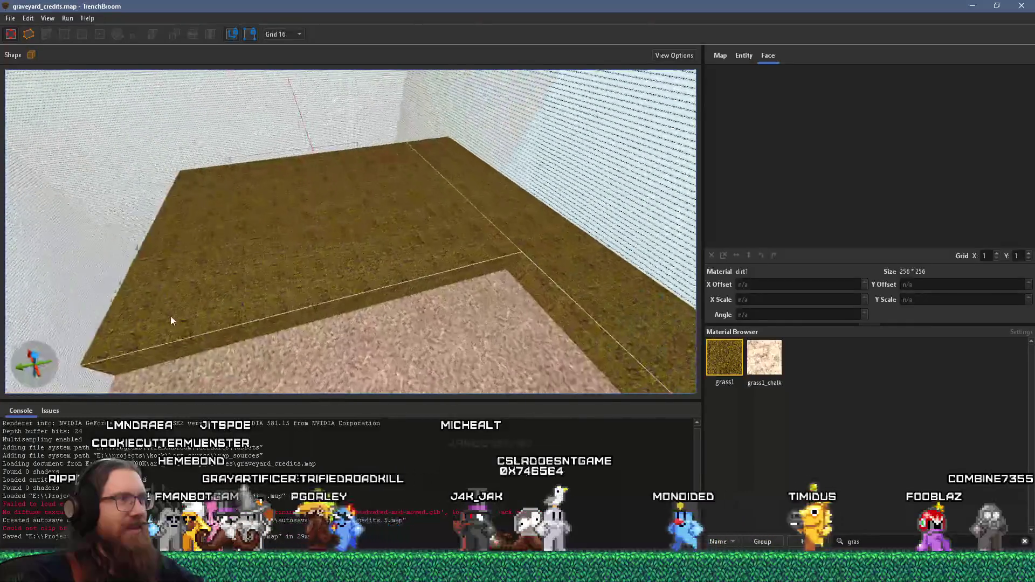
{"action": "mouse_move", "coordinate": [397, 307]}
{"action": "left_mouse_down"}
{"action": "mouse_move", "coordinate": [372, 284]}
{"action": "mouse_move", "coordinate": [107, 165]}
{"action": "left_mouse_up"}
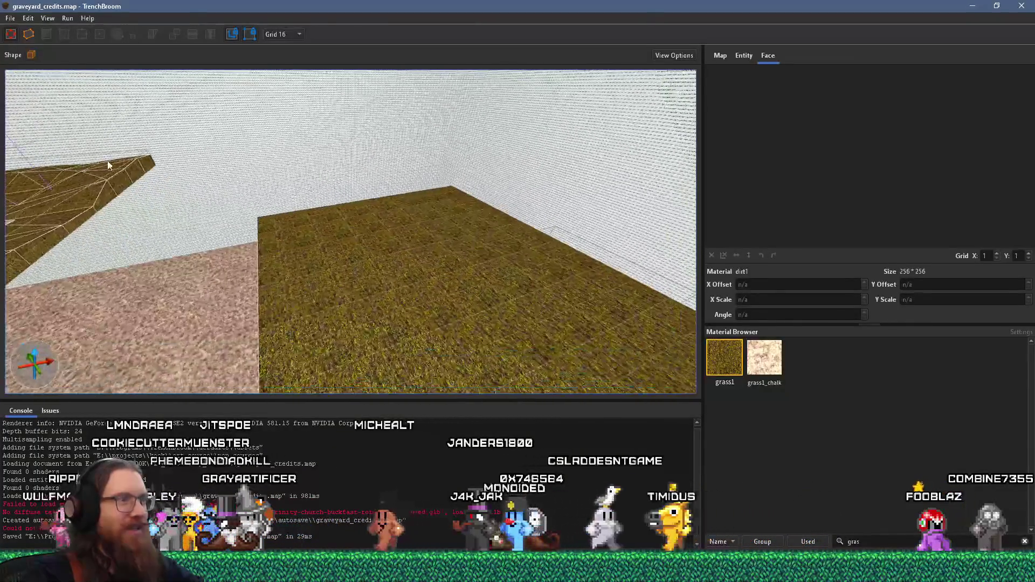
{"action": "key", "text": "alt+Tab"}
{"action": "left_click", "coordinate": [331, 245]}
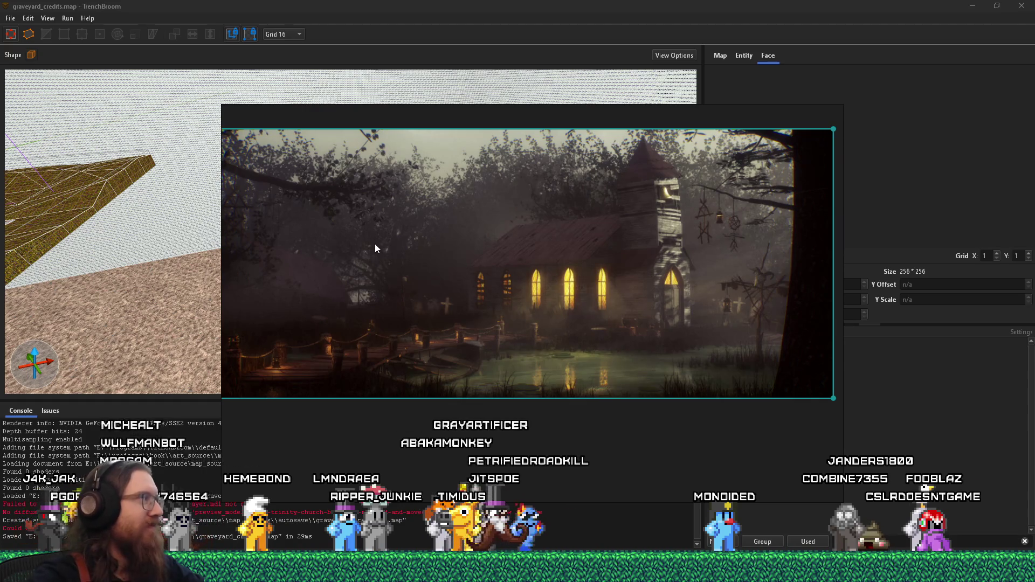
{"action": "key", "text": "alt+Tab"}
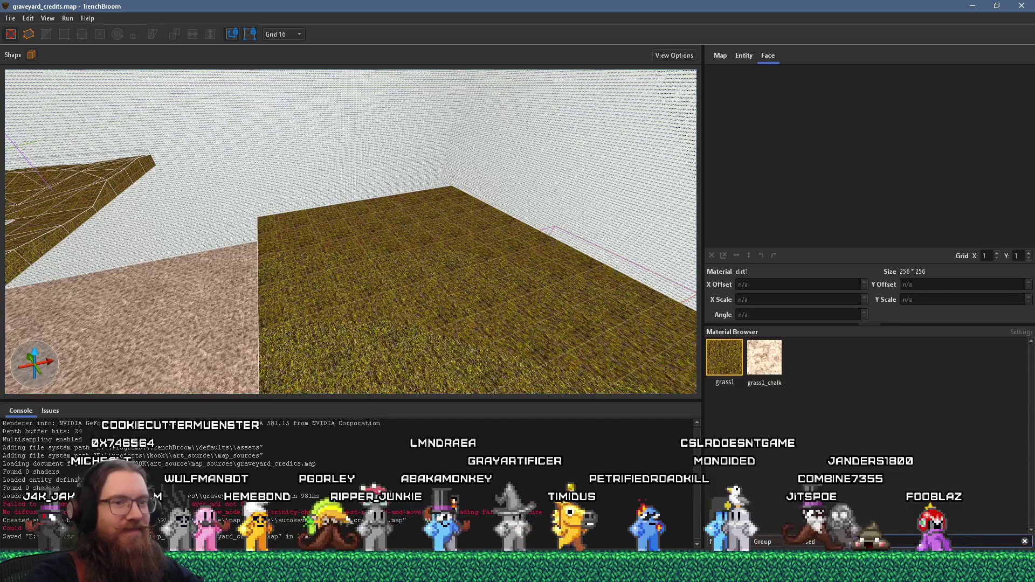
{"action": "key", "text": "BackSpace"}
{"action": "key", "text": "BackSpace"}
{"action": "key", "text": "BackSpace"}
Step: Filter materials by 'win', pick windows4, and draw a brush stretched into a long tall wall
{"action": "type", "text": "win"}
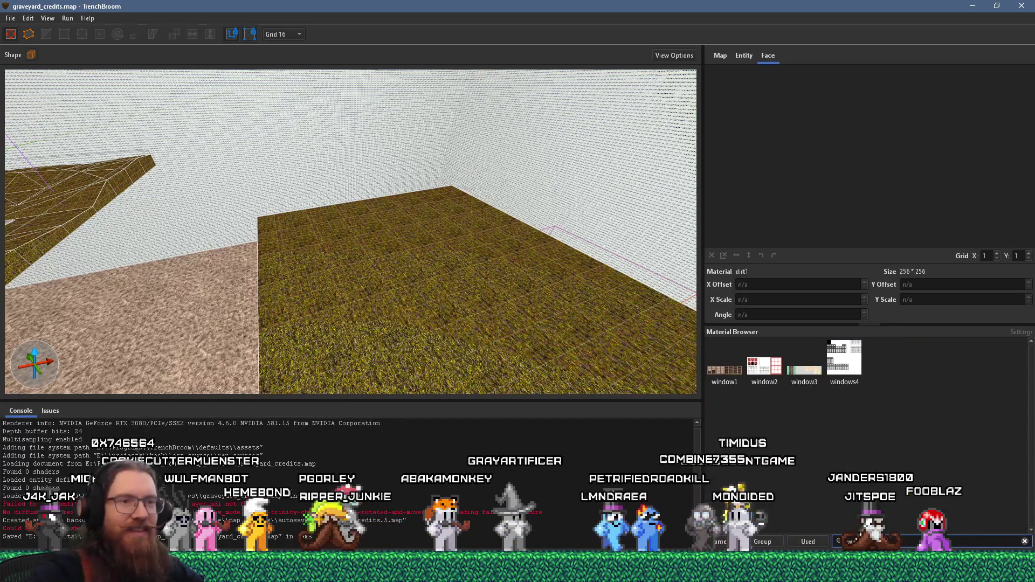
{"action": "left_click", "coordinate": [844, 357]}
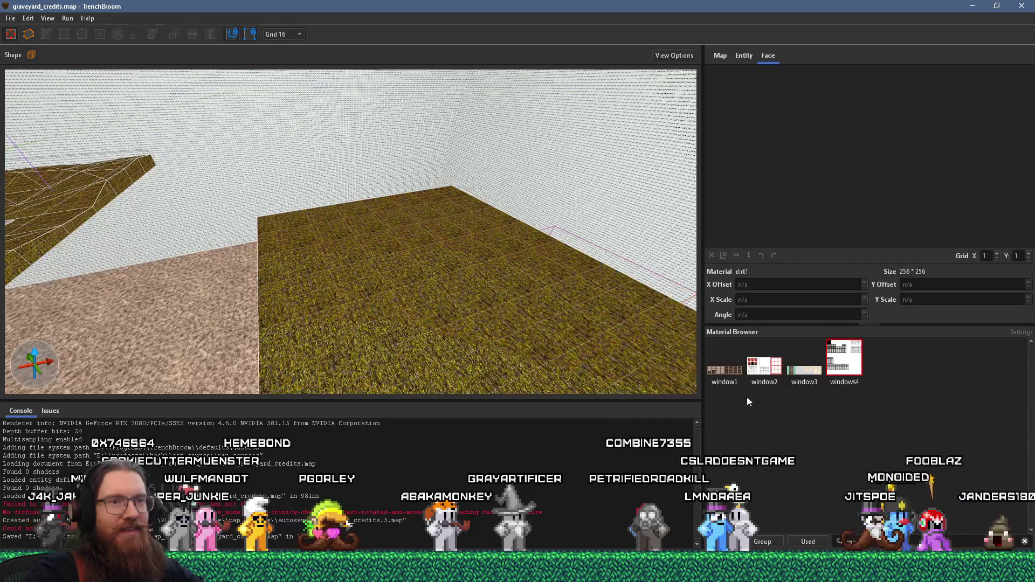
{"action": "mouse_move", "coordinate": [402, 319]}
{"action": "left_mouse_down"}
{"action": "mouse_move", "coordinate": [448, 337]}
{"action": "mouse_move", "coordinate": [489, 214]}
{"action": "mouse_move", "coordinate": [491, 225]}
{"action": "left_mouse_up"}
{"action": "mouse_move", "coordinate": [400, 252]}
{"action": "left_mouse_down"}
{"action": "mouse_move", "coordinate": [338, 255]}
{"action": "mouse_move", "coordinate": [481, 279]}
{"action": "mouse_move", "coordinate": [72, 161]}
{"action": "left_mouse_up"}
Step: Orbit around the windows4 wall to inspect it and select the whole brush
{"action": "mouse_move", "coordinate": [192, 217]}
{"action": "left_mouse_down"}
{"action": "mouse_move", "coordinate": [280, 253]}
{"action": "mouse_move", "coordinate": [503, 264]}
{"action": "mouse_move", "coordinate": [407, 237]}
{"action": "left_mouse_up"}
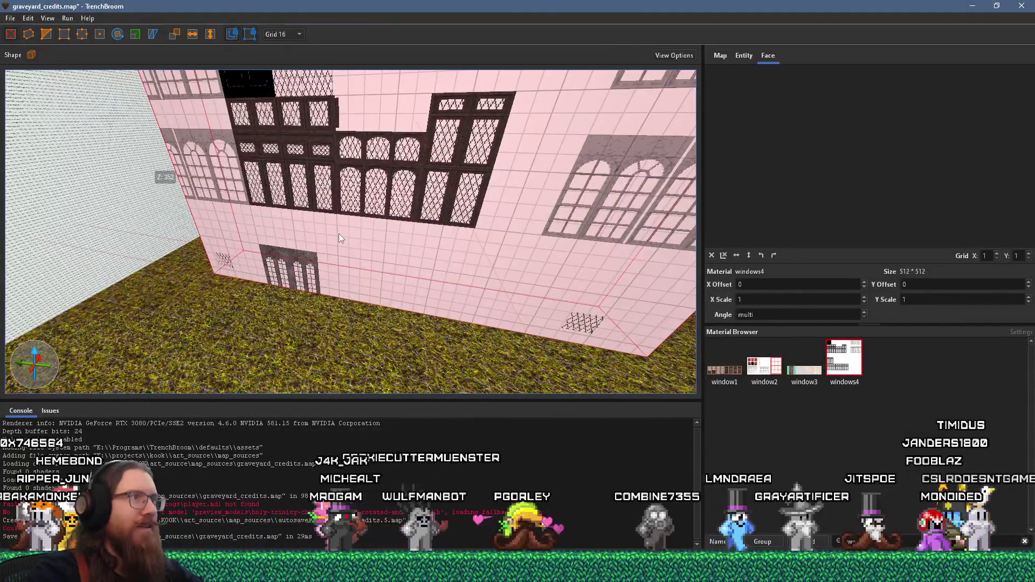
{"action": "mouse_move", "coordinate": [223, 215]}
{"action": "left_mouse_down"}
{"action": "mouse_move", "coordinate": [296, 219]}
{"action": "mouse_move", "coordinate": [252, 272]}
{"action": "mouse_move", "coordinate": [333, 218]}
{"action": "left_mouse_up"}
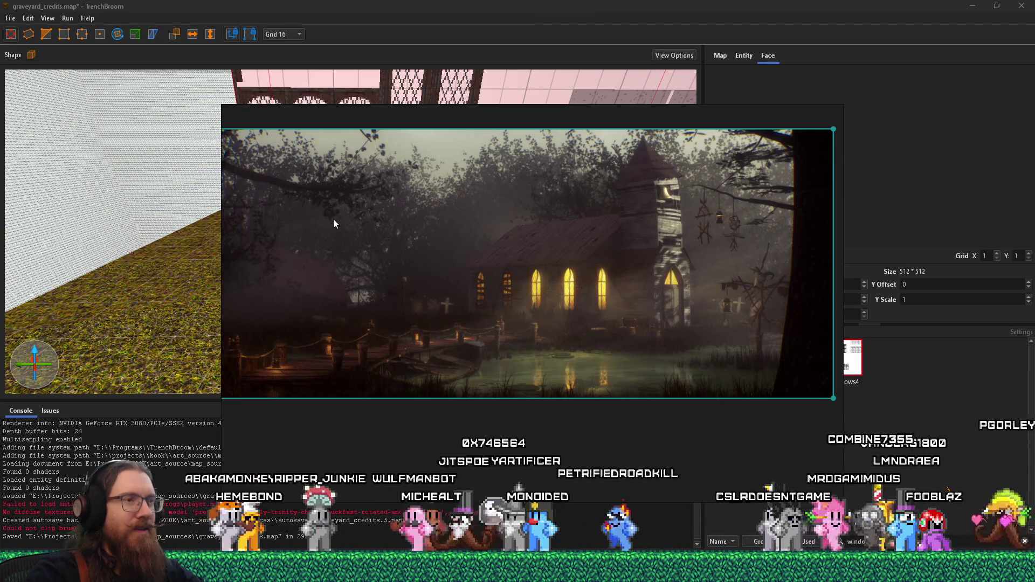
{"action": "mouse_move", "coordinate": [333, 218]}
{"action": "left_mouse_down"}
{"action": "mouse_move", "coordinate": [203, 231]}
{"action": "mouse_move", "coordinate": [300, 201]}
{"action": "mouse_move", "coordinate": [277, 218]}
{"action": "mouse_move", "coordinate": [444, 224]}
{"action": "mouse_move", "coordinate": [344, 305]}
{"action": "mouse_move", "coordinate": [409, 299]}
{"action": "mouse_move", "coordinate": [288, 283]}
{"action": "mouse_move", "coordinate": [393, 274]}
{"action": "left_mouse_up"}
{"action": "scroll", "coordinate": [421, 251], "scroll_direction": "down", "scroll_amount": 5}
{"action": "left_click", "coordinate": [469, 262]}
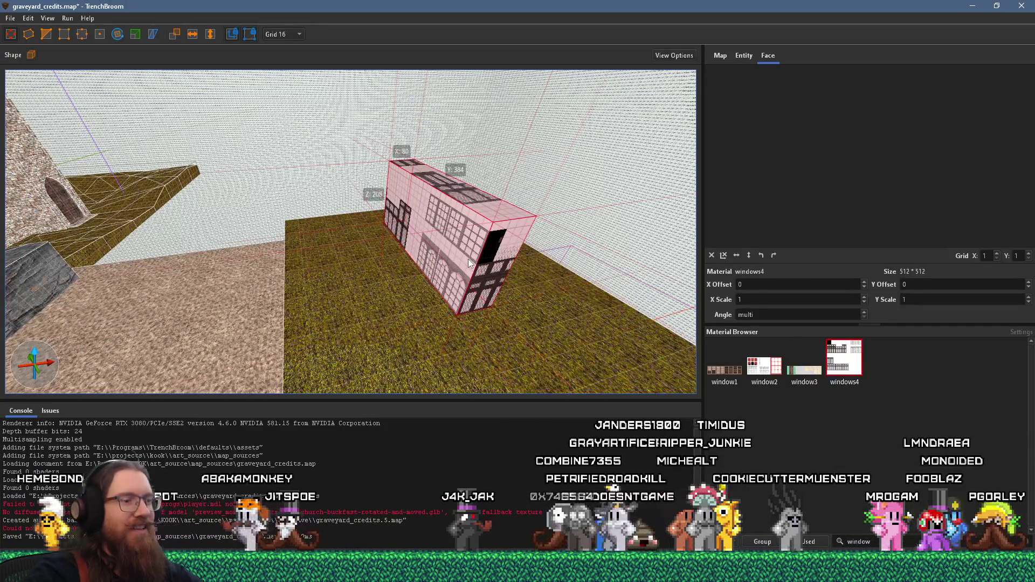
{"action": "mouse_move", "coordinate": [468, 258]}
{"action": "left_mouse_down"}
{"action": "mouse_move", "coordinate": [276, 273]}
{"action": "mouse_move", "coordinate": [408, 261]}
{"action": "left_mouse_up"}
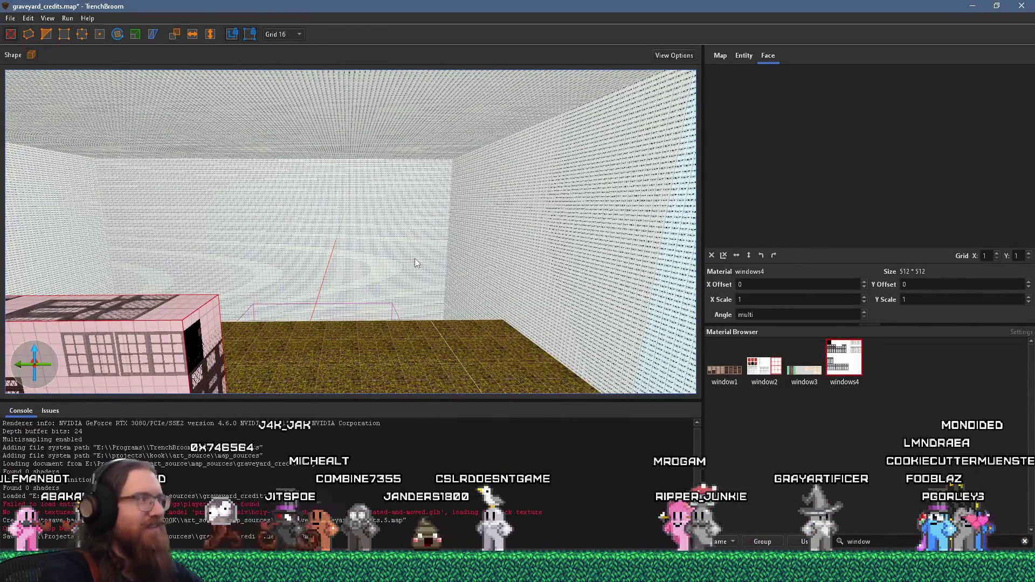
Step: Delete the windows4 wall brush and survey the grass floor and dirt path
{"action": "key", "text": "Delete"}
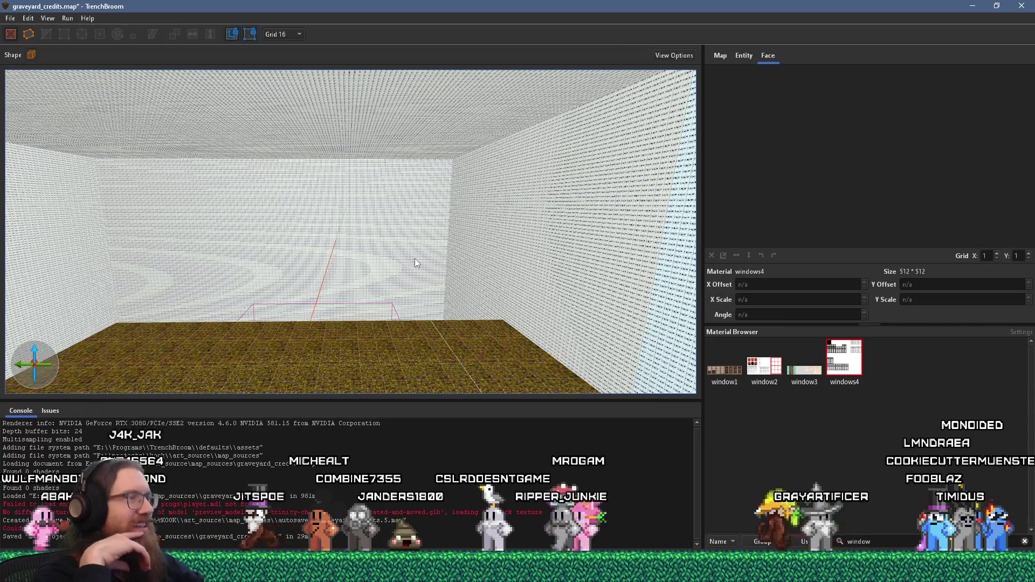
{"action": "mouse_move", "coordinate": [415, 258]}
{"action": "left_mouse_down"}
{"action": "mouse_move", "coordinate": [370, 296]}
{"action": "mouse_move", "coordinate": [565, 189]}
{"action": "mouse_move", "coordinate": [303, 257]}
{"action": "mouse_move", "coordinate": [402, 206]}
{"action": "mouse_move", "coordinate": [110, 101]}
{"action": "left_mouse_up"}
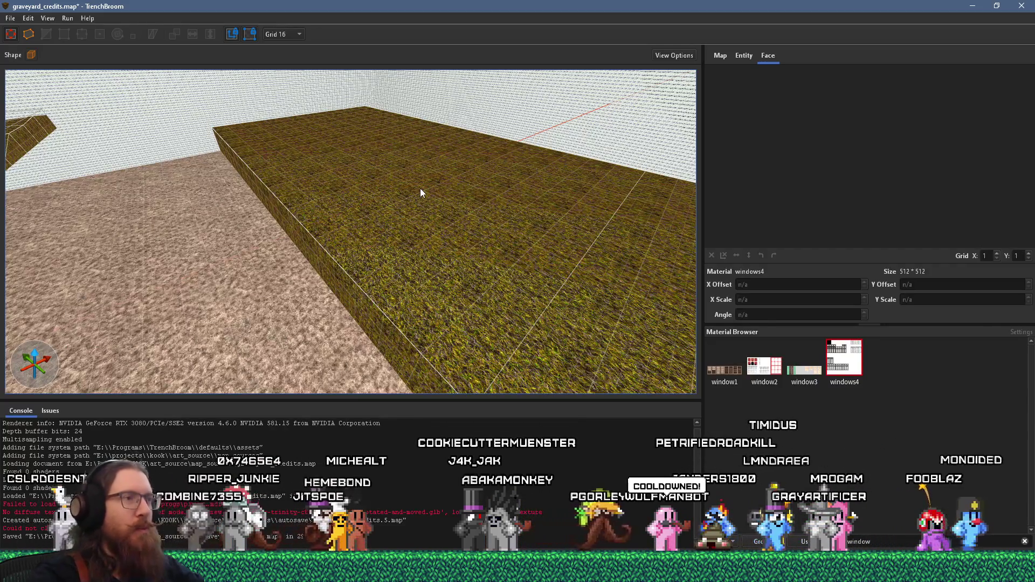
{"action": "mouse_move", "coordinate": [293, 244]}
{"action": "left_mouse_down"}
{"action": "mouse_move", "coordinate": [571, 227]}
{"action": "mouse_move", "coordinate": [453, 292]}
{"action": "mouse_move", "coordinate": [463, 276]}
{"action": "mouse_move", "coordinate": [474, 357]}
{"action": "mouse_move", "coordinate": [437, 329]}
{"action": "mouse_move", "coordinate": [550, 330]}
{"action": "mouse_move", "coordinate": [549, 290]}
{"action": "mouse_move", "coordinate": [314, 264]}
{"action": "left_mouse_up"}
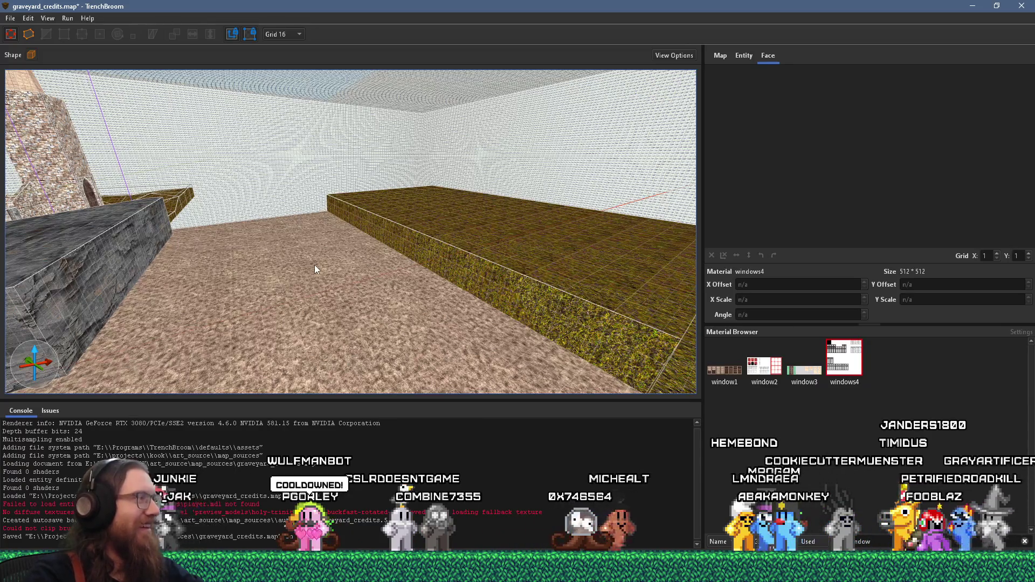
{"action": "mouse_move", "coordinate": [292, 260]}
{"action": "left_mouse_down"}
{"action": "mouse_move", "coordinate": [236, 287]}
{"action": "mouse_move", "coordinate": [417, 305]}
{"action": "mouse_move", "coordinate": [5, 291]}
{"action": "left_mouse_up"}
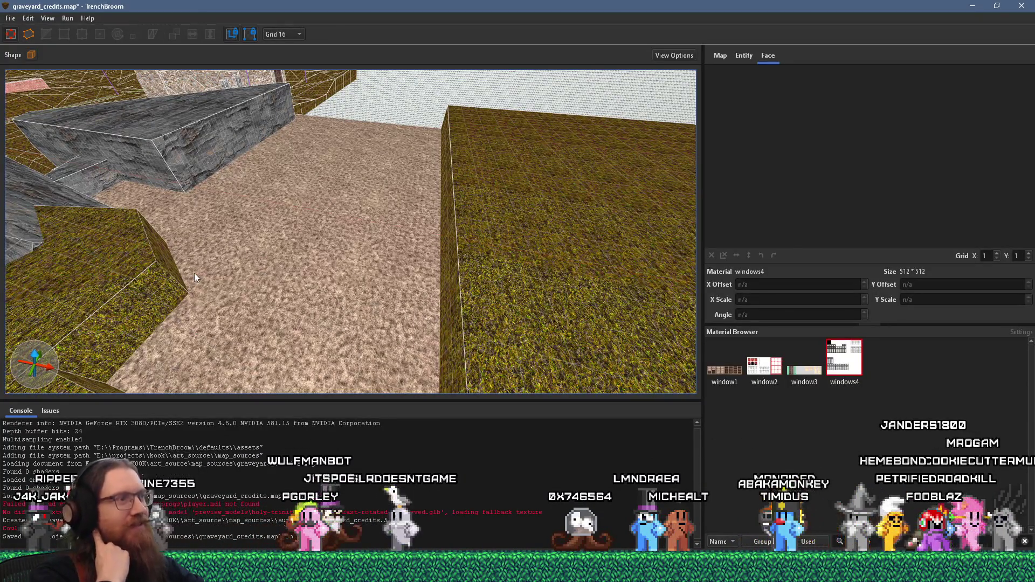
{"action": "mouse_move", "coordinate": [195, 272]}
{"action": "left_mouse_down"}
{"action": "mouse_move", "coordinate": [244, 192]}
{"action": "mouse_move", "coordinate": [438, 277]}
{"action": "left_mouse_up"}
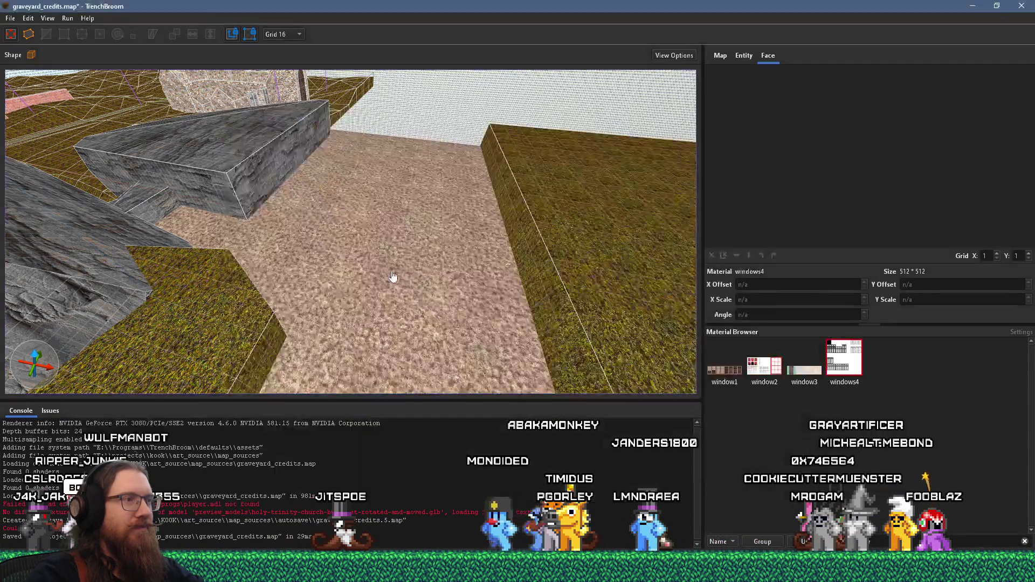
{"action": "scroll", "coordinate": [377, 280], "scroll_direction": "up", "scroll_amount": 5}
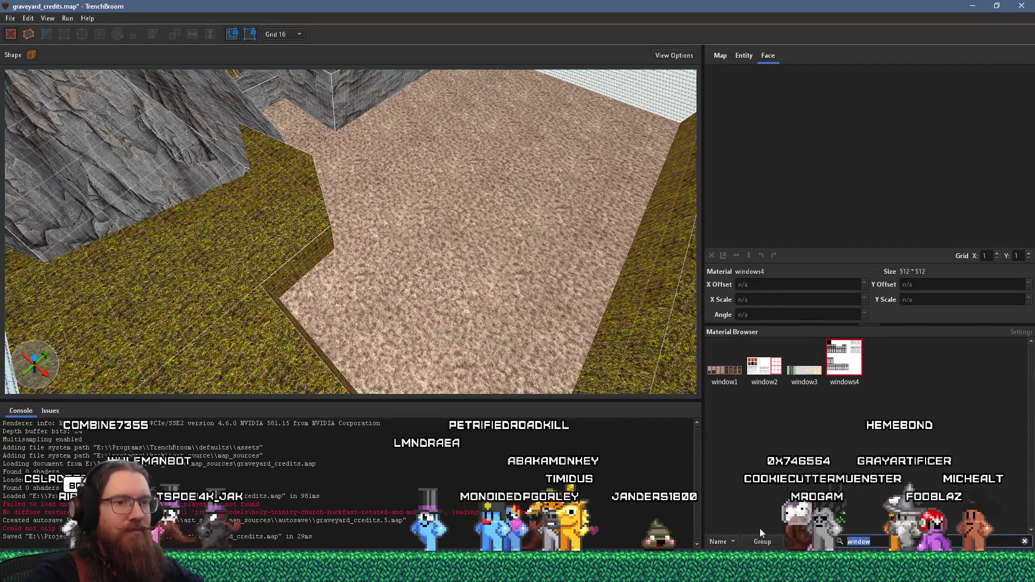
Step: Filter materials by 'wood', choose woodbeam1, and draw a thin plank brush on the dirt floor
{"action": "type", "text": "wood"}
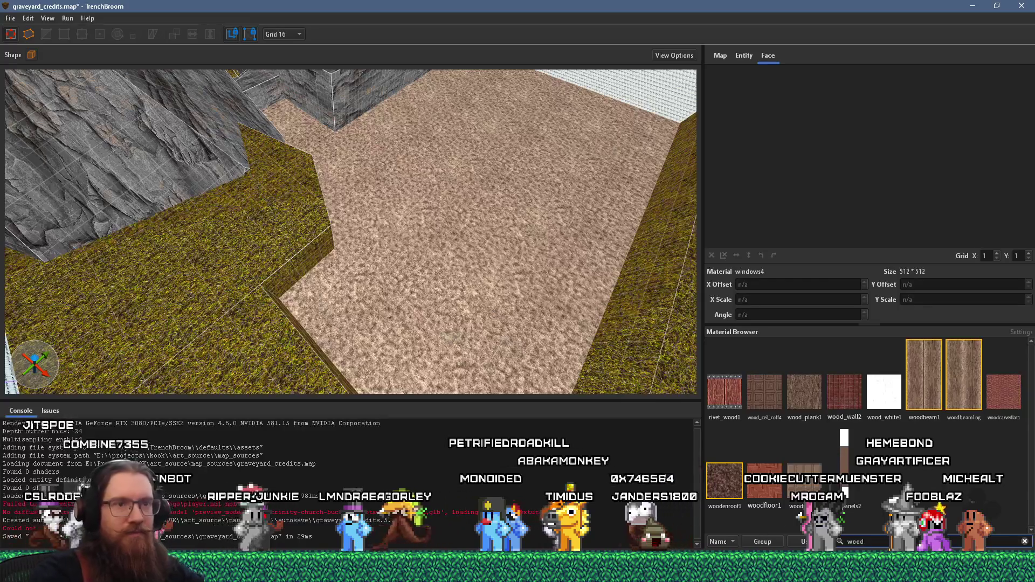
{"action": "left_click", "coordinate": [958, 380]}
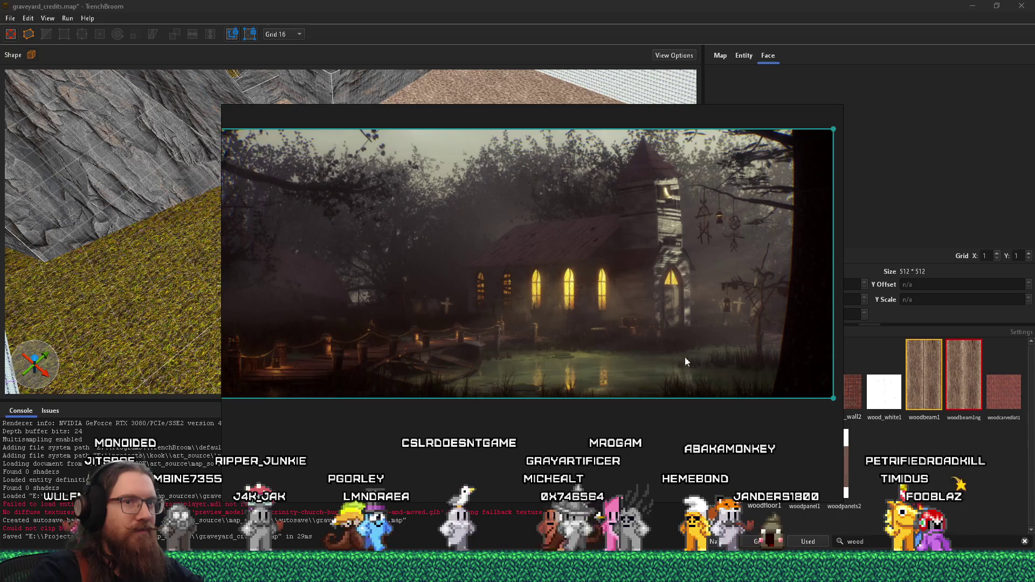
{"action": "scroll", "coordinate": [500, 276], "scroll_direction": "up", "scroll_amount": 2}
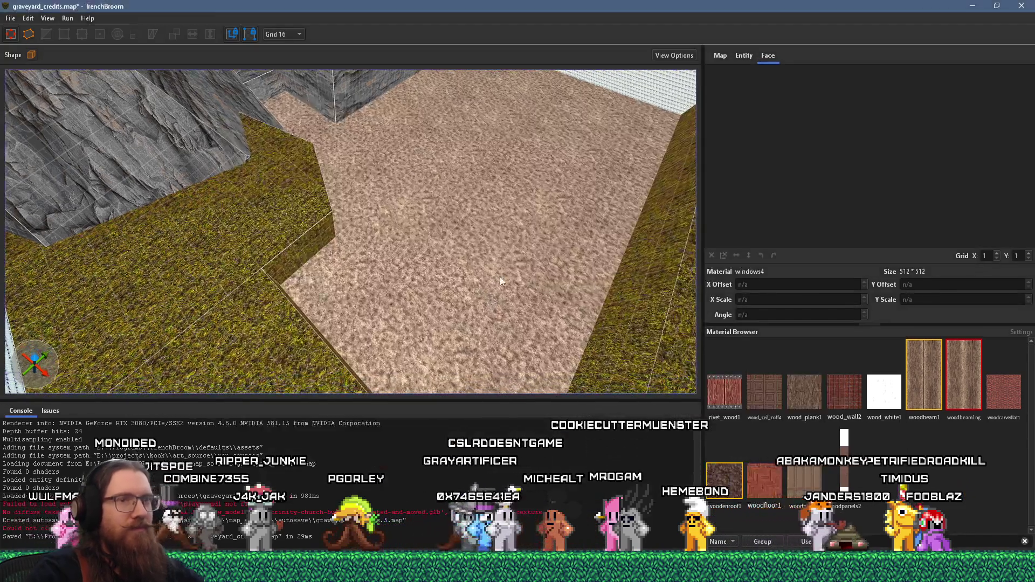
{"action": "left_click", "coordinate": [908, 372]}
{"action": "scroll", "coordinate": [341, 302], "scroll_direction": "up", "scroll_amount": 2}
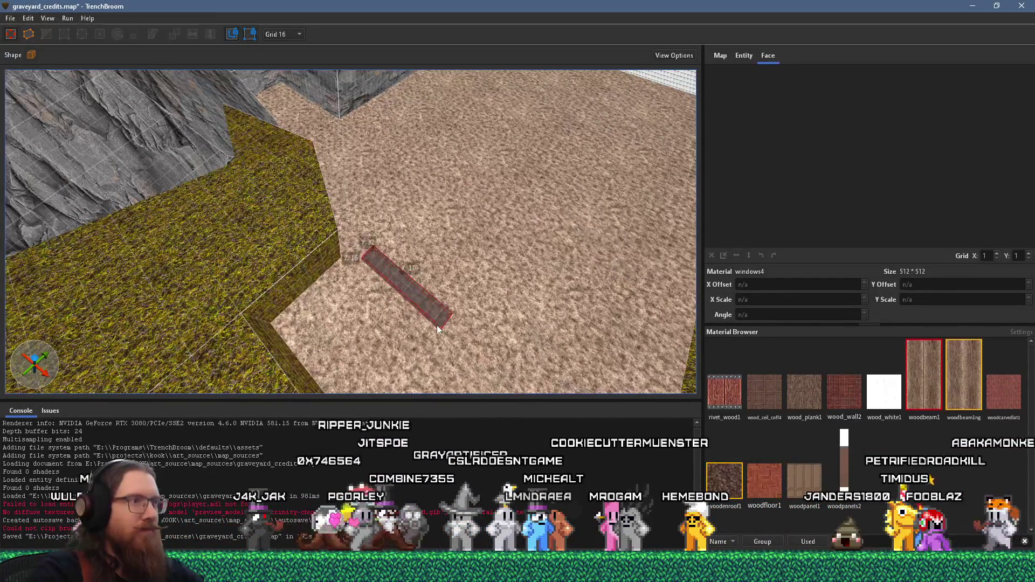
{"action": "left_click_drag", "start_coordinate": [437, 325], "coordinate": [534, 377]}
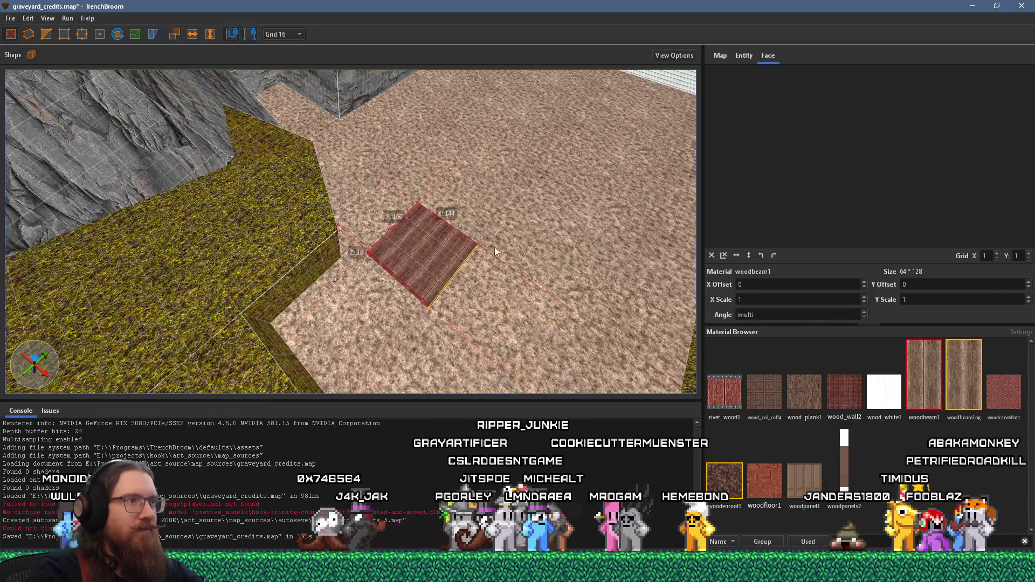
{"action": "left_click_drag", "start_coordinate": [494, 247], "coordinate": [480, 226]}
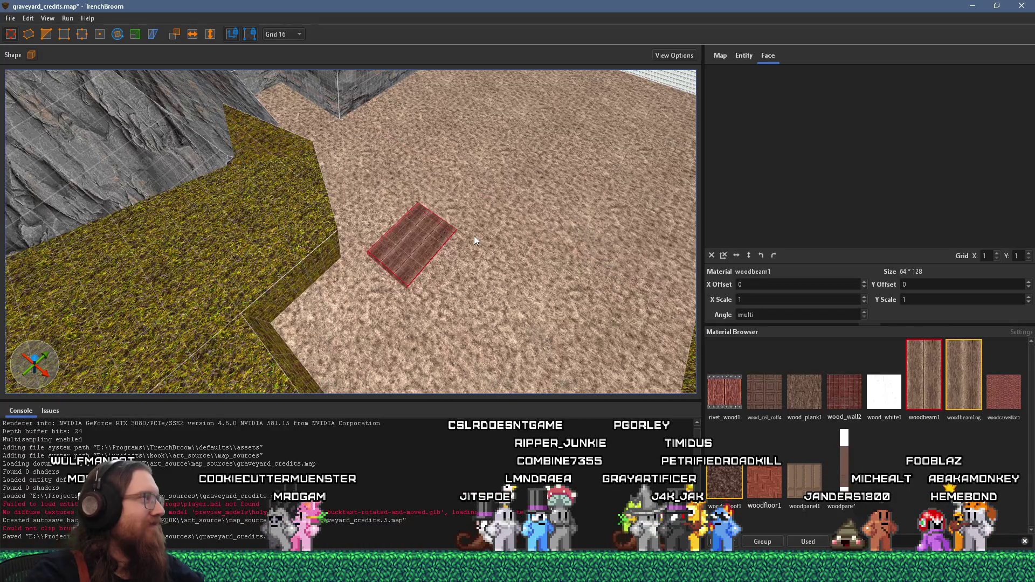
Step: Select the whole plank brush and set the grid size to 8
{"action": "scroll", "coordinate": [473, 236], "scroll_direction": "up", "scroll_amount": 3}
{"action": "scroll", "coordinate": [387, 180], "scroll_direction": "up", "scroll_amount": 3}
{"action": "mouse_move", "coordinate": [387, 180]}
{"action": "left_mouse_down"}
{"action": "mouse_move", "coordinate": [363, 214]}
{"action": "mouse_move", "coordinate": [402, 138]}
{"action": "mouse_move", "coordinate": [221, 131]}
{"action": "left_mouse_up"}
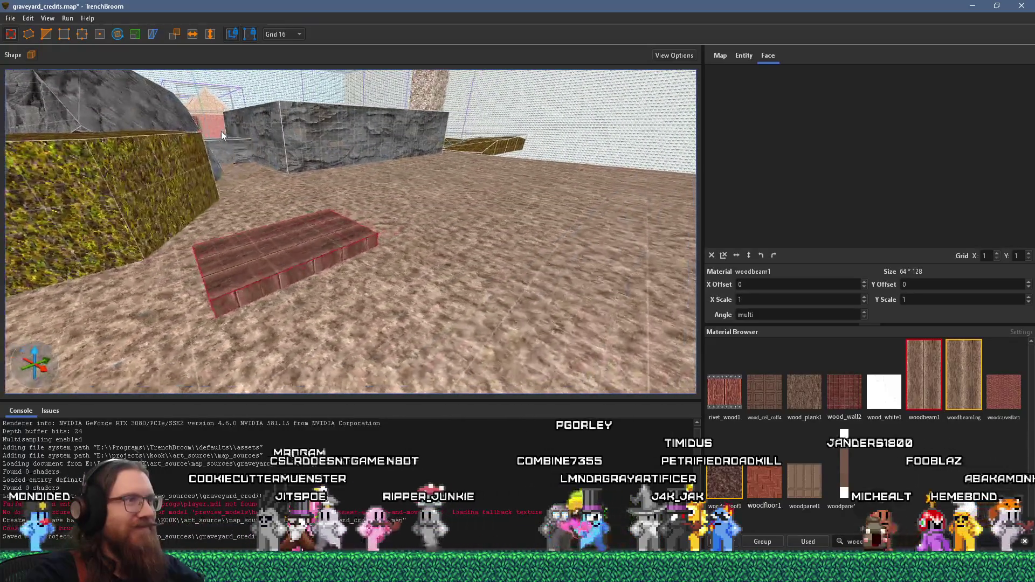
{"action": "left_click", "coordinate": [294, 254], "text": "shift"}
{"action": "mouse_move", "coordinate": [303, 269]}
{"action": "left_mouse_down"}
{"action": "mouse_move", "coordinate": [522, 268]}
{"action": "mouse_move", "coordinate": [451, 283]}
{"action": "mouse_move", "coordinate": [632, 248]}
{"action": "mouse_move", "coordinate": [571, 152]}
{"action": "mouse_move", "coordinate": [342, 277]}
{"action": "mouse_move", "coordinate": [330, 245]}
{"action": "mouse_move", "coordinate": [323, 272]}
{"action": "mouse_move", "coordinate": [339, 215]}
{"action": "mouse_move", "coordinate": [503, 253]}
{"action": "mouse_move", "coordinate": [345, 82]}
{"action": "left_mouse_up"}
{"action": "left_click", "coordinate": [503, 253]}
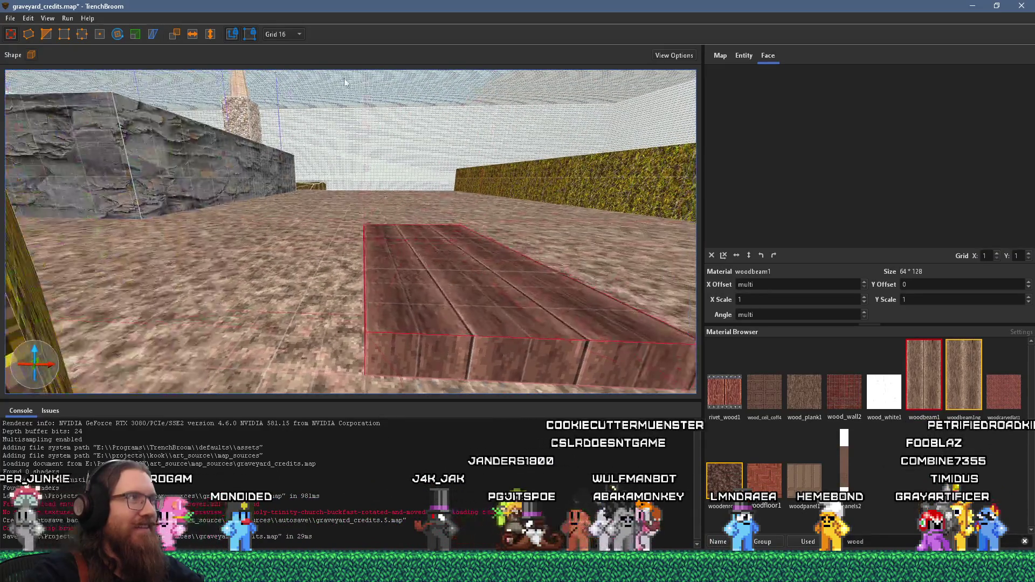
{"action": "left_click", "coordinate": [286, 92]}
{"action": "mouse_move", "coordinate": [410, 250]}
{"action": "left_mouse_down"}
{"action": "mouse_move", "coordinate": [429, 274]}
{"action": "mouse_move", "coordinate": [543, 315]}
{"action": "mouse_move", "coordinate": [401, 292]}
{"action": "mouse_move", "coordinate": [355, 102]}
{"action": "mouse_move", "coordinate": [308, 304]}
{"action": "mouse_move", "coordinate": [319, 325]}
{"action": "mouse_move", "coordinate": [325, 261]}
{"action": "left_mouse_up"}
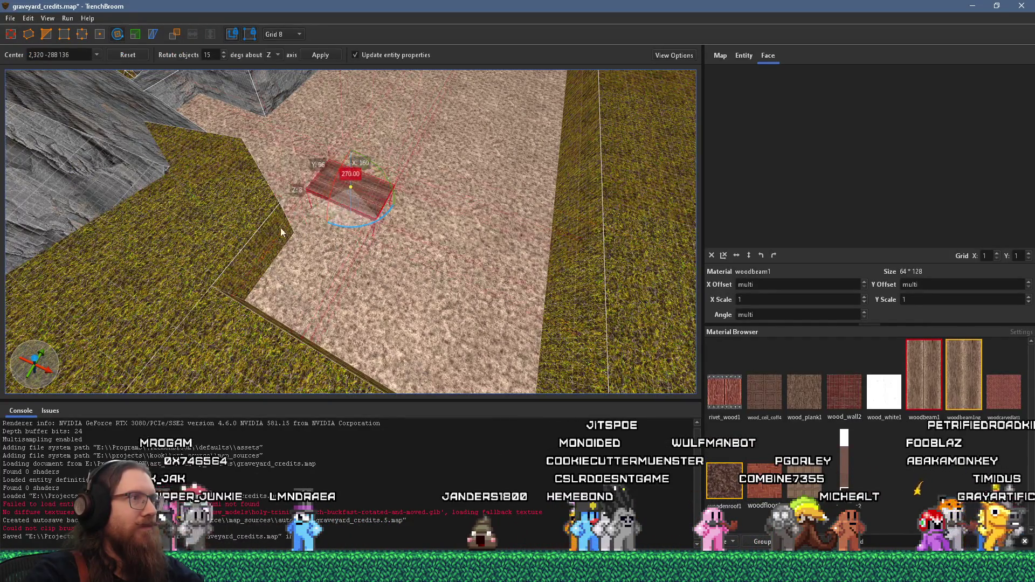
Step: Rotate the plank about its centre to 255 degrees
{"action": "left_click_drag", "start_coordinate": [280, 232], "coordinate": [256, 216]}
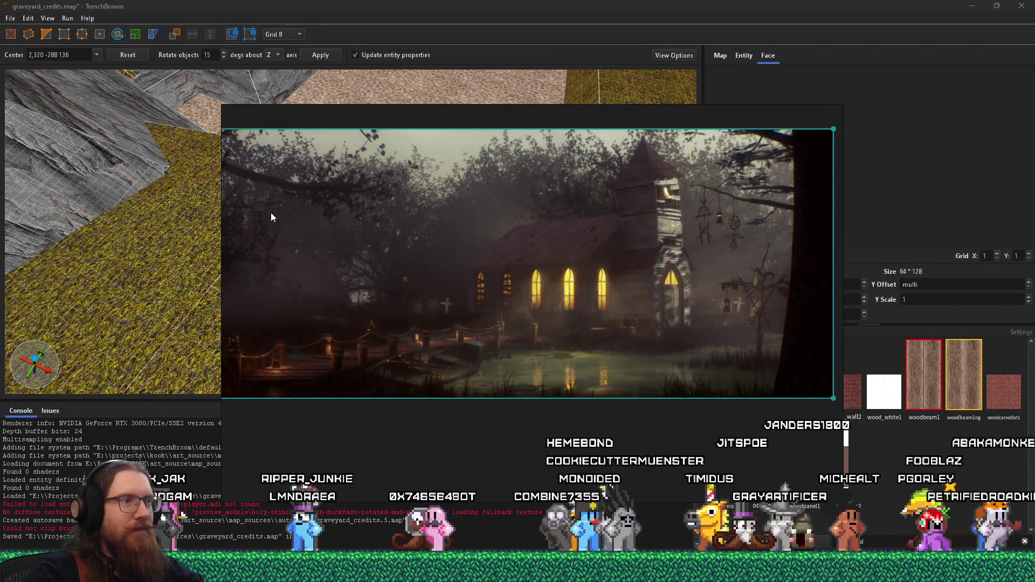
{"action": "key", "text": "alt+Tab"}
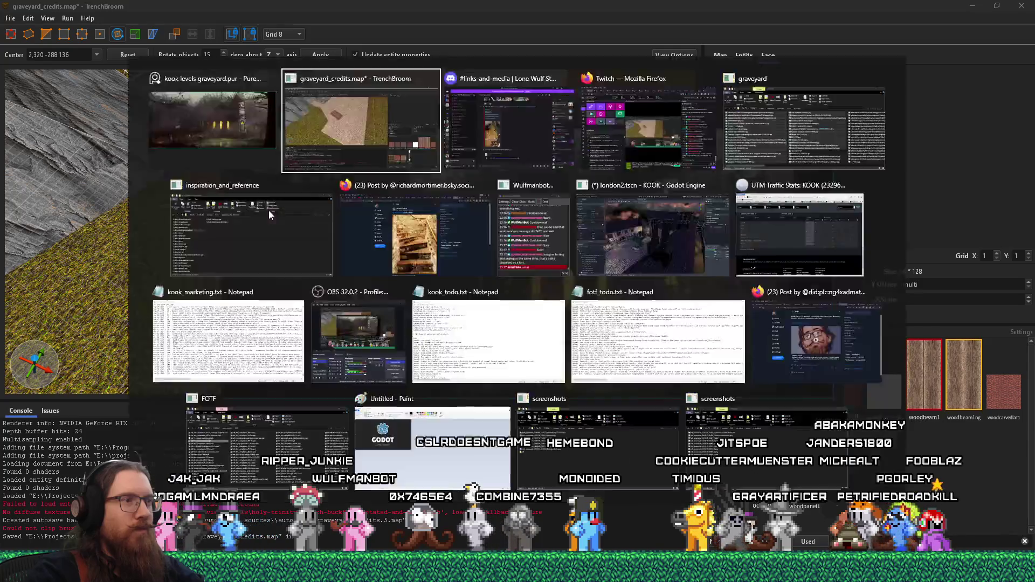
{"action": "mouse_move", "coordinate": [353, 215]}
{"action": "left_mouse_down"}
{"action": "mouse_move", "coordinate": [266, 273]}
{"action": "mouse_move", "coordinate": [268, 214]}
{"action": "left_mouse_up"}
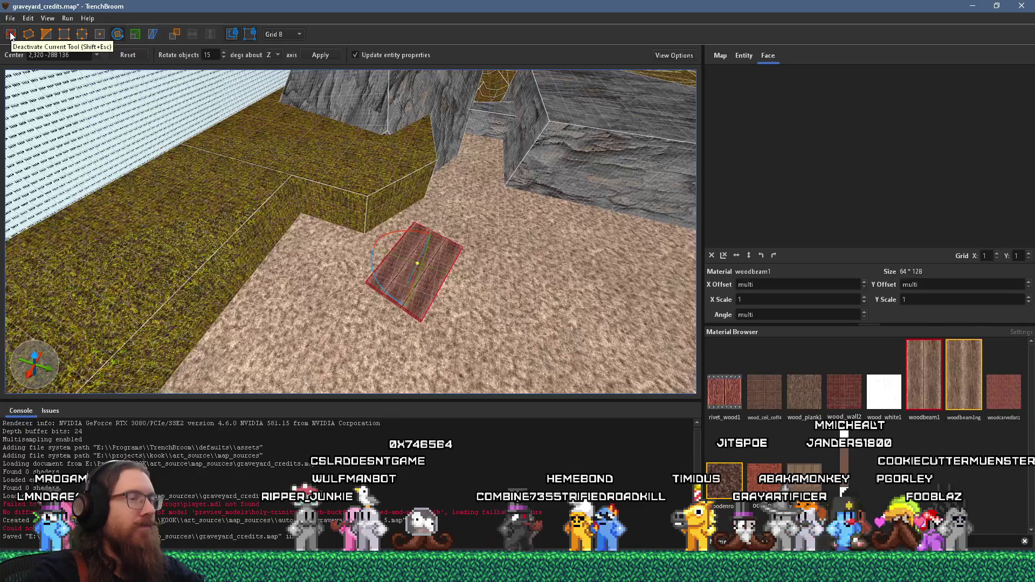
{"action": "left_click_drag", "start_coordinate": [254, 171], "coordinate": [707, 347]}
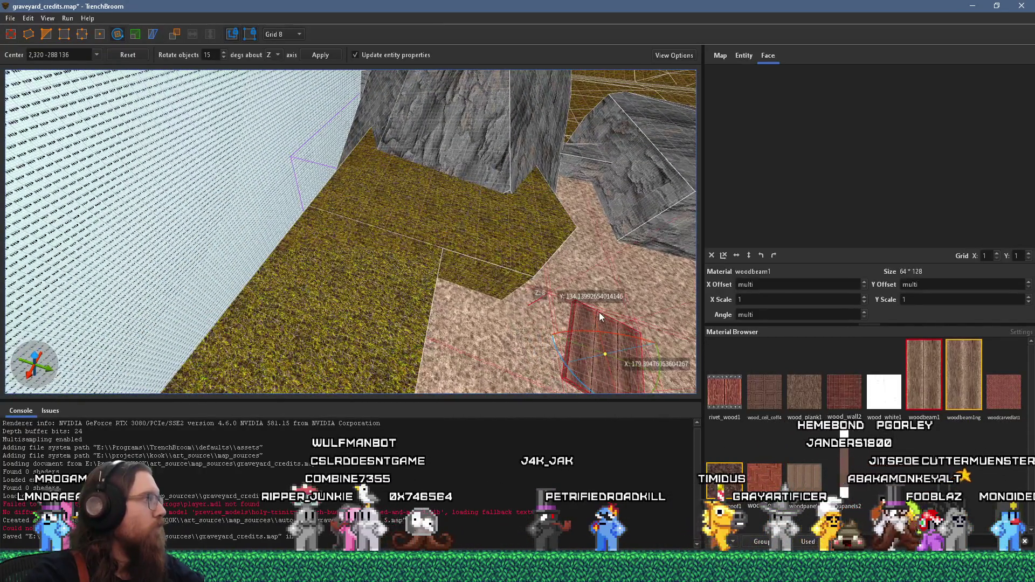
{"action": "mouse_move", "coordinate": [527, 299]}
{"action": "left_mouse_down"}
{"action": "mouse_move", "coordinate": [256, 242]}
{"action": "mouse_move", "coordinate": [256, 217]}
{"action": "left_mouse_up"}
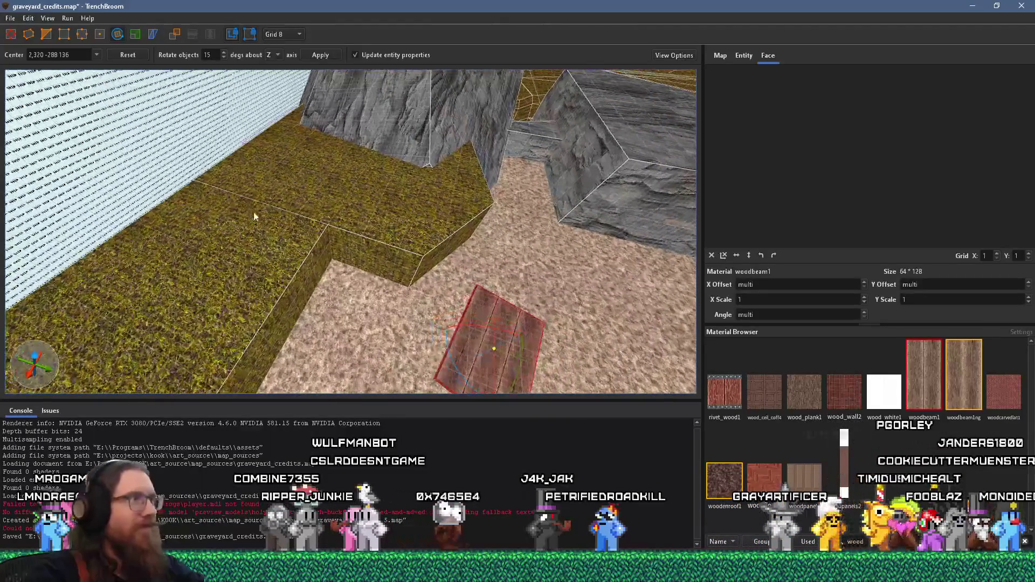
Step: Move the plank toward the grass ledge and place a copy beside the original
{"action": "left_click", "coordinate": [19, 34]}
{"action": "mouse_move", "coordinate": [483, 323]}
{"action": "left_mouse_down"}
{"action": "mouse_move", "coordinate": [313, 273]}
{"action": "mouse_move", "coordinate": [338, 274]}
{"action": "mouse_move", "coordinate": [318, 274]}
{"action": "mouse_move", "coordinate": [402, 229]}
{"action": "mouse_move", "coordinate": [363, 143]}
{"action": "mouse_move", "coordinate": [382, 190]}
{"action": "mouse_move", "coordinate": [377, 319]}
{"action": "left_mouse_up"}
{"action": "scroll", "coordinate": [376, 319], "scroll_direction": "down", "scroll_amount": 5}
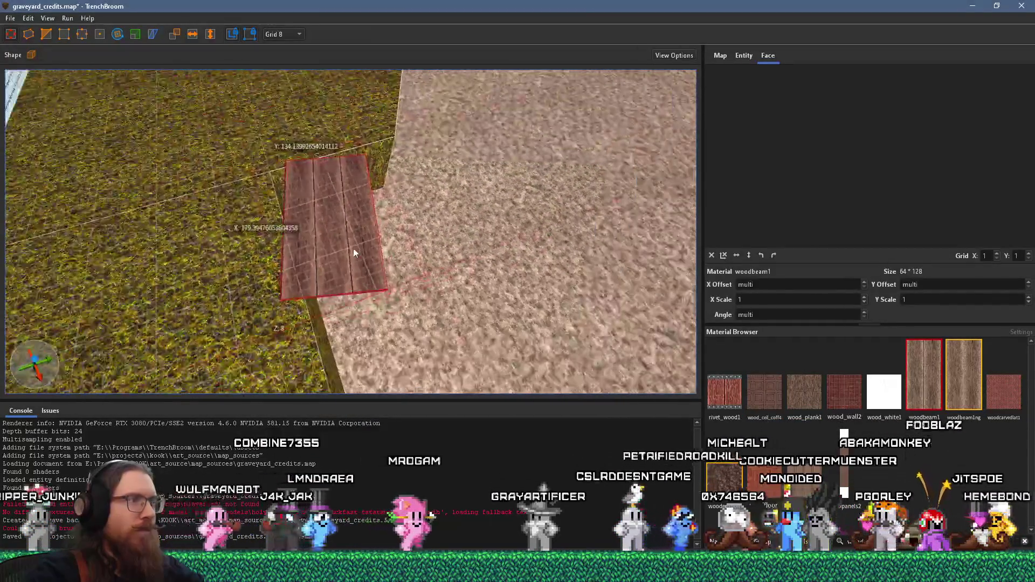
{"action": "mouse_move", "coordinate": [335, 235]}
{"action": "left_mouse_down"}
{"action": "mouse_move", "coordinate": [435, 227]}
{"action": "mouse_move", "coordinate": [421, 263]}
{"action": "mouse_move", "coordinate": [393, 231]}
{"action": "mouse_move", "coordinate": [409, 240]}
{"action": "left_mouse_up"}
Step: Rotate the copied plank about 6 degrees around its vertical axis
{"action": "left_click", "coordinate": [117, 35]}
{"action": "left_click", "coordinate": [10, 36]}
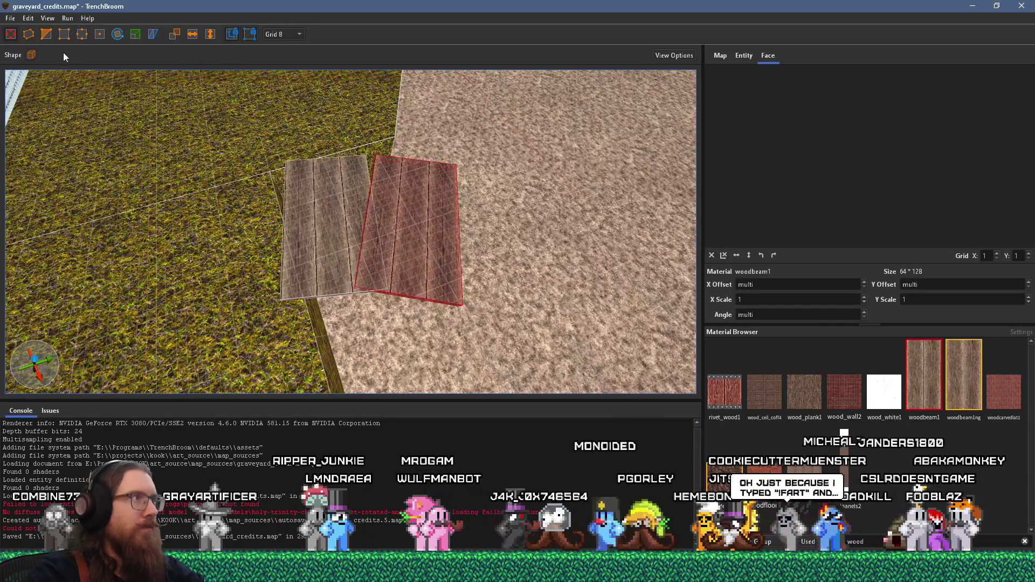
{"action": "left_click", "coordinate": [115, 35]}
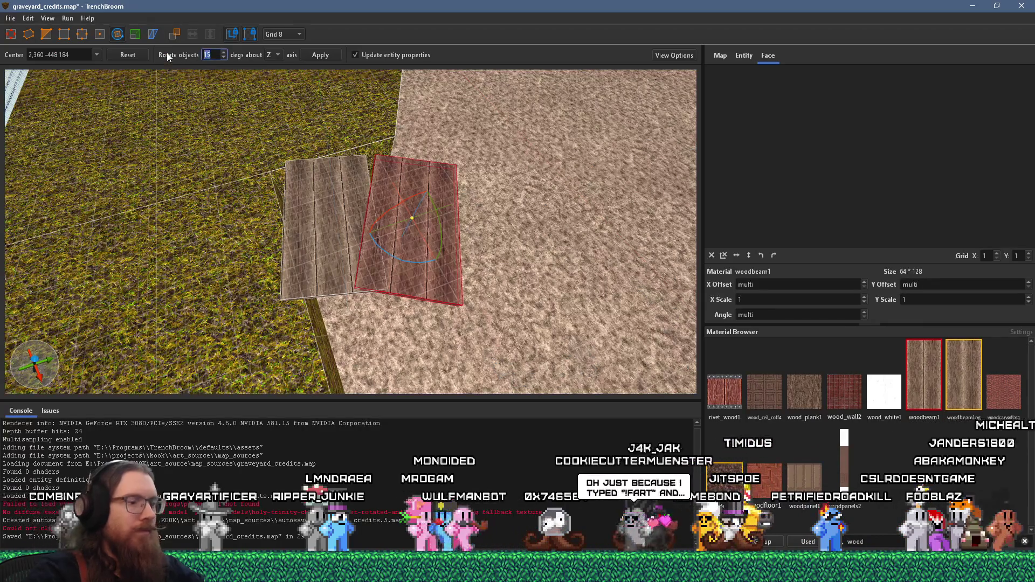
{"action": "type", "text": "1"}
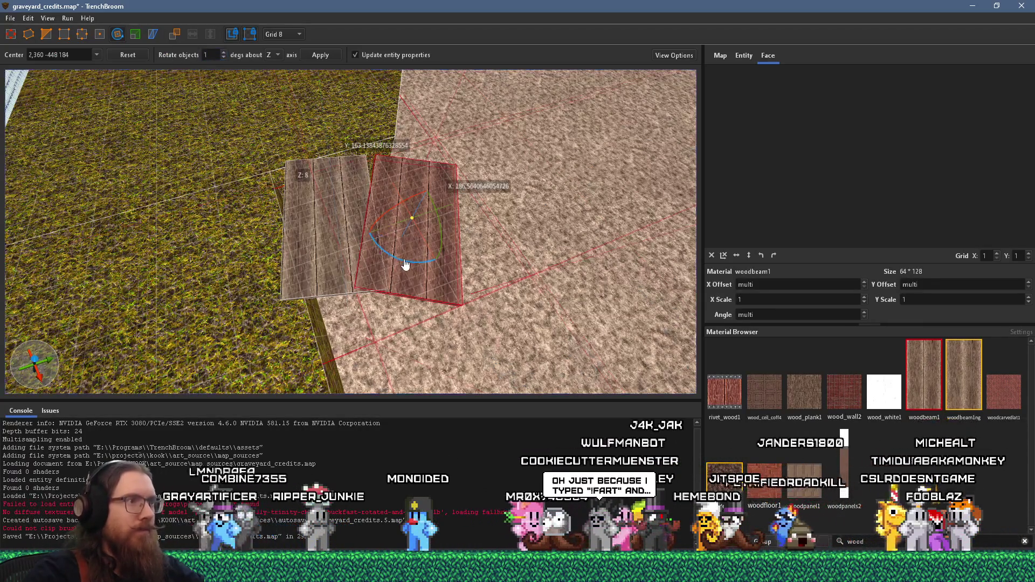
{"action": "left_click_drag", "start_coordinate": [403, 260], "coordinate": [410, 257]}
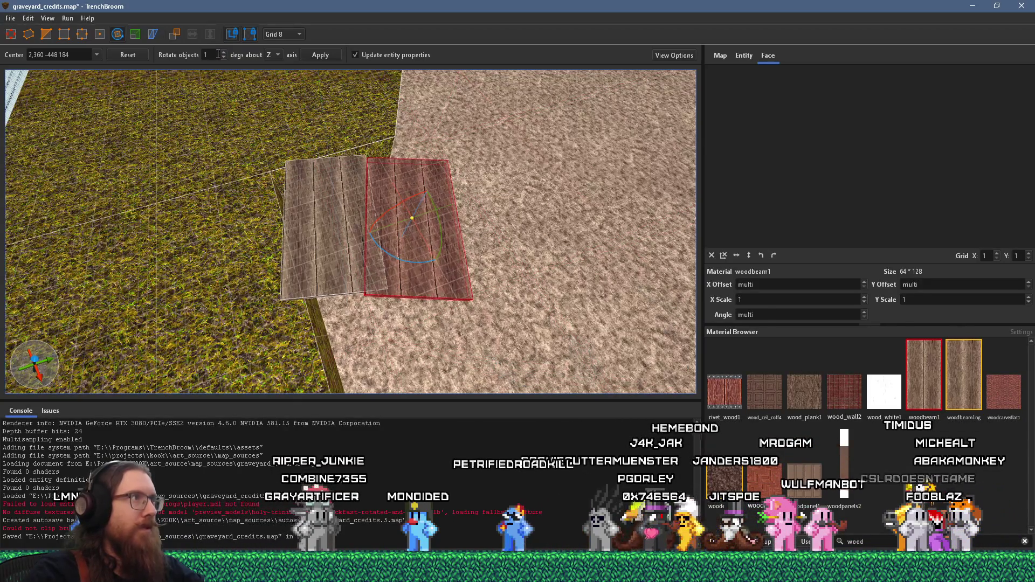
Step: Set the grid to 1 and nudge the plank slightly along X
{"action": "left_click", "coordinate": [269, 33]}
{"action": "left_click", "coordinate": [280, 51]}
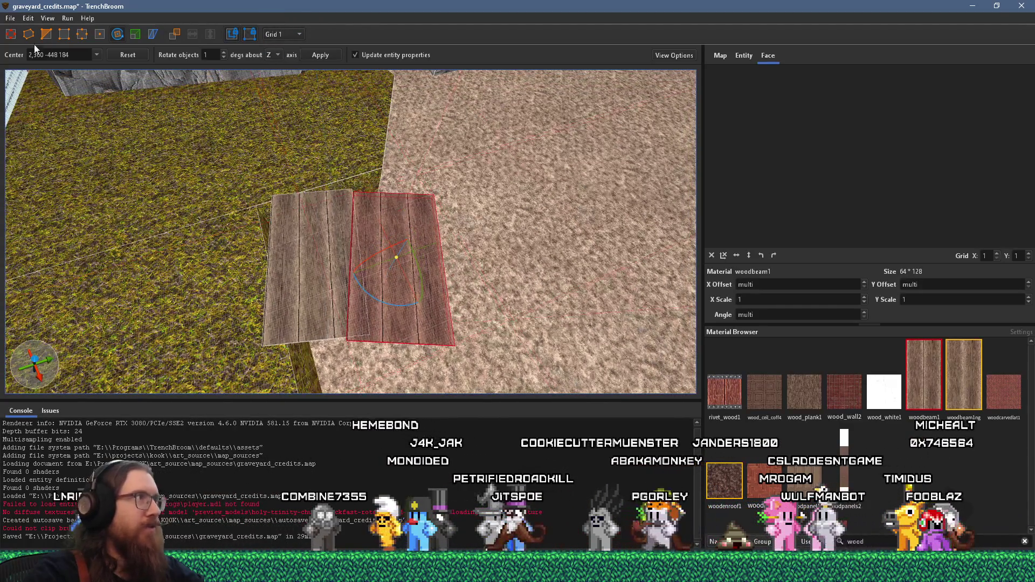
{"action": "mouse_move", "coordinate": [377, 208]}
{"action": "left_mouse_down"}
{"action": "mouse_move", "coordinate": [389, 207]}
{"action": "mouse_move", "coordinate": [376, 218]}
{"action": "left_mouse_up"}
{"action": "key", "text": "alt+Tab"}
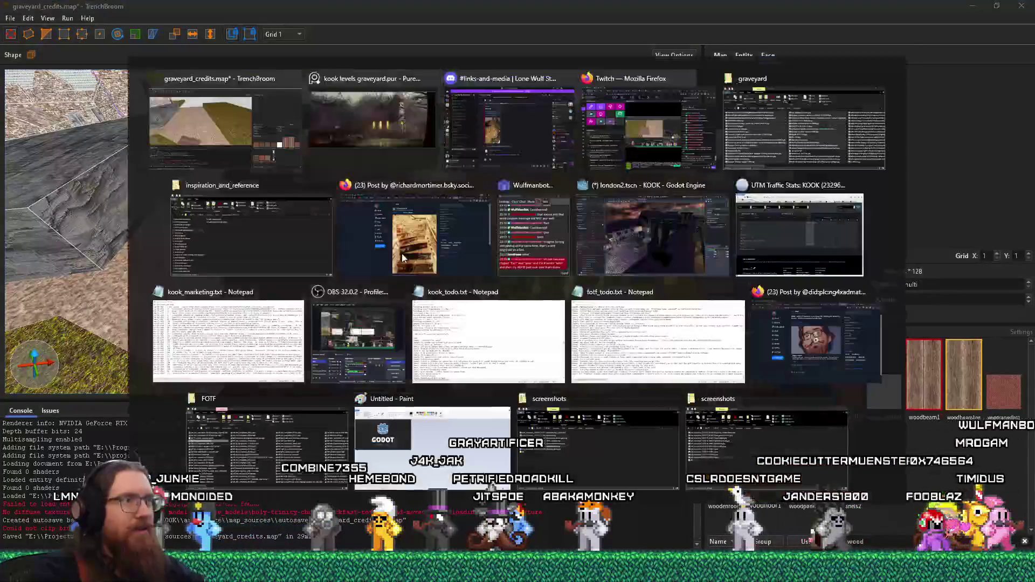
Step: Move and slightly rotate the selected plank, then shift it down along the dirt path
{"action": "key", "text": "alt+Tab"}
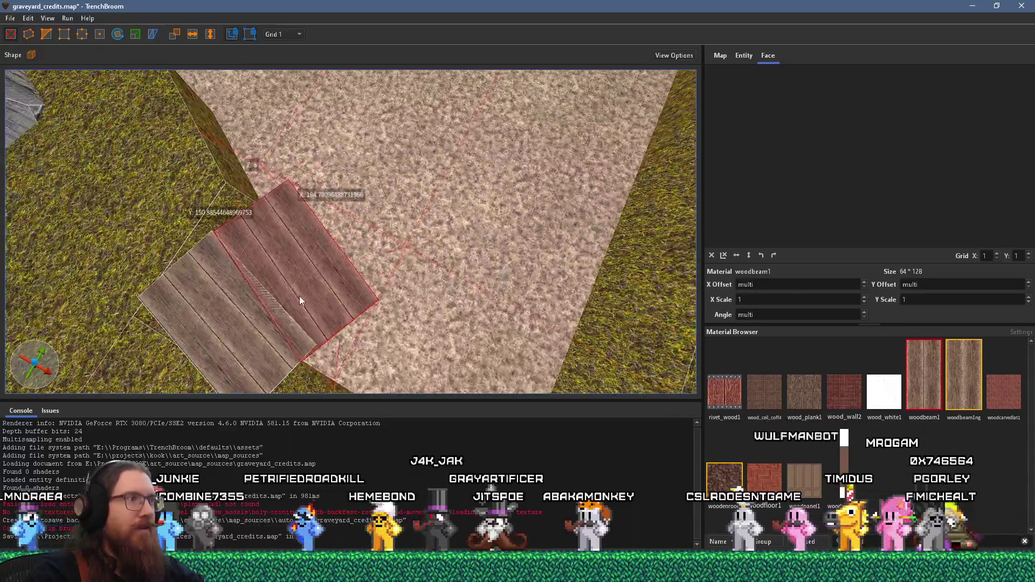
{"action": "left_click_drag", "start_coordinate": [300, 296], "coordinate": [372, 237]}
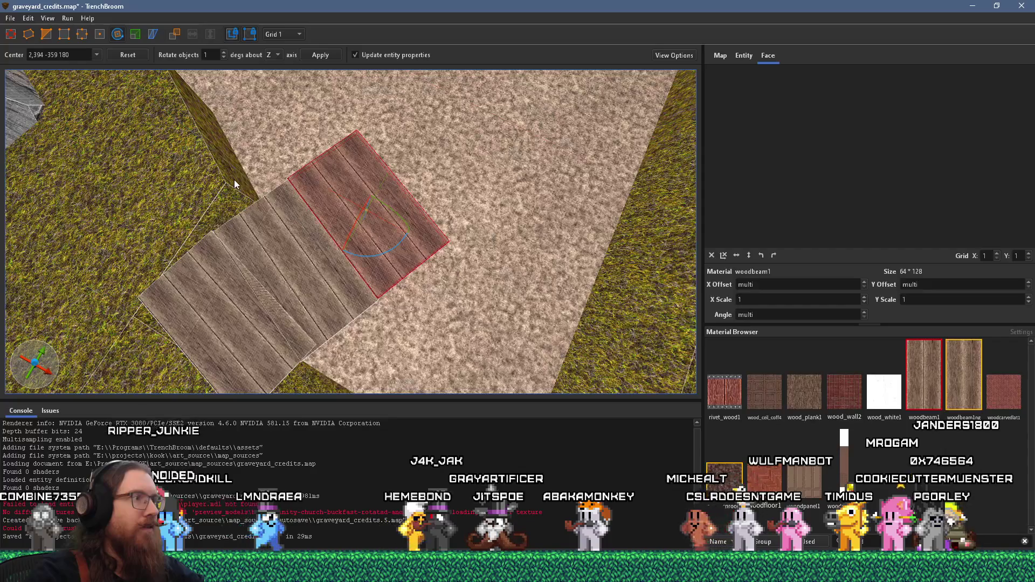
{"action": "left_click_drag", "start_coordinate": [386, 251], "coordinate": [377, 256]}
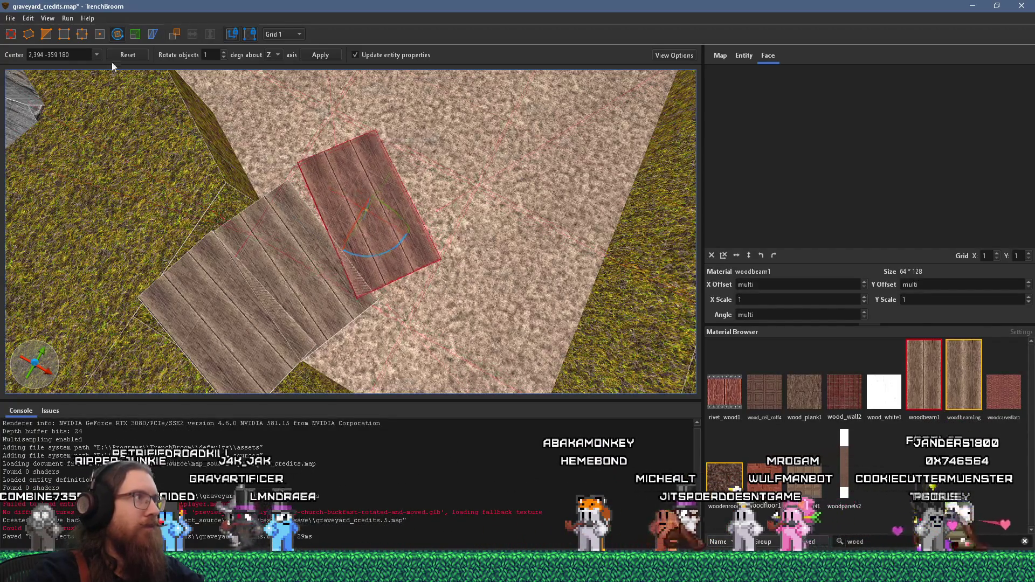
{"action": "left_click", "coordinate": [40, 36]}
{"action": "left_click_drag", "start_coordinate": [348, 199], "coordinate": [341, 242]}
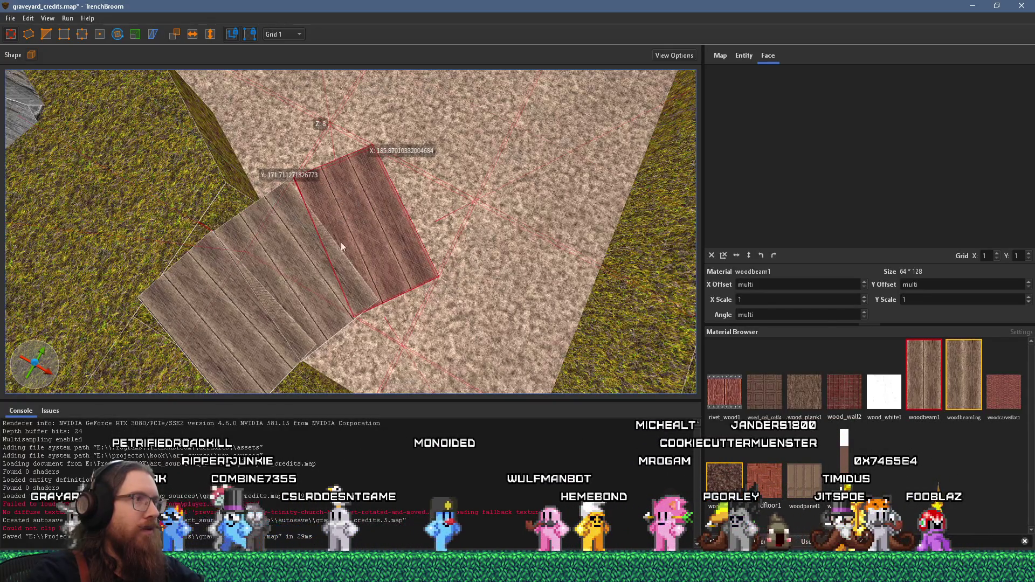
Step: Compare with the church reference image and shift the wood texture on the plank's face
{"action": "mouse_move", "coordinate": [406, 156]}
{"action": "left_mouse_down"}
{"action": "mouse_move", "coordinate": [403, 173]}
{"action": "mouse_move", "coordinate": [361, 114]}
{"action": "mouse_move", "coordinate": [328, 120]}
{"action": "left_mouse_up"}
{"action": "key", "text": "alt+Tab"}
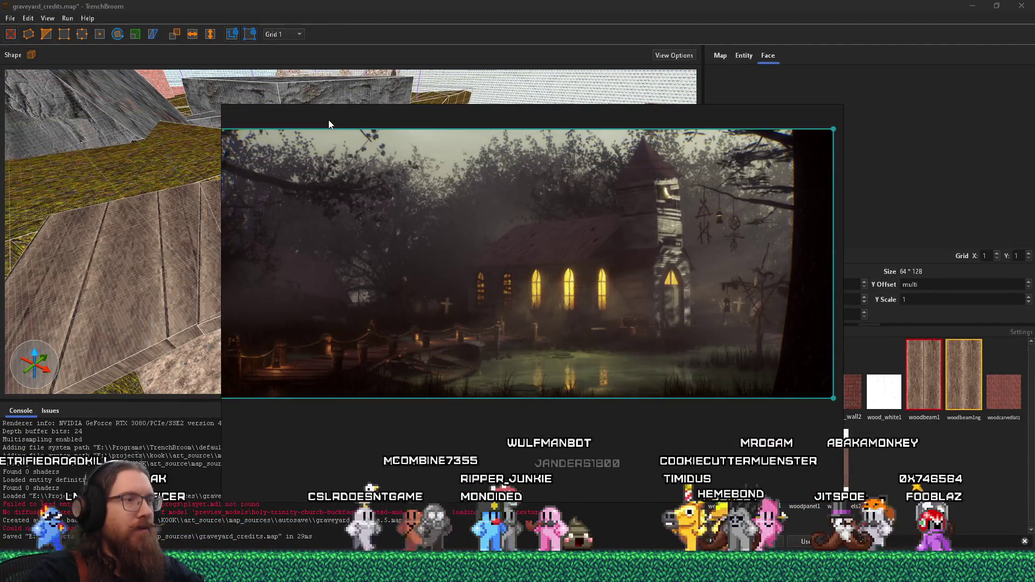
{"action": "key", "text": "alt+Tab"}
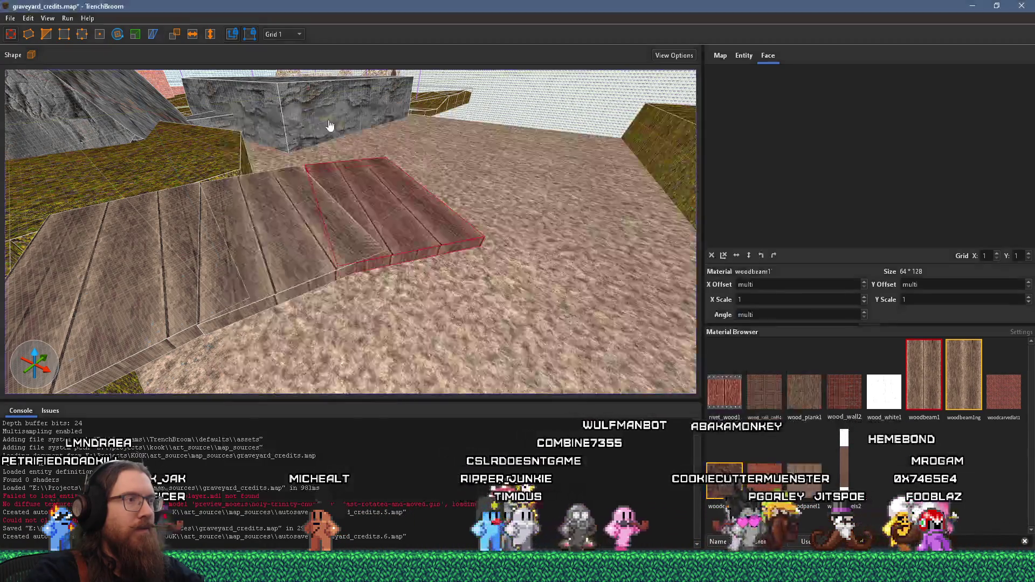
{"action": "key", "text": "ctrl+u"}
{"action": "mouse_move", "coordinate": [370, 287]}
{"action": "left_mouse_down"}
{"action": "mouse_move", "coordinate": [440, 248]}
{"action": "mouse_move", "coordinate": [422, 247]}
{"action": "left_mouse_up"}
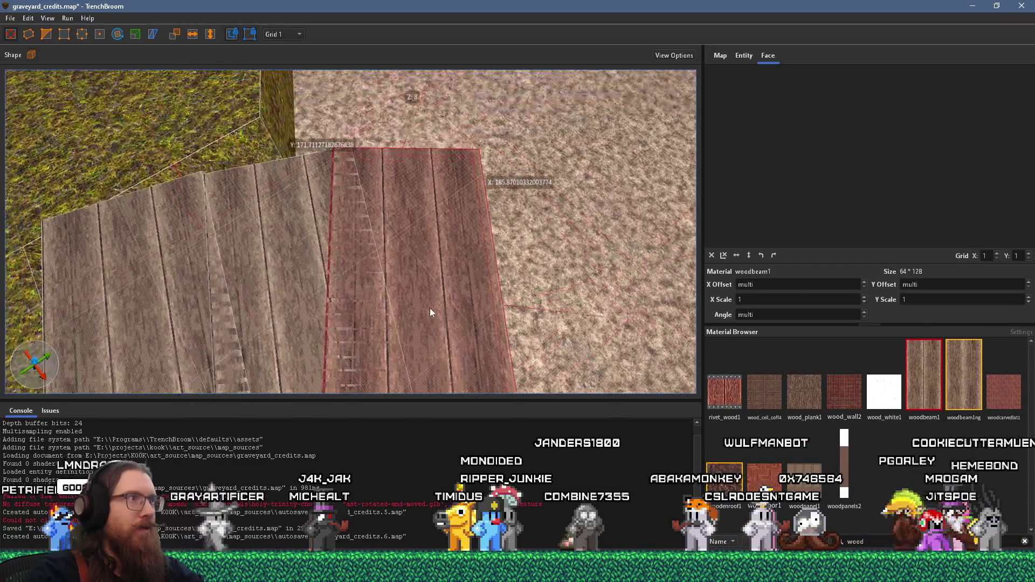
{"action": "mouse_move", "coordinate": [431, 310]}
{"action": "left_mouse_down"}
{"action": "mouse_move", "coordinate": [452, 264]}
{"action": "mouse_move", "coordinate": [465, 273]}
{"action": "left_mouse_up"}
Step: Select three planks and Alt-drag to duplicate them to the right
{"action": "left_click", "coordinate": [334, 249], "text": "ctrl"}
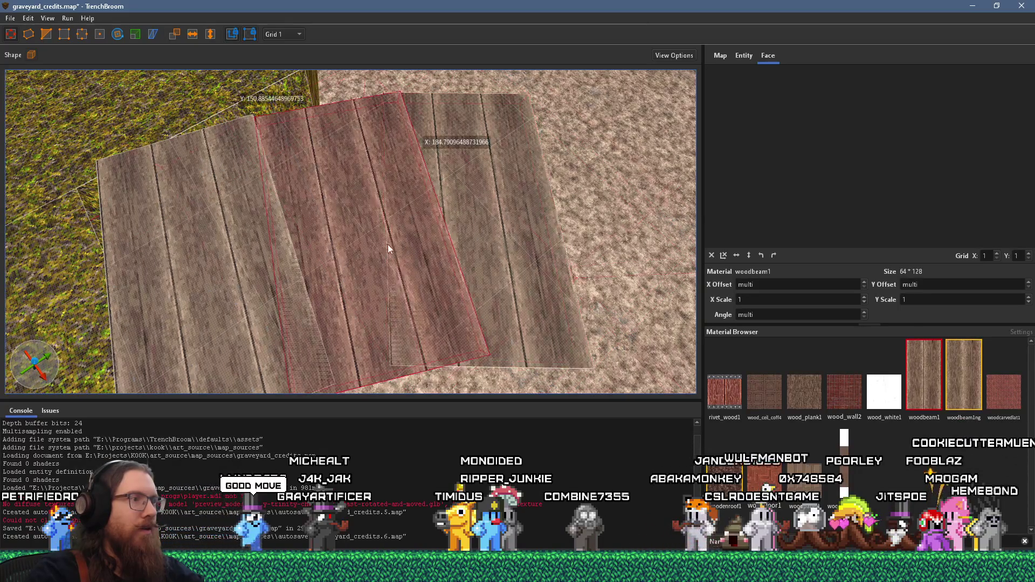
{"action": "left_click_drag", "start_coordinate": [378, 203], "coordinate": [360, 202]}
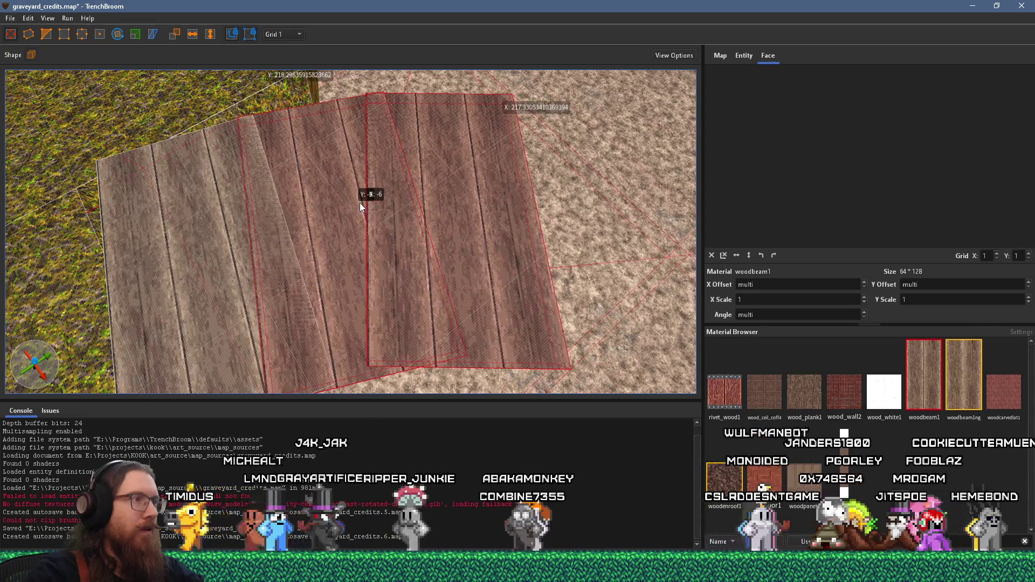
{"action": "scroll", "coordinate": [370, 222], "scroll_direction": "down", "scroll_amount": 3}
{"action": "left_click", "coordinate": [288, 266], "text": "ctrl"}
{"action": "left_click_drag", "start_coordinate": [288, 266], "coordinate": [464, 218]}
{"action": "scroll", "coordinate": [464, 217], "scroll_direction": "down", "scroll_amount": 3}
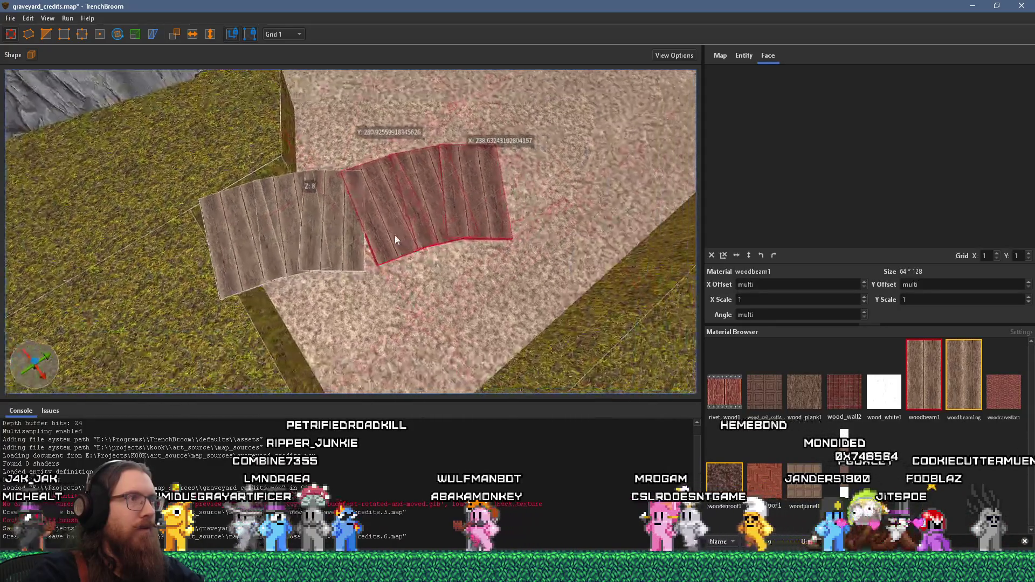
Step: Rotate the copied planks to bend the walkway and fit them against the first group
{"action": "left_click", "coordinate": [118, 34]}
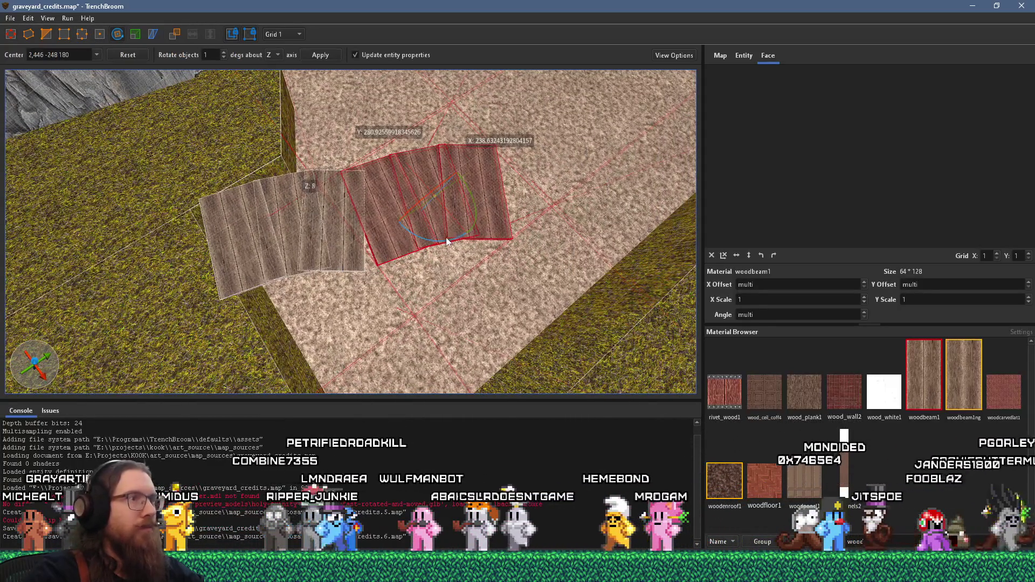
{"action": "left_click_drag", "start_coordinate": [423, 239], "coordinate": [458, 240]}
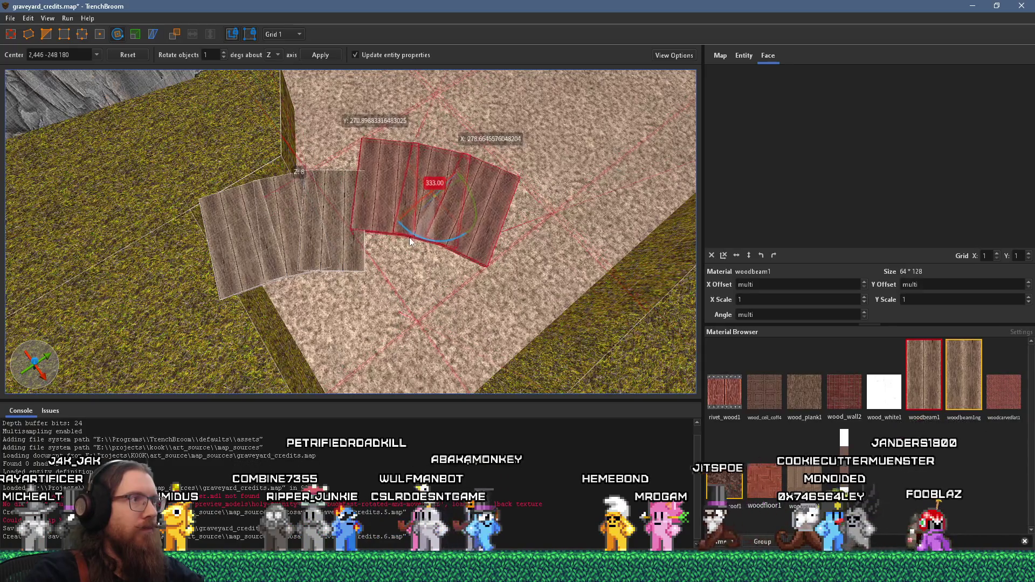
{"action": "left_click", "coordinate": [117, 34]}
{"action": "mouse_move", "coordinate": [401, 209]}
{"action": "left_mouse_down"}
{"action": "mouse_move", "coordinate": [411, 244]}
{"action": "mouse_move", "coordinate": [397, 245]}
{"action": "left_mouse_up"}
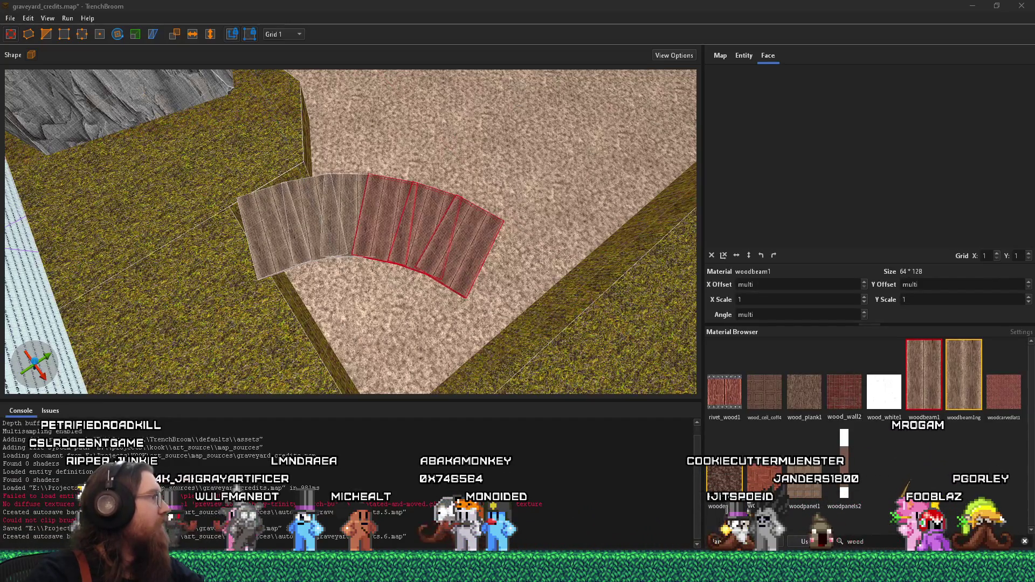
{"action": "key", "text": "alt+Tab"}
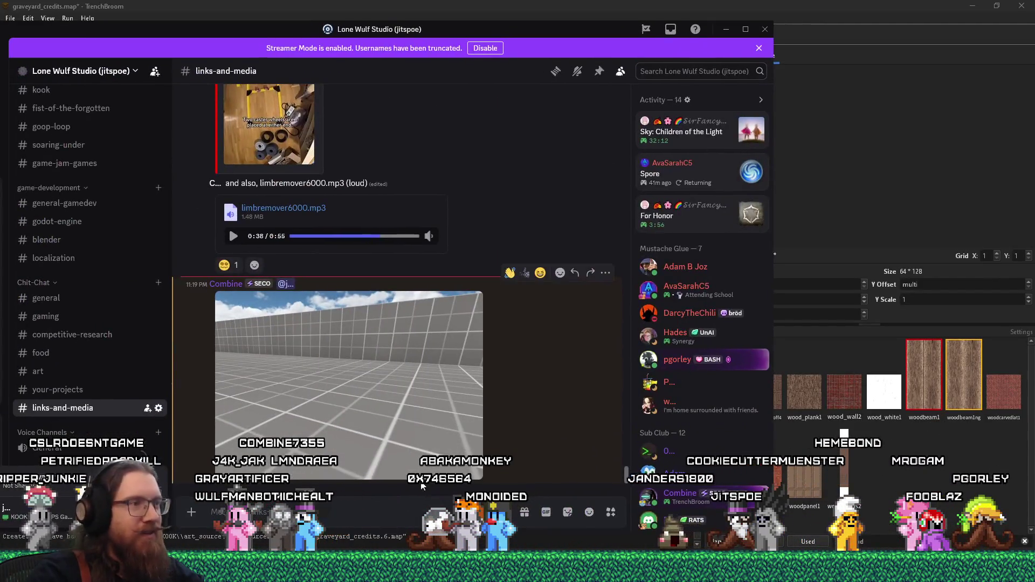
{"action": "left_click", "coordinate": [420, 468]}
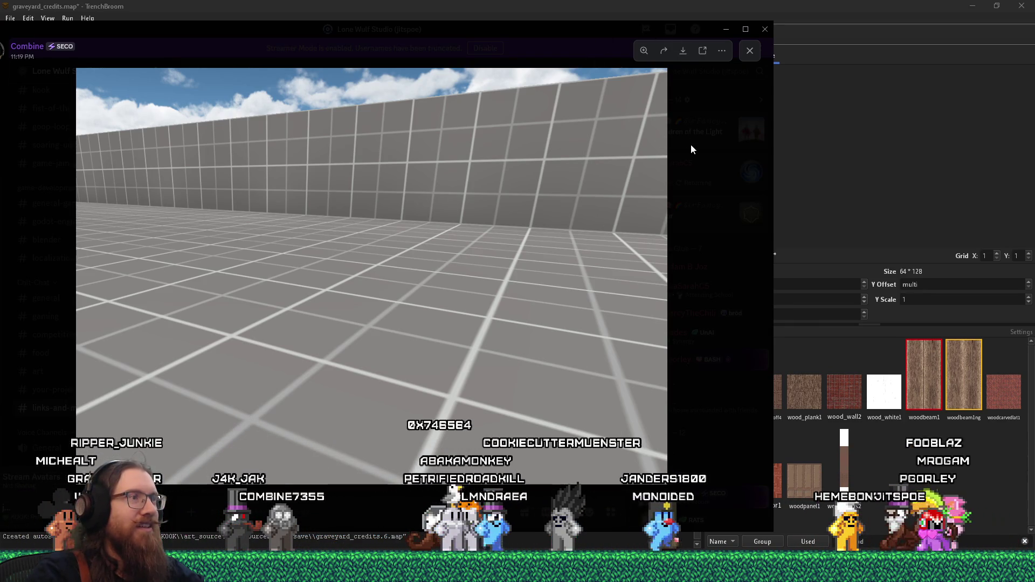
{"action": "left_click", "coordinate": [597, 44]}
{"action": "key", "text": "alt+Tab"}
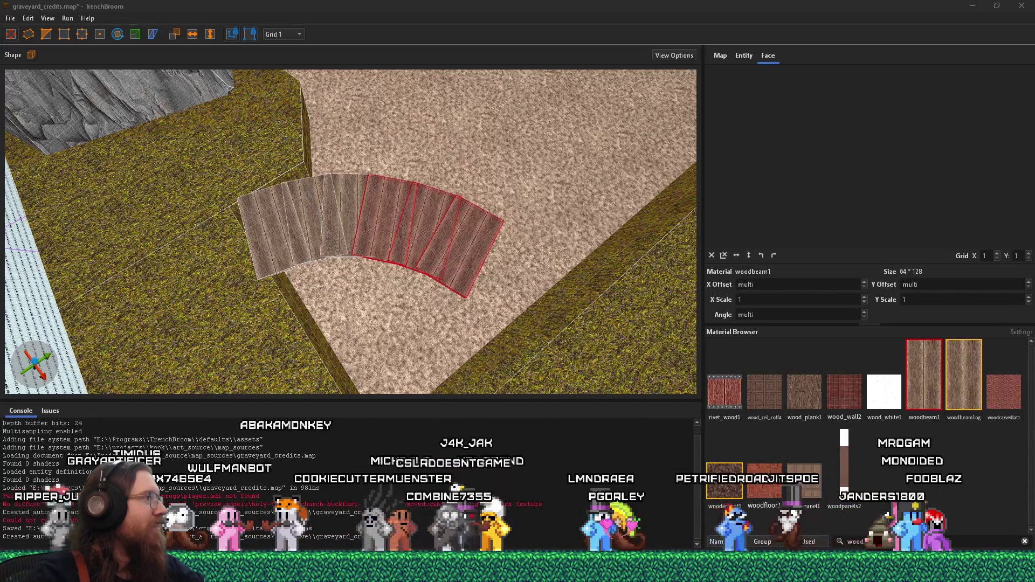
{"action": "scroll", "coordinate": [365, 252], "scroll_direction": "up", "scroll_amount": 10}
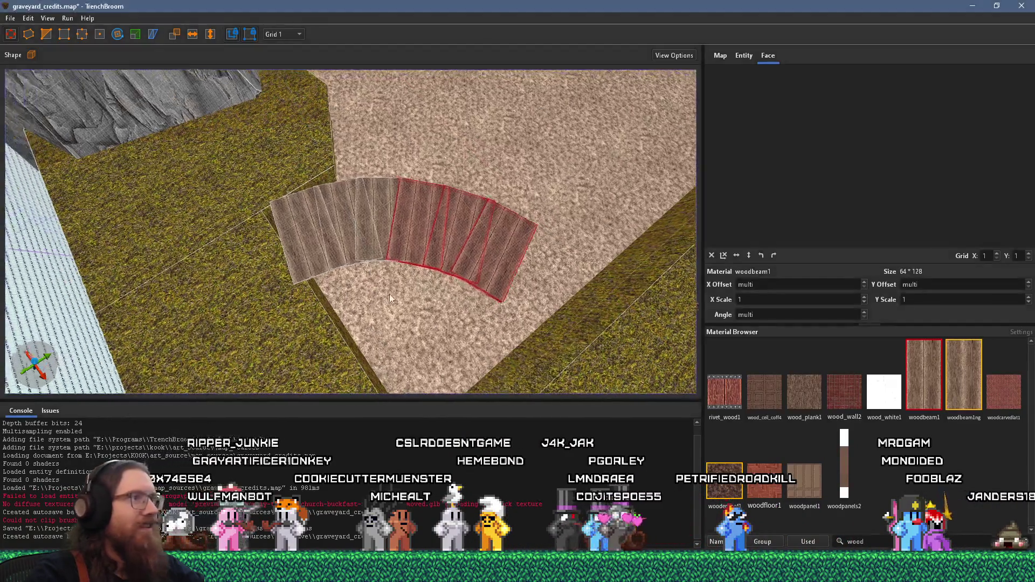
{"action": "scroll", "coordinate": [364, 249], "scroll_direction": "down", "scroll_amount": 5}
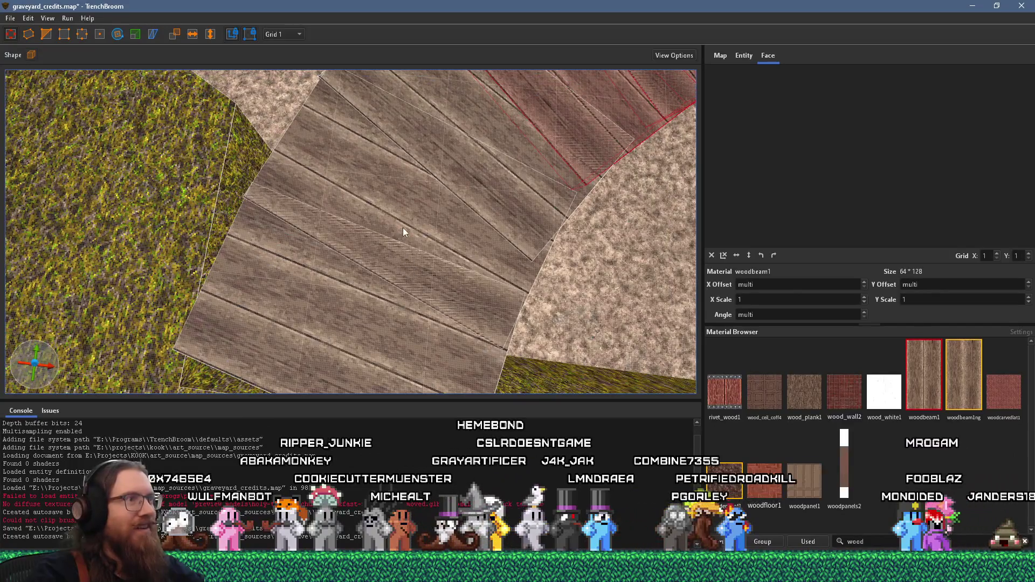
Step: Shorten the lower walkway plank by pulling its upper face inward
{"action": "left_click", "coordinate": [403, 228]}
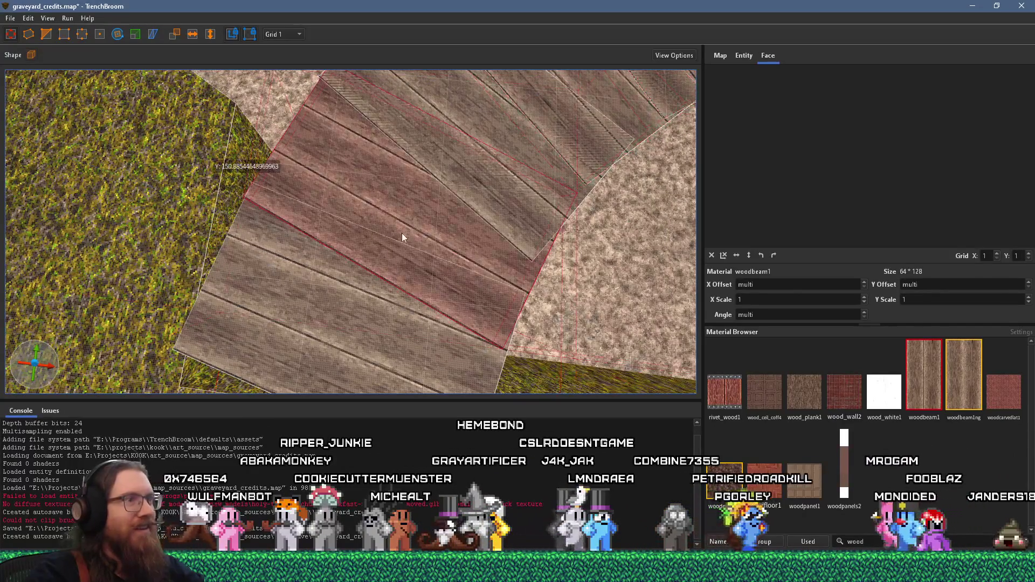
{"action": "left_click", "coordinate": [361, 266]}
{"action": "mouse_move", "coordinate": [361, 263]}
{"action": "left_mouse_down"}
{"action": "mouse_move", "coordinate": [392, 228]}
{"action": "mouse_move", "coordinate": [381, 257]}
{"action": "mouse_move", "coordinate": [344, 274]}
{"action": "mouse_move", "coordinate": [351, 235]}
{"action": "left_mouse_up"}
{"action": "scroll", "coordinate": [309, 251], "scroll_direction": "up", "scroll_amount": 10}
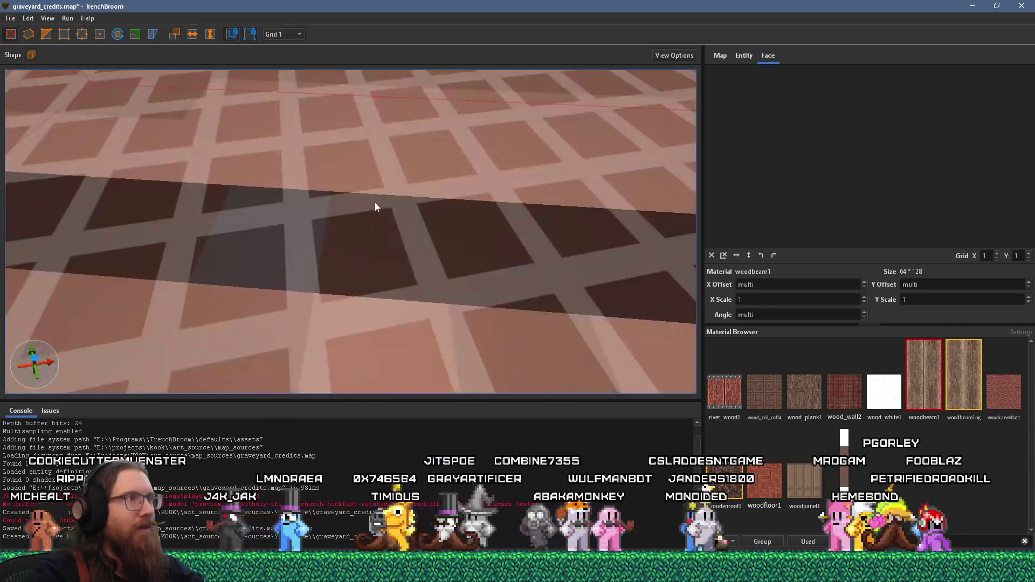
{"action": "scroll", "coordinate": [367, 204], "scroll_direction": "down", "scroll_amount": 5}
Step: Select the thin plank sliver between the planks along with the large wood face
{"action": "left_click", "coordinate": [372, 191]}
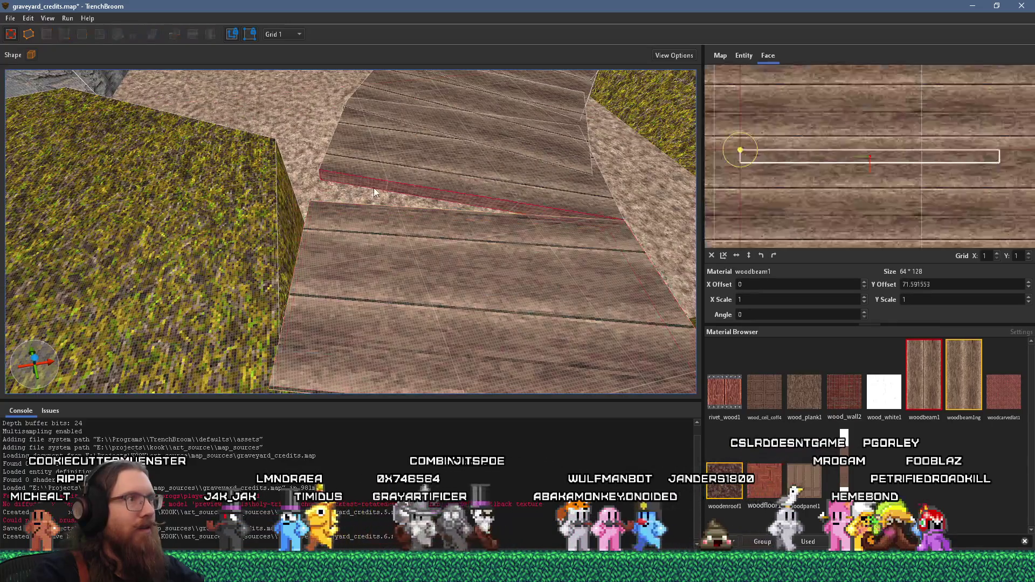
{"action": "scroll", "coordinate": [446, 191], "scroll_direction": "down", "scroll_amount": 3}
{"action": "scroll", "coordinate": [475, 193], "scroll_direction": "up", "scroll_amount": 2}
{"action": "left_click", "coordinate": [526, 201], "text": "ctrl+shift"}
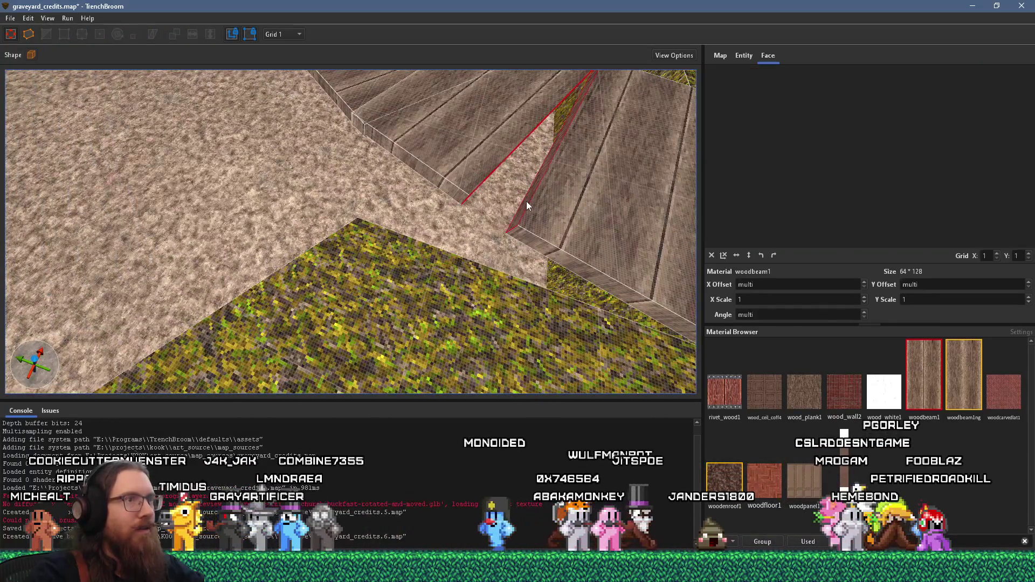
{"action": "left_click", "coordinate": [525, 205]}
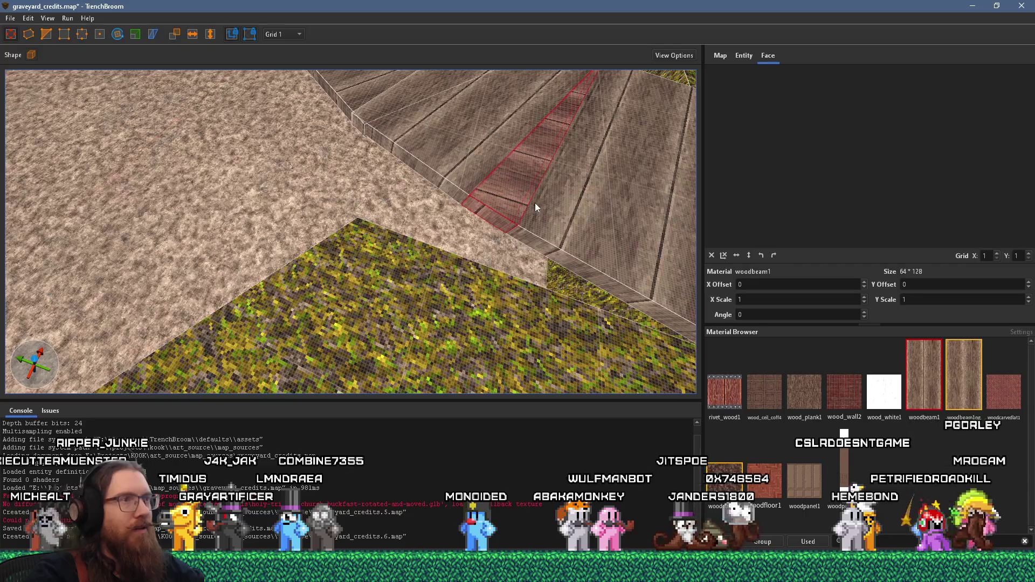
{"action": "scroll", "coordinate": [503, 208], "scroll_direction": "up", "scroll_amount": 3}
{"action": "mouse_move", "coordinate": [502, 203]}
{"action": "left_mouse_down"}
{"action": "mouse_move", "coordinate": [325, 225]}
{"action": "mouse_move", "coordinate": [294, 250]}
{"action": "mouse_move", "coordinate": [346, 331]}
{"action": "mouse_move", "coordinate": [341, 245]}
{"action": "left_mouse_up"}
{"action": "scroll", "coordinate": [346, 331], "scroll_direction": "up", "scroll_amount": 2}
{"action": "left_click", "coordinate": [370, 260], "text": "ctrl+shift"}
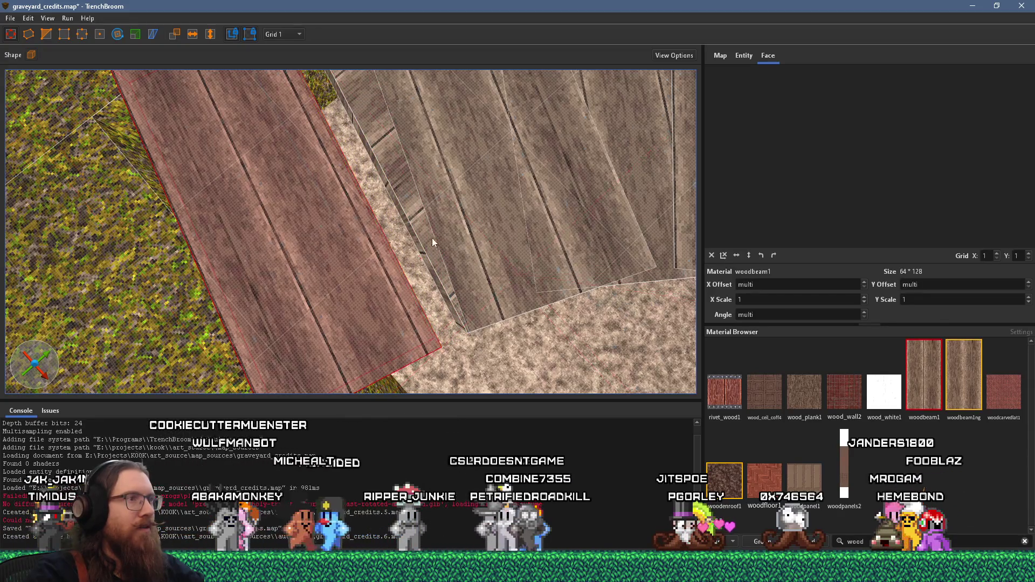
Step: Clear the face selection and select a single walkway plank brush
{"action": "left_click", "coordinate": [419, 225], "text": "shift"}
{"action": "scroll", "coordinate": [435, 275], "scroll_direction": "up", "scroll_amount": 2}
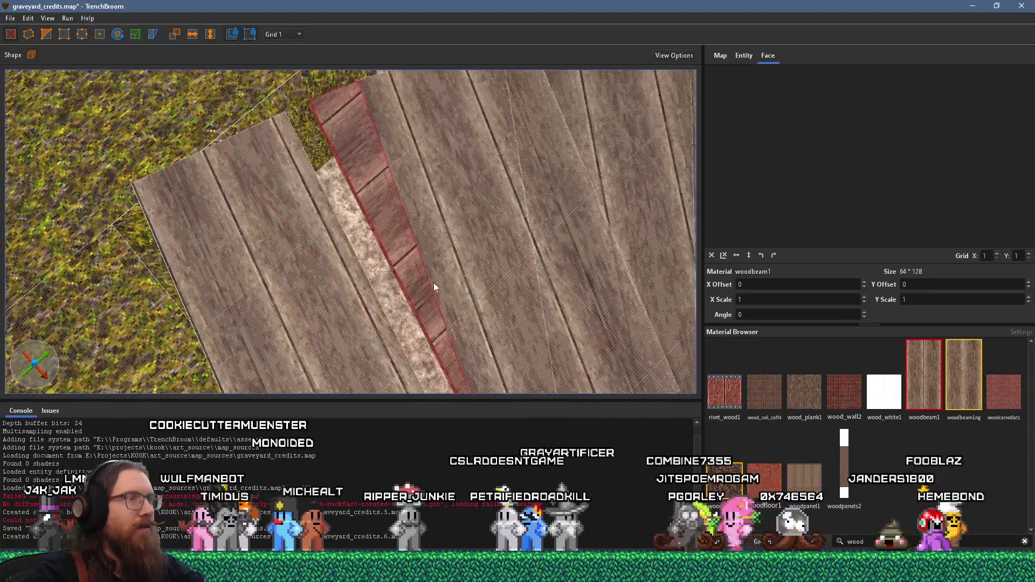
{"action": "scroll", "coordinate": [435, 298], "scroll_direction": "up", "scroll_amount": 2}
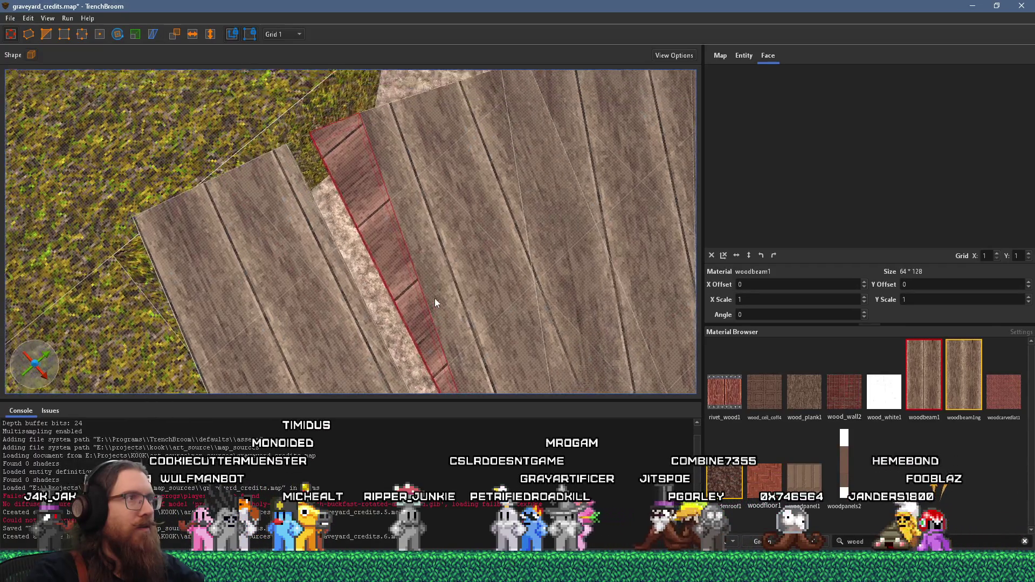
{"action": "key", "text": "Escape"}
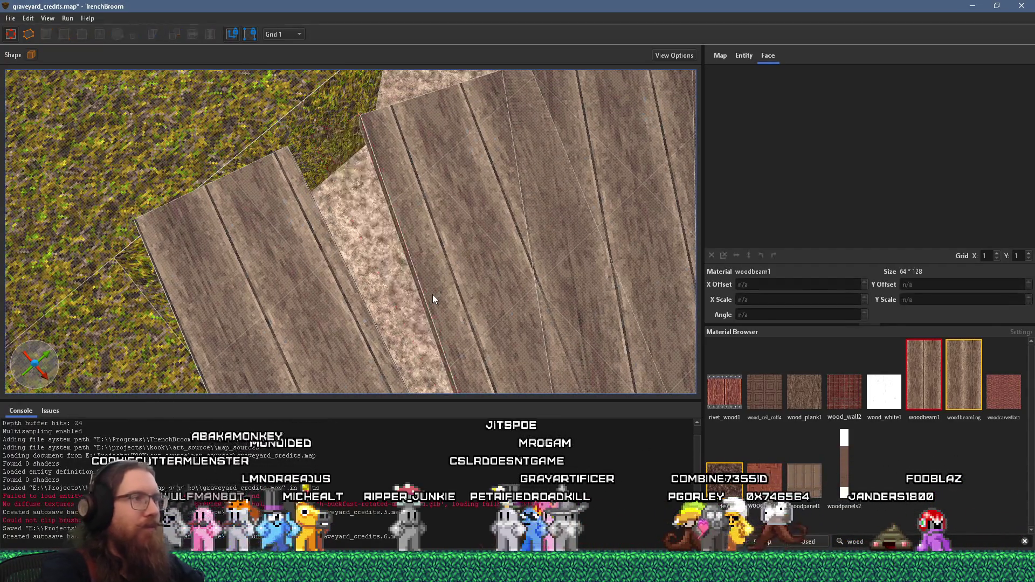
{"action": "scroll", "coordinate": [426, 294], "scroll_direction": "down", "scroll_amount": 5}
{"action": "scroll", "coordinate": [412, 296], "scroll_direction": "up", "scroll_amount": 2}
{"action": "left_click", "coordinate": [411, 296]}
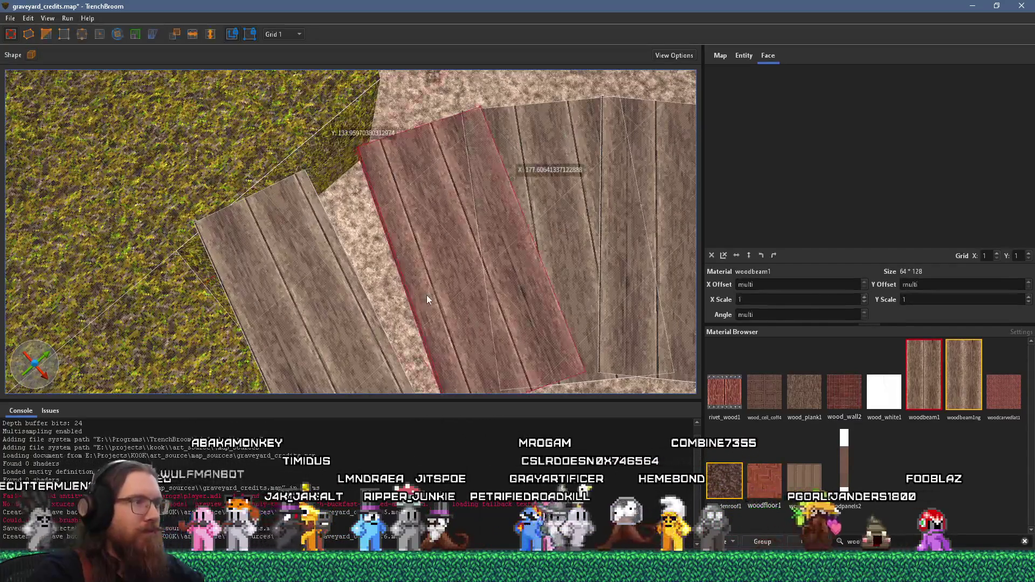
{"action": "scroll", "coordinate": [424, 228], "scroll_direction": "up", "scroll_amount": 4}
{"action": "mouse_move", "coordinate": [376, 234]}
{"action": "left_mouse_down"}
{"action": "mouse_move", "coordinate": [237, 239]}
{"action": "mouse_move", "coordinate": [273, 248]}
{"action": "left_mouse_up"}
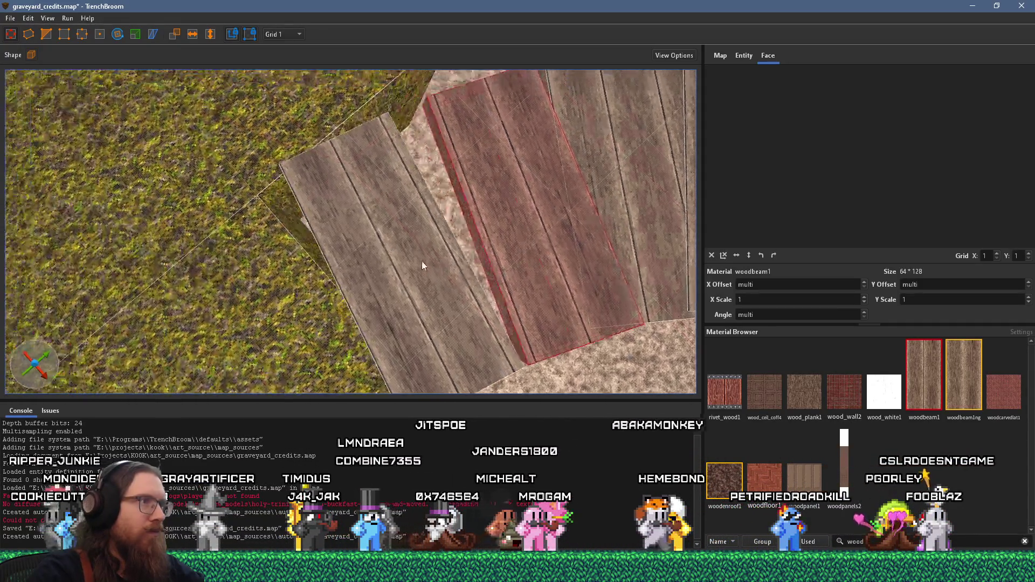
{"action": "scroll", "coordinate": [421, 261], "scroll_direction": "up", "scroll_amount": 3}
{"action": "left_click", "coordinate": [461, 150], "text": "shift"}
{"action": "mouse_move", "coordinate": [351, 157]}
{"action": "left_mouse_down"}
{"action": "mouse_move", "coordinate": [432, 133]}
{"action": "mouse_move", "coordinate": [603, 202]}
{"action": "mouse_move", "coordinate": [458, 242]}
{"action": "mouse_move", "coordinate": [402, 277]}
{"action": "mouse_move", "coordinate": [364, 266]}
{"action": "mouse_move", "coordinate": [337, 206]}
{"action": "mouse_move", "coordinate": [350, 228]}
{"action": "left_mouse_up"}
{"action": "left_click", "coordinate": [603, 203]}
{"action": "scroll", "coordinate": [603, 202], "scroll_direction": "up", "scroll_amount": 3}
Step: Shorten the selected plank to about 166 × 107 units by moving its end
{"action": "left_click", "coordinate": [334, 253], "text": "shift"}
{"action": "left_click", "coordinate": [355, 229]}
{"action": "scroll", "coordinate": [380, 227], "scroll_direction": "down", "scroll_amount": 5}
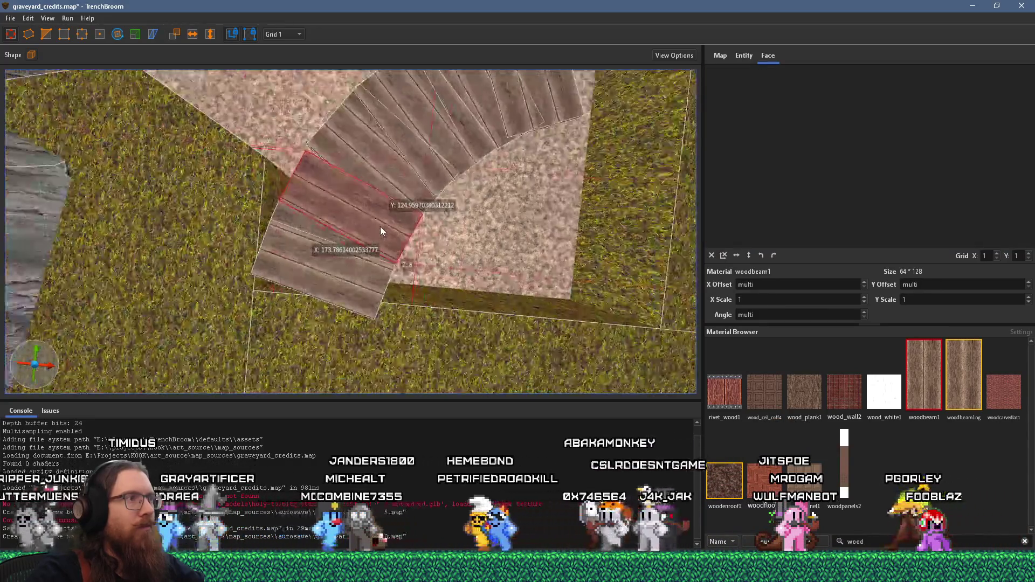
{"action": "scroll", "coordinate": [374, 223], "scroll_direction": "up", "scroll_amount": 5}
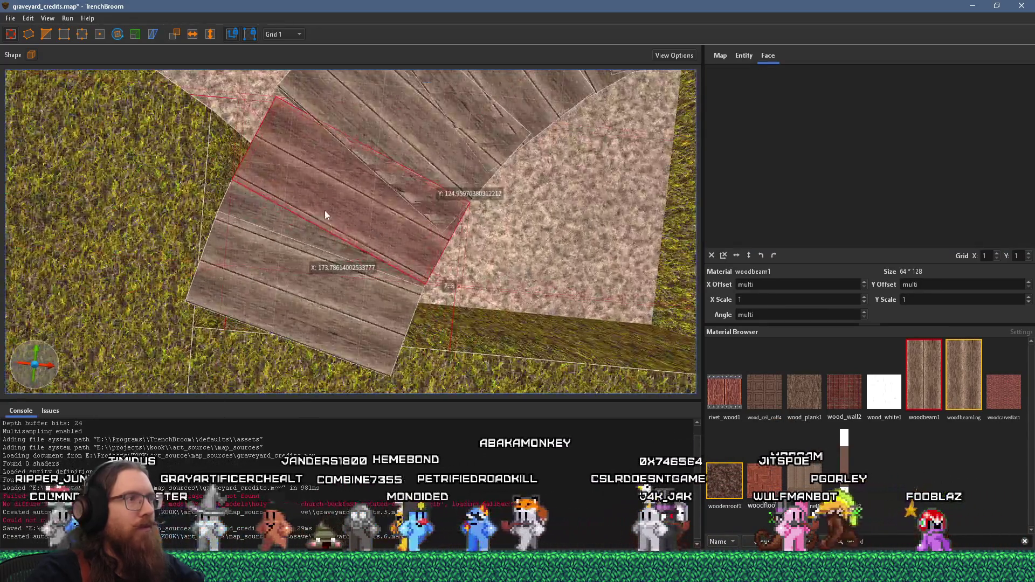
{"action": "scroll", "coordinate": [378, 216], "scroll_direction": "up", "scroll_amount": 2}
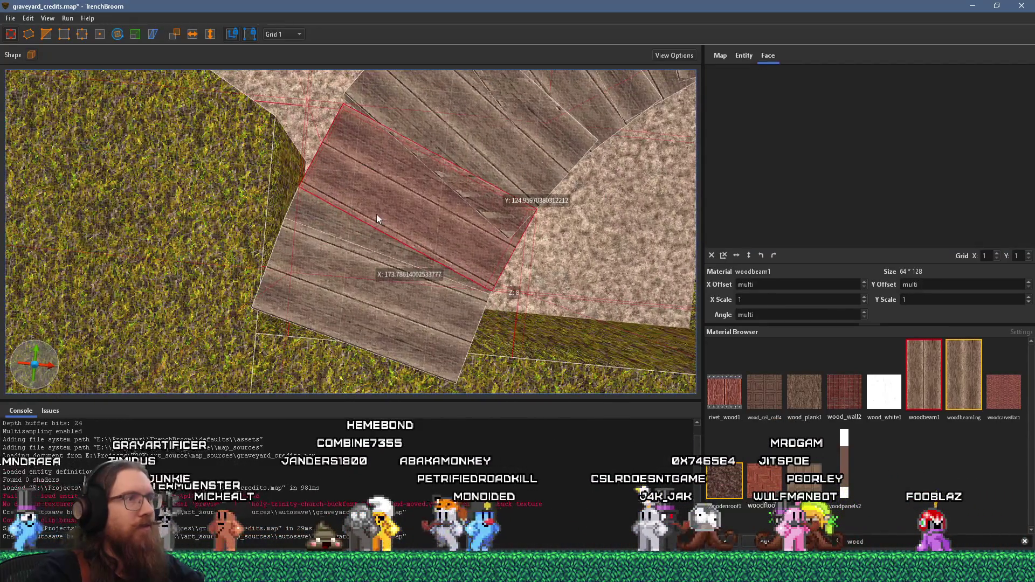
{"action": "scroll", "coordinate": [356, 212], "scroll_direction": "up", "scroll_amount": 5}
{"action": "scroll", "coordinate": [324, 195], "scroll_direction": "down", "scroll_amount": 4}
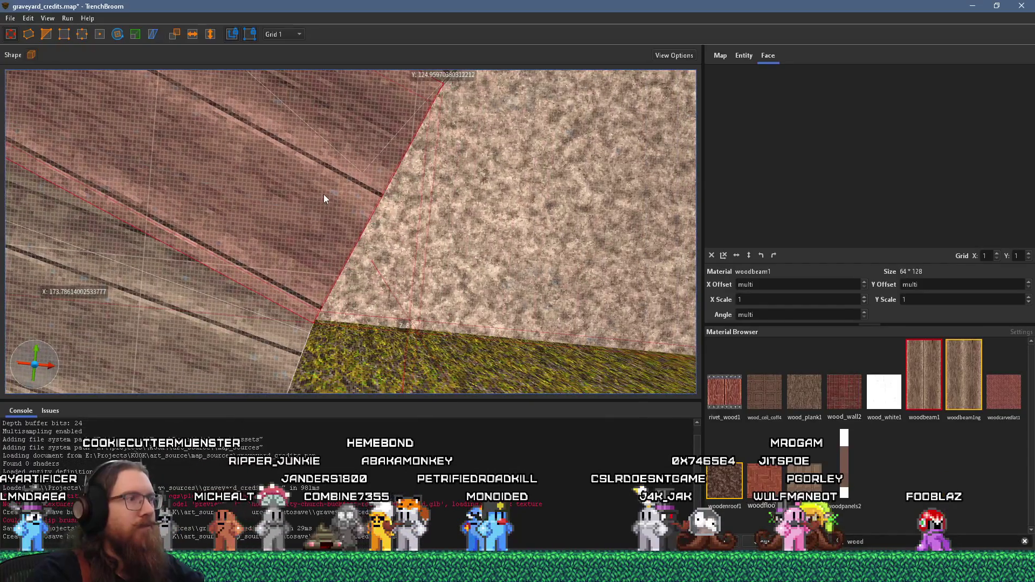
{"action": "scroll", "coordinate": [339, 244], "scroll_direction": "up", "scroll_amount": 5}
{"action": "scroll", "coordinate": [340, 242], "scroll_direction": "down", "scroll_amount": 4}
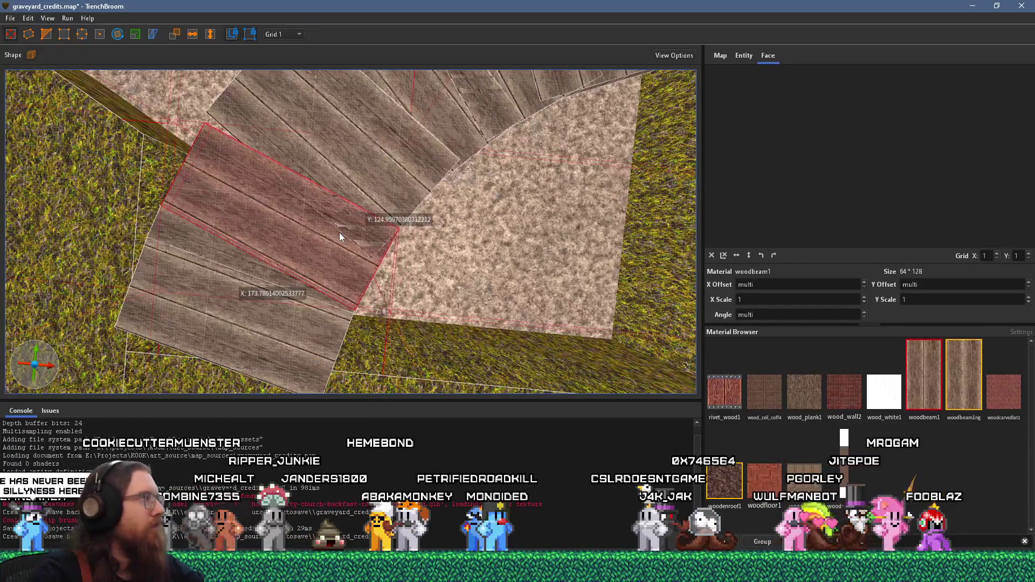
{"action": "mouse_move", "coordinate": [339, 232]}
{"action": "left_mouse_down"}
{"action": "mouse_move", "coordinate": [286, 199]}
{"action": "mouse_move", "coordinate": [331, 166]}
{"action": "mouse_move", "coordinate": [328, 179]}
{"action": "mouse_move", "coordinate": [305, 170]}
{"action": "left_mouse_up"}
Step: Move the upper neighbouring plank down-left so it sits against the shortened plank
{"action": "left_click", "coordinate": [324, 184]}
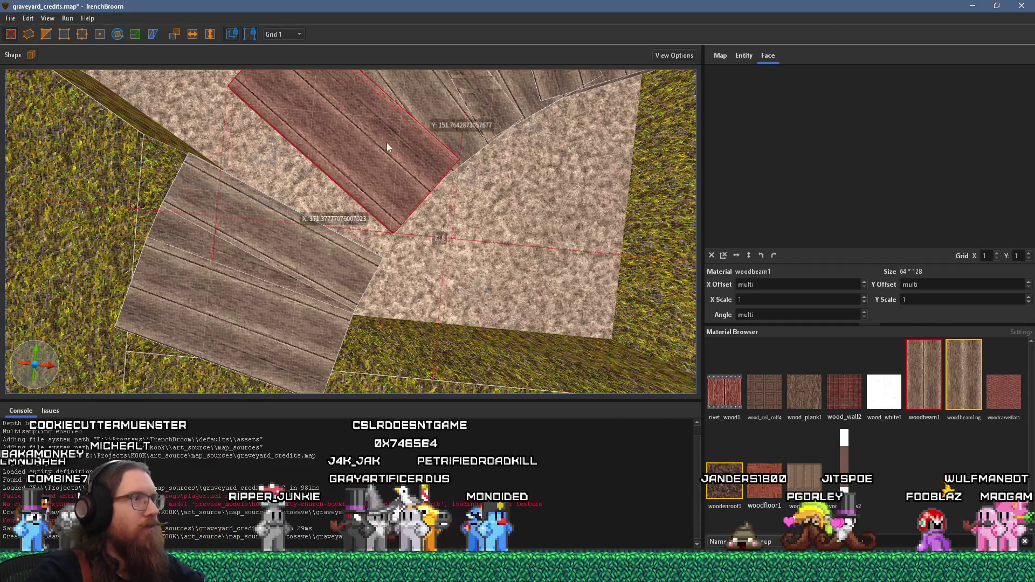
{"action": "left_click_drag", "start_coordinate": [386, 143], "coordinate": [381, 161]}
{"action": "scroll", "coordinate": [348, 176], "scroll_direction": "down", "scroll_amount": 5}
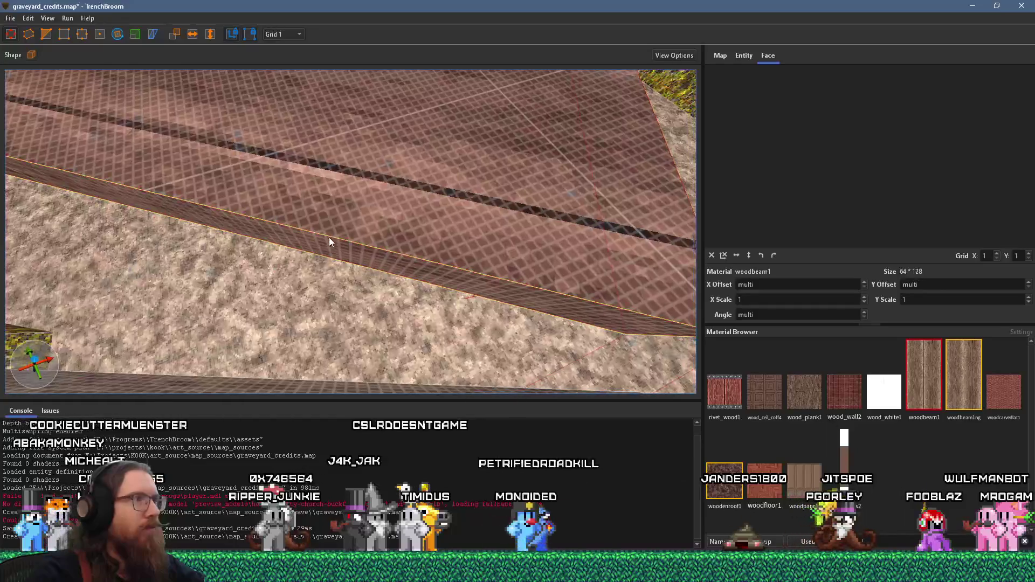
Step: Delete the narrow wedge brush between two walkway planks
{"action": "left_click", "coordinate": [328, 237], "text": "shift"}
{"action": "left_click", "coordinate": [241, 227]}
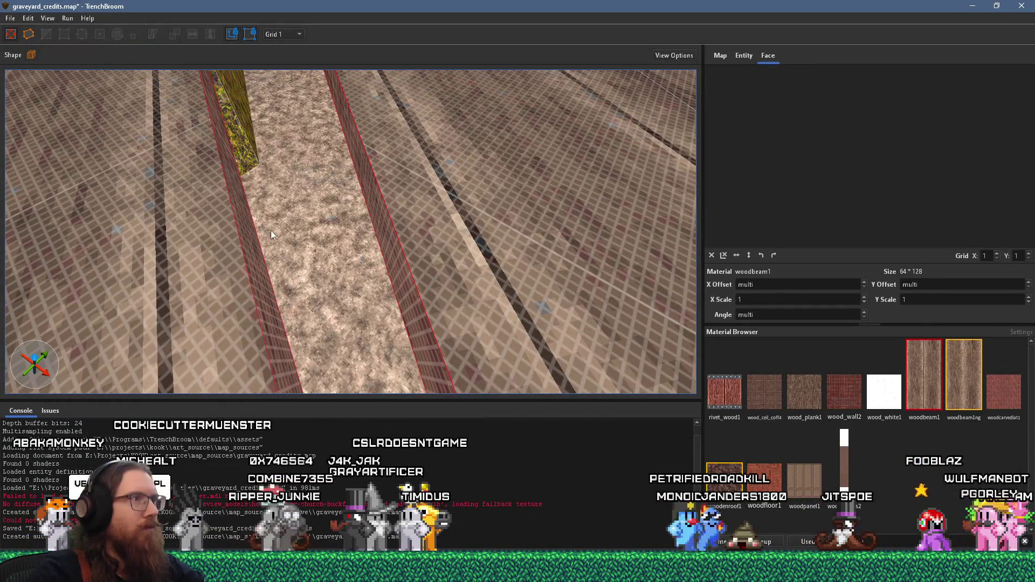
{"action": "scroll", "coordinate": [281, 226], "scroll_direction": "up", "scroll_amount": 5}
{"action": "left_click", "coordinate": [328, 226], "text": "shift"}
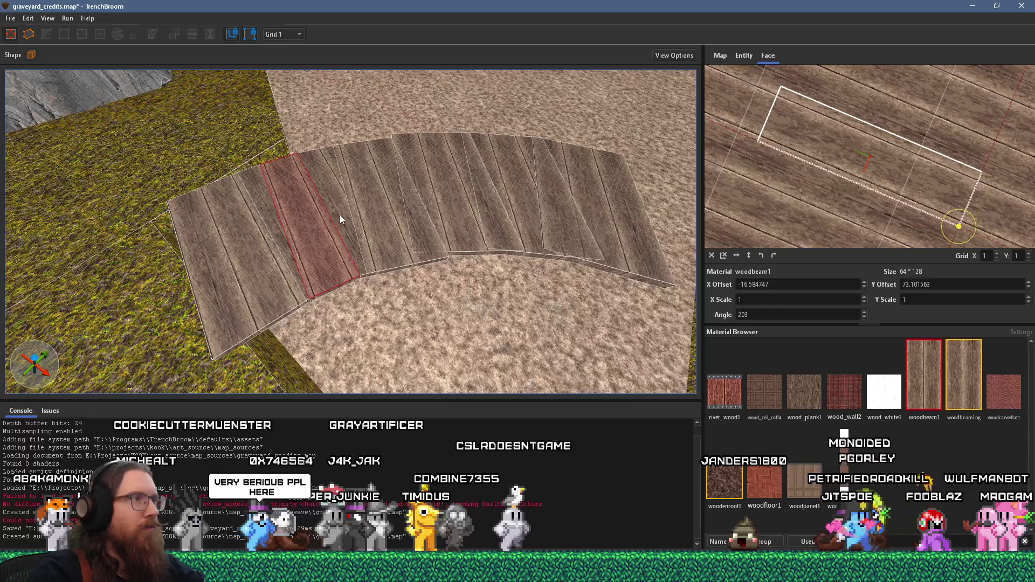
{"action": "scroll", "coordinate": [339, 215], "scroll_direction": "down", "scroll_amount": 4}
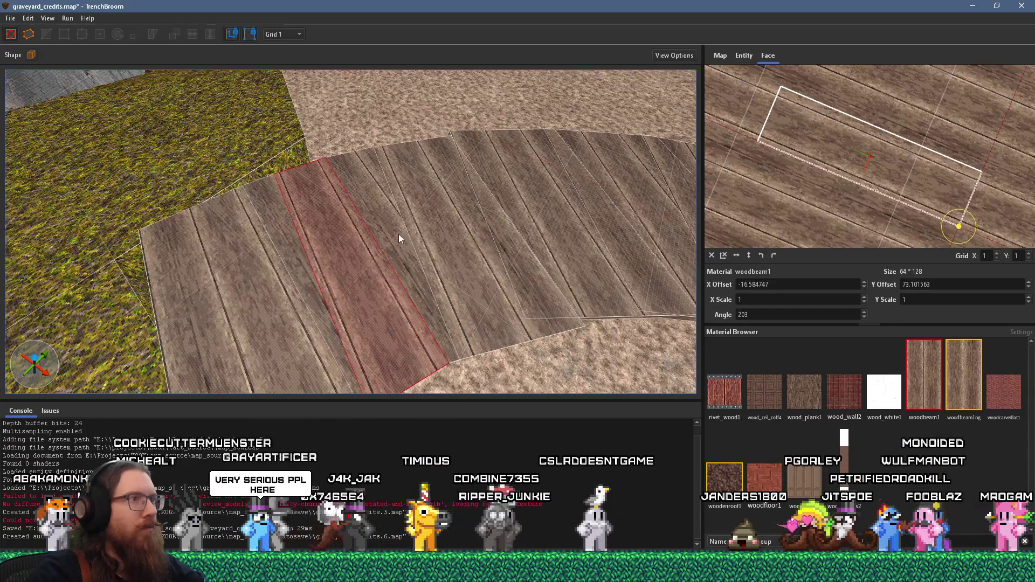
{"action": "left_click", "coordinate": [398, 235]}
{"action": "key", "text": "Delete"}
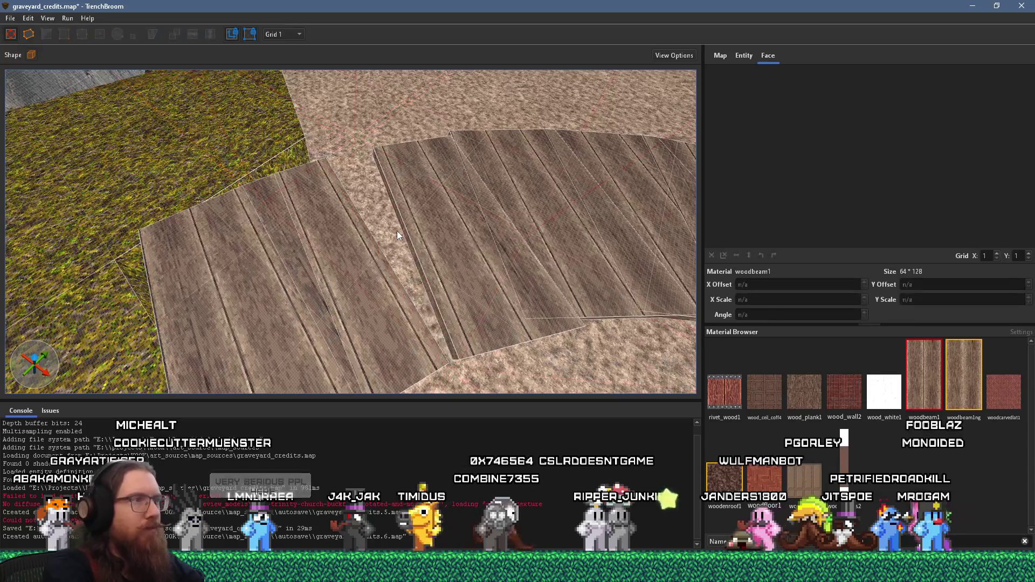
Step: Nudge the left edge of the plank beside the new gap slightly
{"action": "left_click", "coordinate": [415, 240]}
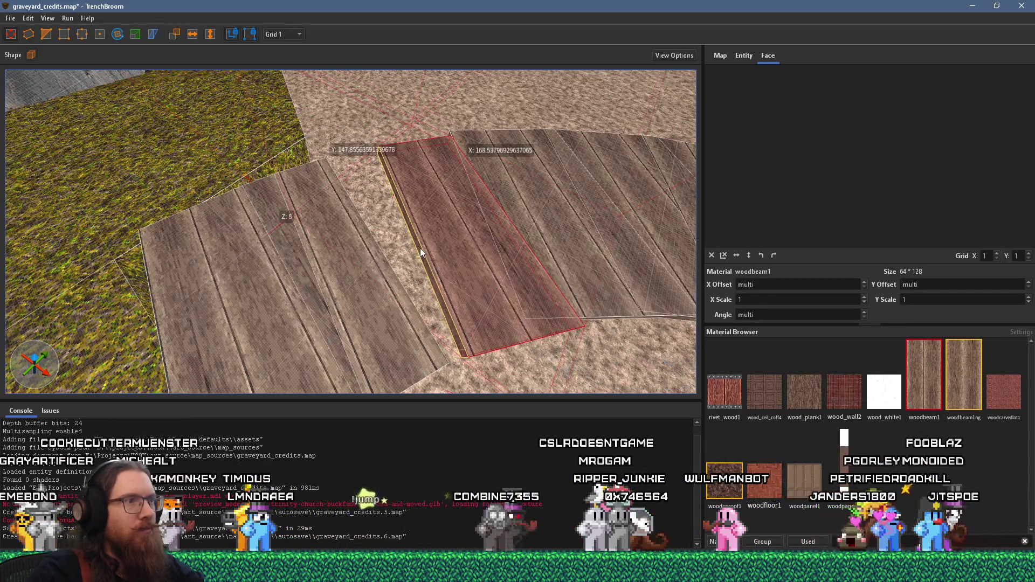
{"action": "mouse_move", "coordinate": [420, 248]}
{"action": "left_mouse_down"}
{"action": "mouse_move", "coordinate": [417, 260]}
{"action": "mouse_move", "coordinate": [447, 280]}
{"action": "mouse_move", "coordinate": [370, 291]}
{"action": "mouse_move", "coordinate": [356, 270]}
{"action": "mouse_move", "coordinate": [390, 236]}
{"action": "left_mouse_up"}
{"action": "left_click", "coordinate": [376, 283], "text": "shift"}
{"action": "mouse_move", "coordinate": [418, 293]}
{"action": "left_mouse_down"}
{"action": "mouse_move", "coordinate": [63, 257]}
{"action": "mouse_move", "coordinate": [285, 254]}
{"action": "mouse_move", "coordinate": [232, 262]}
{"action": "mouse_move", "coordinate": [248, 281]}
{"action": "mouse_move", "coordinate": [255, 262]}
{"action": "mouse_move", "coordinate": [335, 238]}
{"action": "left_mouse_up"}
Step: Delete one neighbouring plank from the walkway
{"action": "key", "text": "Escape"}
{"action": "left_click", "coordinate": [284, 255], "text": "shift"}
{"action": "left_click", "coordinate": [257, 250], "text": "shift"}
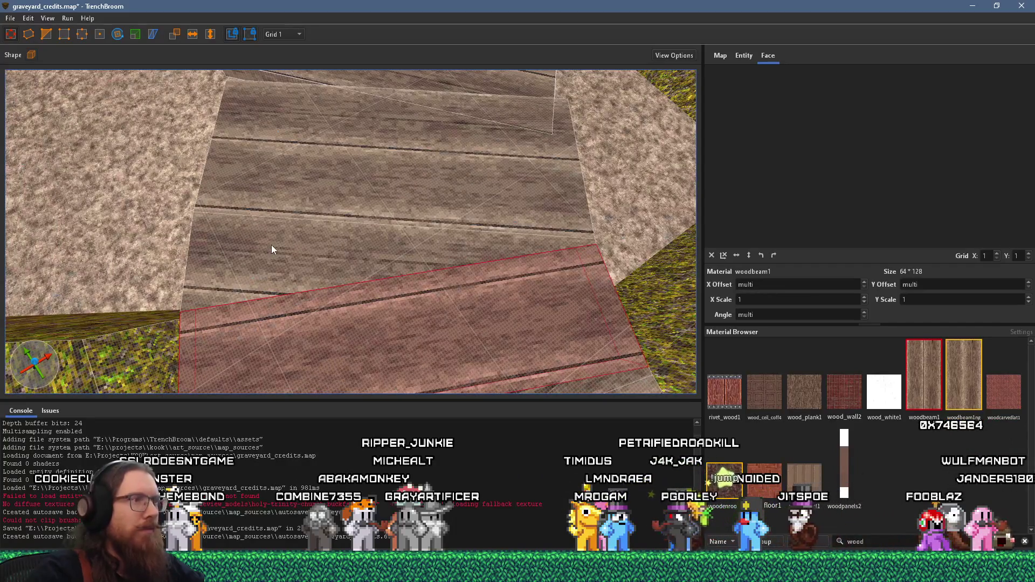
{"action": "mouse_move", "coordinate": [270, 245]}
{"action": "left_mouse_down"}
{"action": "mouse_move", "coordinate": [234, 231]}
{"action": "mouse_move", "coordinate": [276, 225]}
{"action": "left_mouse_up"}
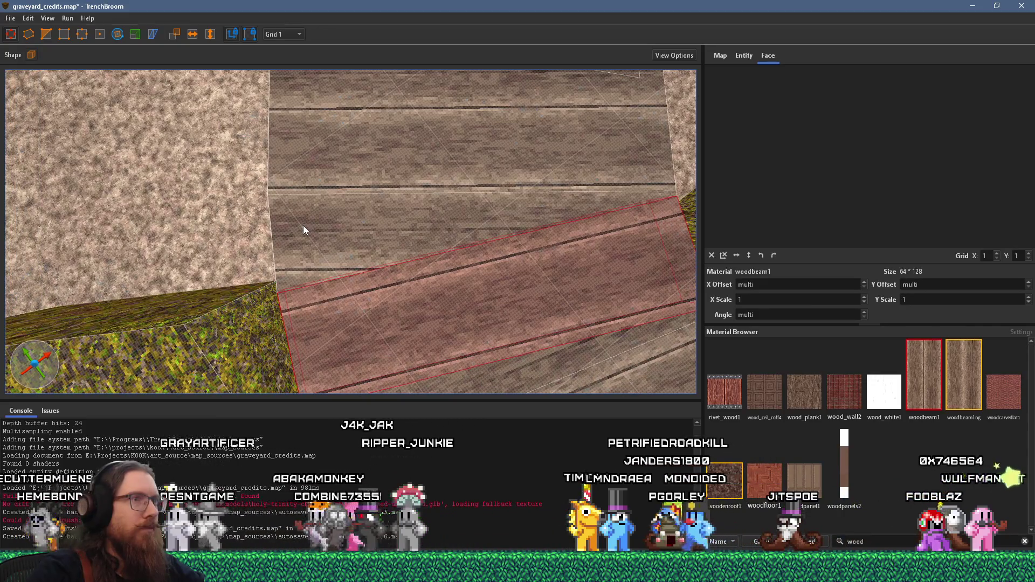
{"action": "left_click", "coordinate": [303, 226]}
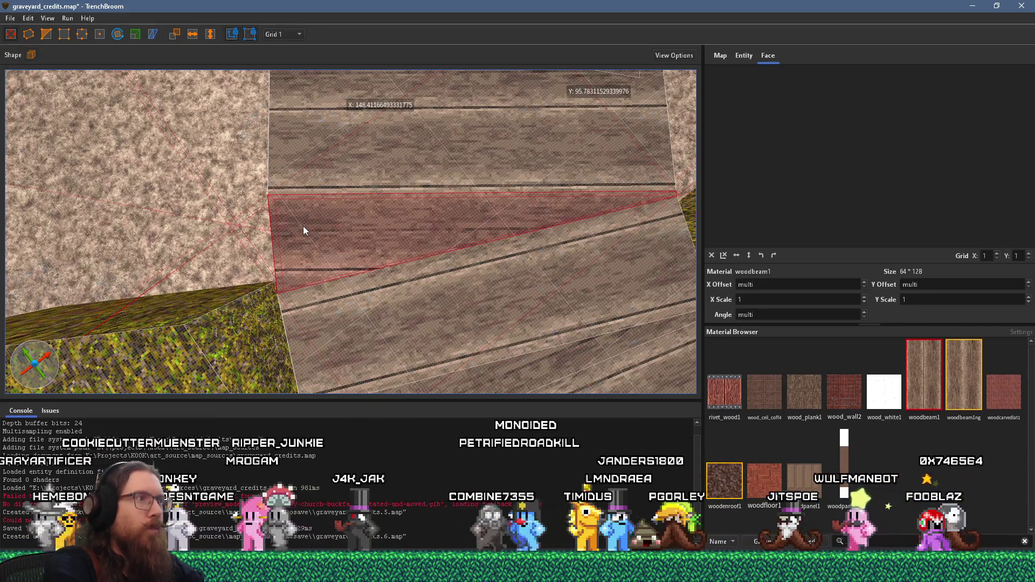
{"action": "key", "text": "Delete"}
{"action": "left_click", "coordinate": [312, 189]}
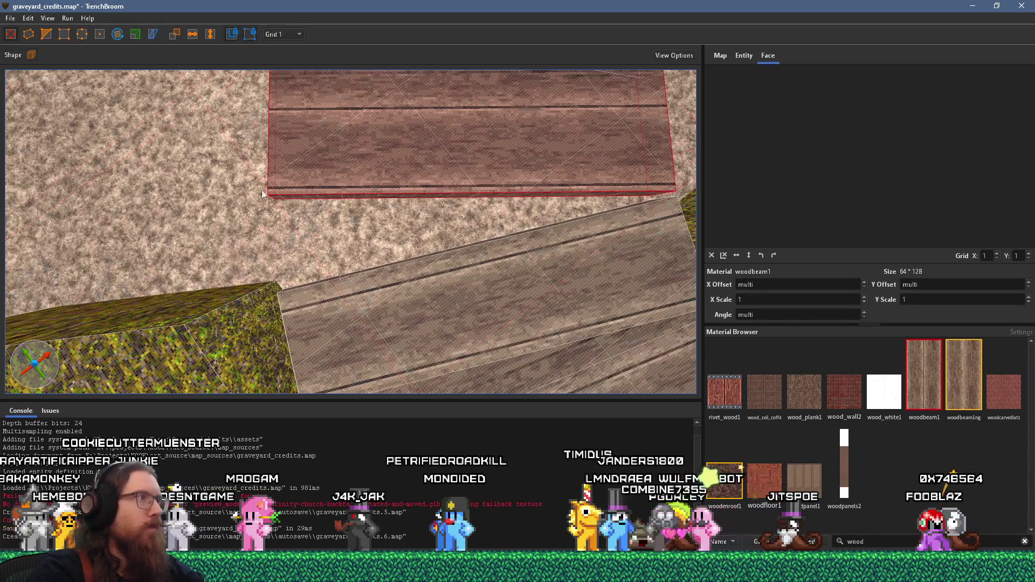
Step: With the vertex tool, drag the upper plank's corner down-left and the lower plank's corner up-left to meet
{"action": "left_click", "coordinate": [83, 36]}
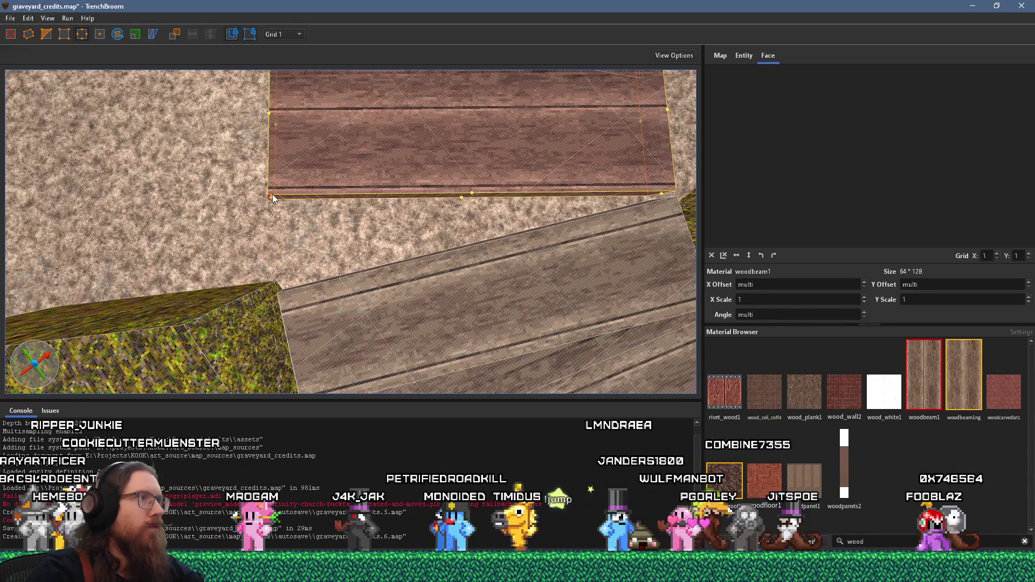
{"action": "left_click_drag", "start_coordinate": [267, 205], "coordinate": [266, 239]}
{"action": "left_click", "coordinate": [280, 315]}
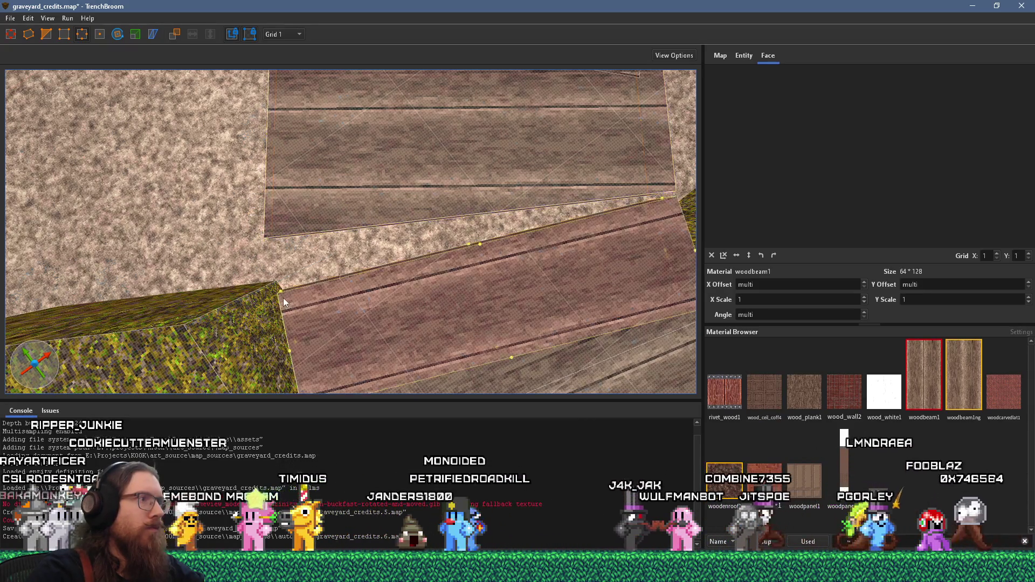
{"action": "left_click_drag", "start_coordinate": [278, 291], "coordinate": [269, 241]}
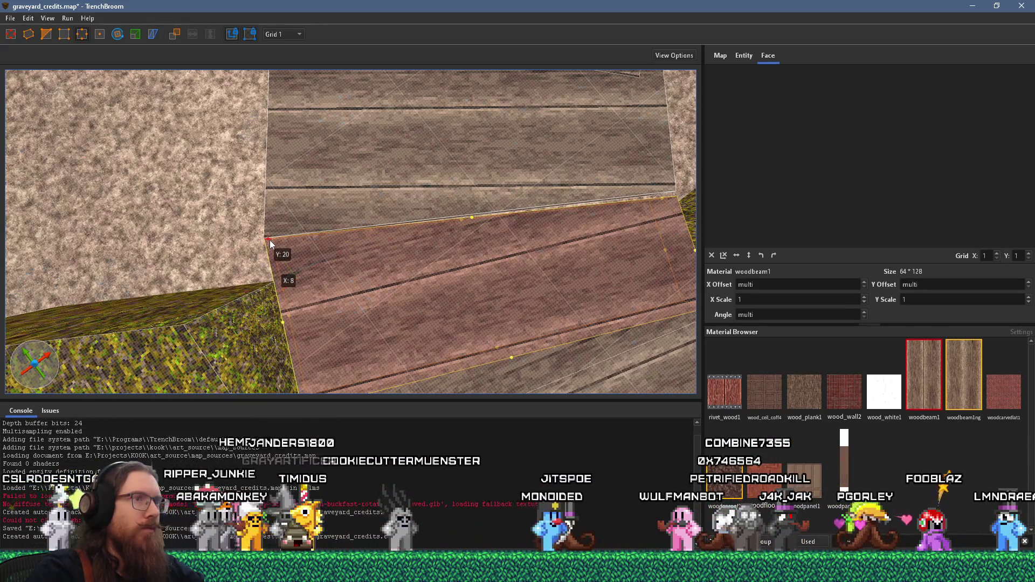
Step: View the planks diagonally and pull another brush corner down-left with the vertex tool
{"action": "scroll", "coordinate": [329, 263], "scroll_direction": "up", "scroll_amount": 5}
{"action": "scroll", "coordinate": [322, 270], "scroll_direction": "down", "scroll_amount": 5}
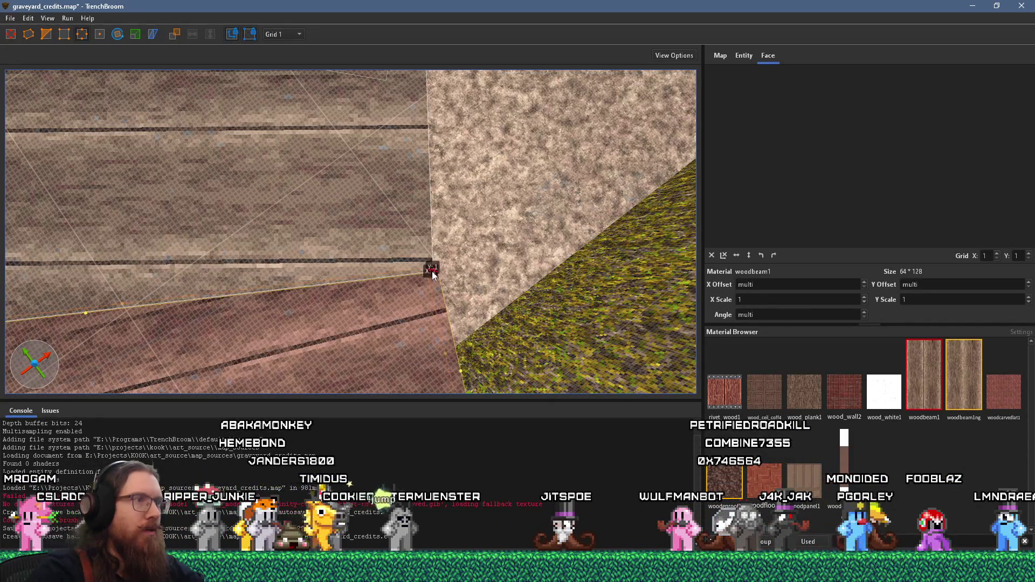
{"action": "scroll", "coordinate": [428, 287], "scroll_direction": "down", "scroll_amount": 5}
{"action": "mouse_move", "coordinate": [428, 286]}
{"action": "left_mouse_down"}
{"action": "mouse_move", "coordinate": [327, 242]}
{"action": "mouse_move", "coordinate": [406, 225]}
{"action": "mouse_move", "coordinate": [325, 287]}
{"action": "mouse_move", "coordinate": [292, 228]}
{"action": "mouse_move", "coordinate": [323, 162]}
{"action": "left_mouse_up"}
{"action": "scroll", "coordinate": [292, 256], "scroll_direction": "up", "scroll_amount": 3}
{"action": "scroll", "coordinate": [292, 256], "scroll_direction": "up", "scroll_amount": 3}
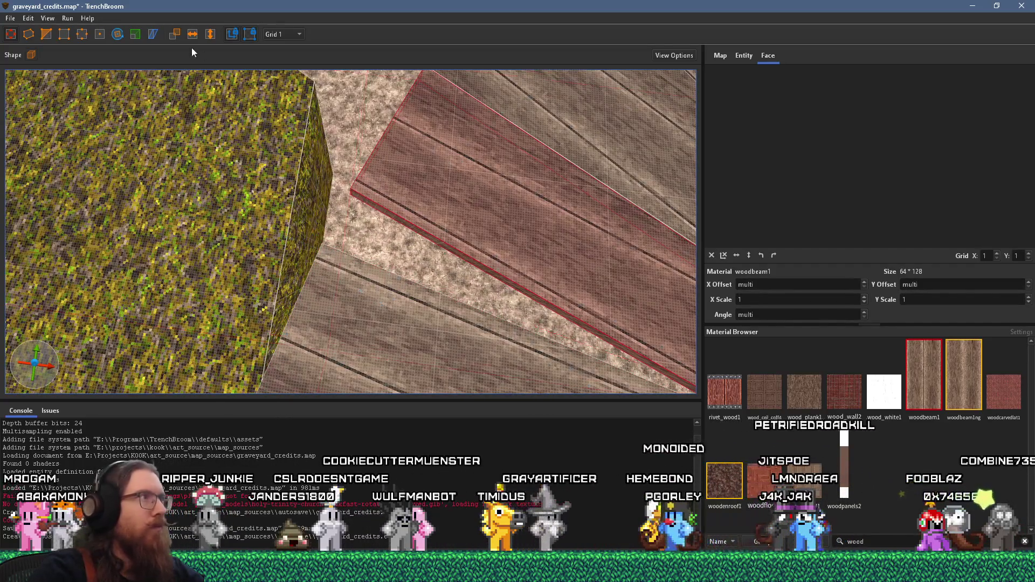
{"action": "left_click", "coordinate": [83, 34]}
{"action": "mouse_move", "coordinate": [351, 194]}
{"action": "left_mouse_down"}
{"action": "mouse_move", "coordinate": [324, 232]}
{"action": "mouse_move", "coordinate": [330, 218]}
{"action": "mouse_move", "coordinate": [357, 214]}
{"action": "mouse_move", "coordinate": [321, 227]}
{"action": "mouse_move", "coordinate": [348, 238]}
{"action": "mouse_move", "coordinate": [370, 226]}
{"action": "mouse_move", "coordinate": [399, 294]}
{"action": "left_mouse_up"}
Step: Raise the lower plank's corner, then delete the three uppermost walkway planks
{"action": "left_click", "coordinate": [325, 247]}
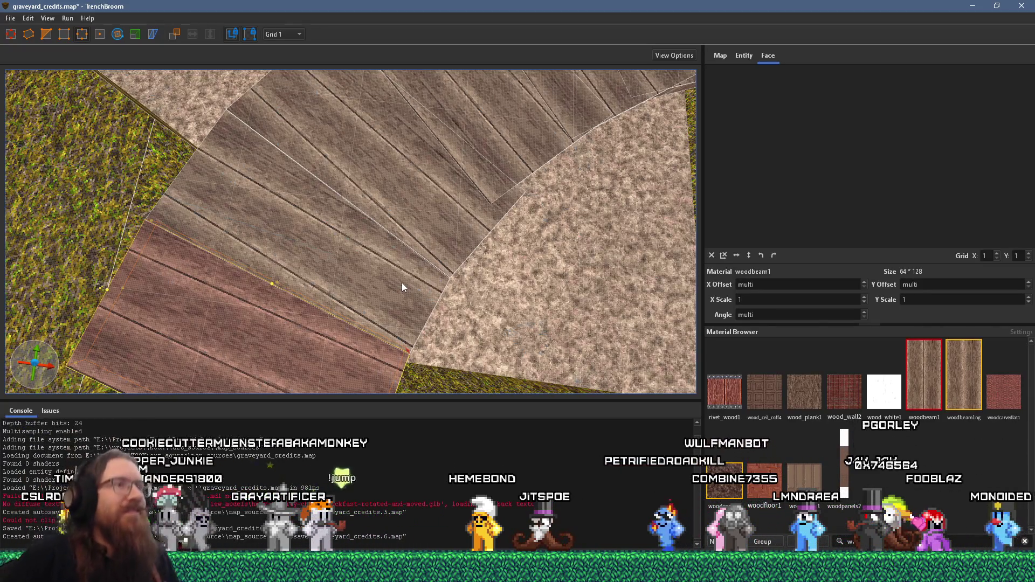
{"action": "scroll", "coordinate": [409, 265], "scroll_direction": "down", "scroll_amount": 3}
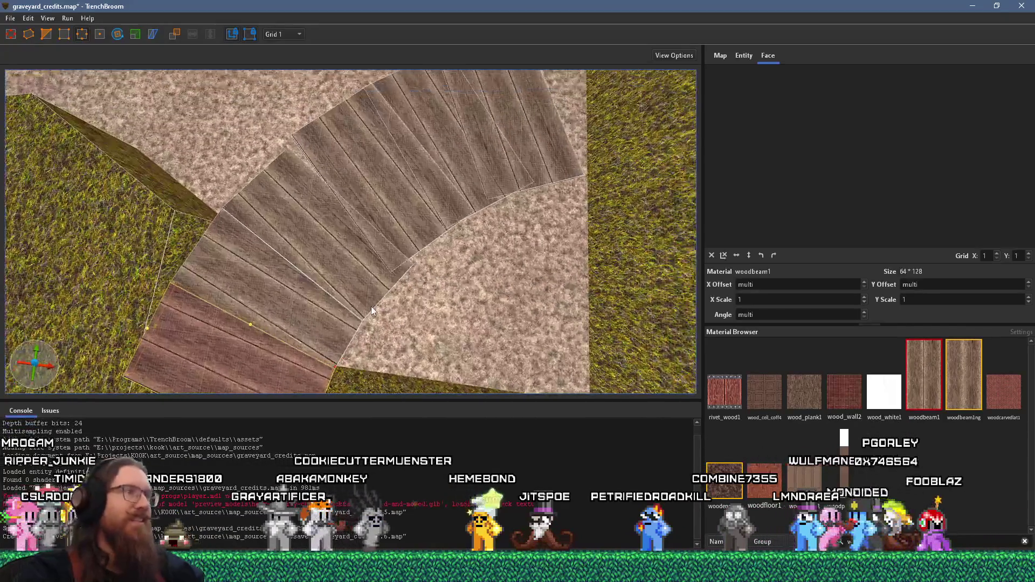
{"action": "left_click", "coordinate": [452, 216]}
{"action": "left_click", "coordinate": [456, 148], "text": "ctrl"}
{"action": "left_click", "coordinate": [505, 144], "text": "ctrl"}
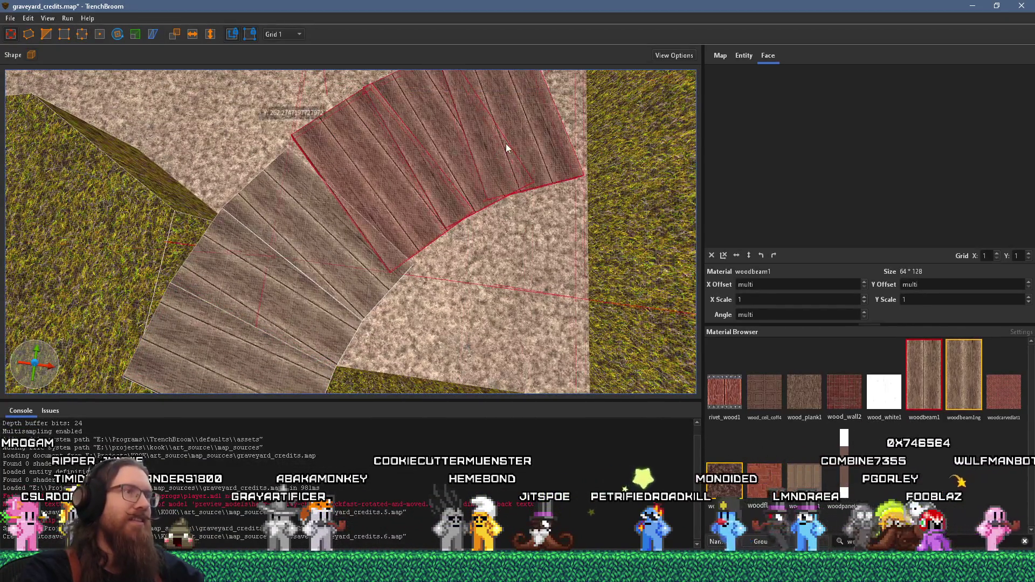
{"action": "key", "text": "Delete"}
{"action": "scroll", "coordinate": [353, 162], "scroll_direction": "down", "scroll_amount": 5}
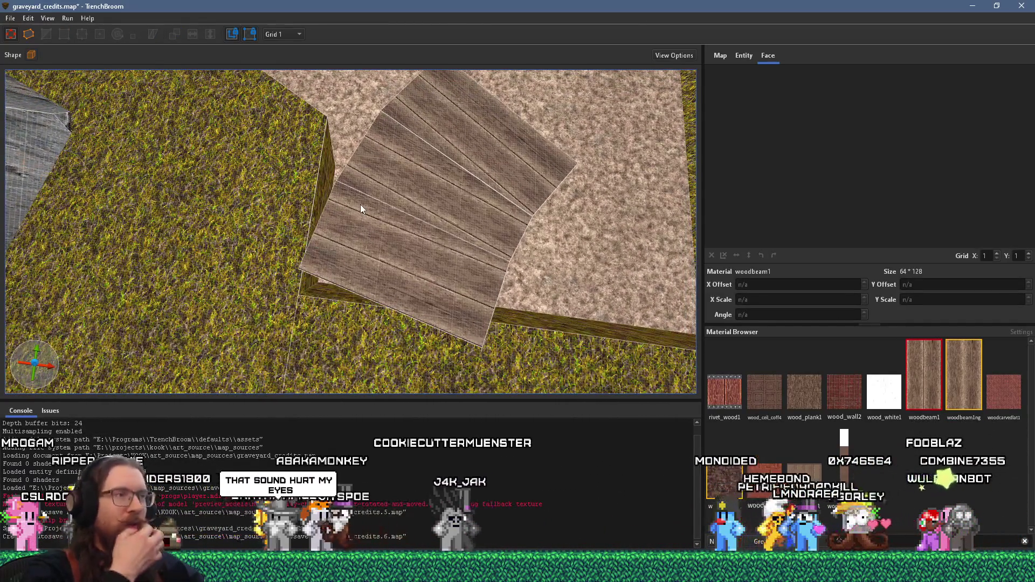
{"action": "scroll", "coordinate": [361, 204], "scroll_direction": "up", "scroll_amount": 5}
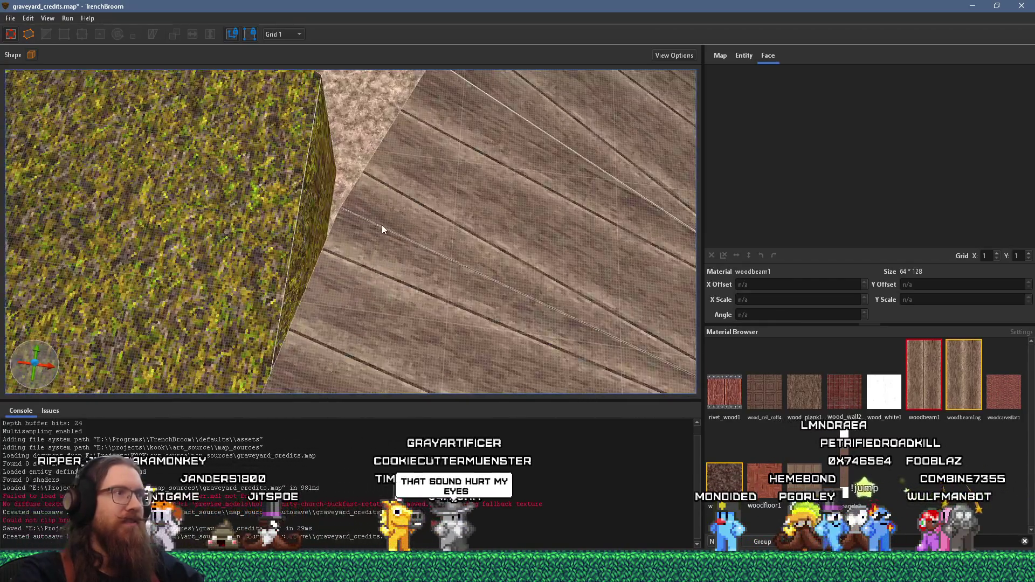
{"action": "mouse_move", "coordinate": [382, 225]}
{"action": "left_mouse_down"}
{"action": "mouse_move", "coordinate": [364, 253]}
{"action": "mouse_move", "coordinate": [423, 233]}
{"action": "left_mouse_up"}
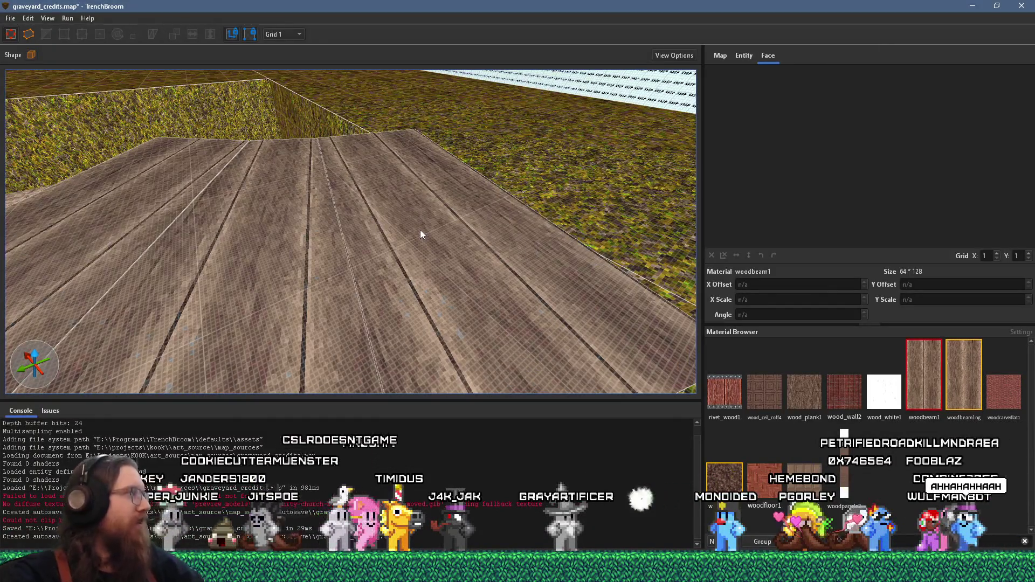
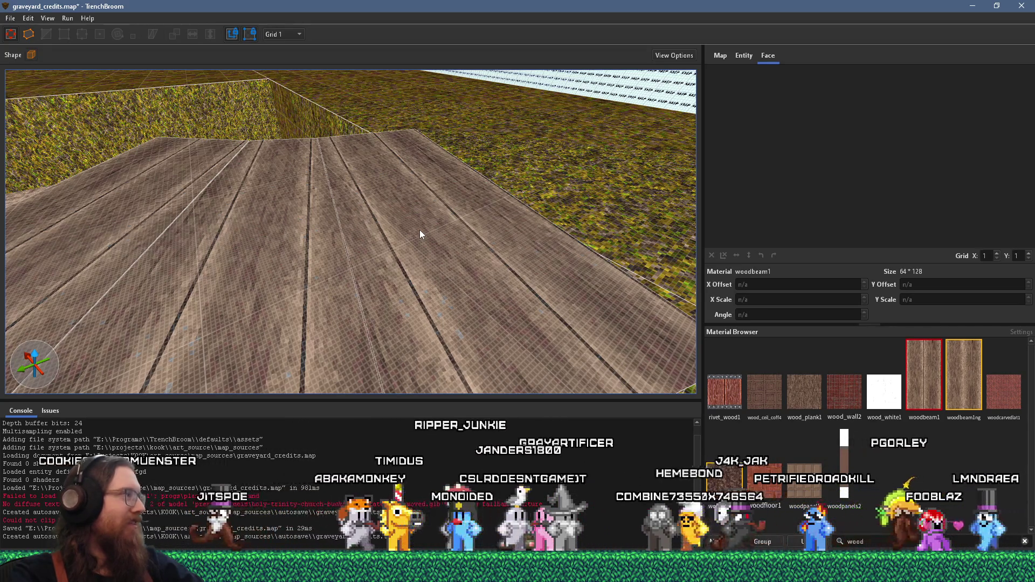
Step: Snap both floor brushes beside the diagonal seam to integer vertex positions, then deselect them
{"action": "scroll", "coordinate": [434, 266], "scroll_direction": "up", "scroll_amount": 5}
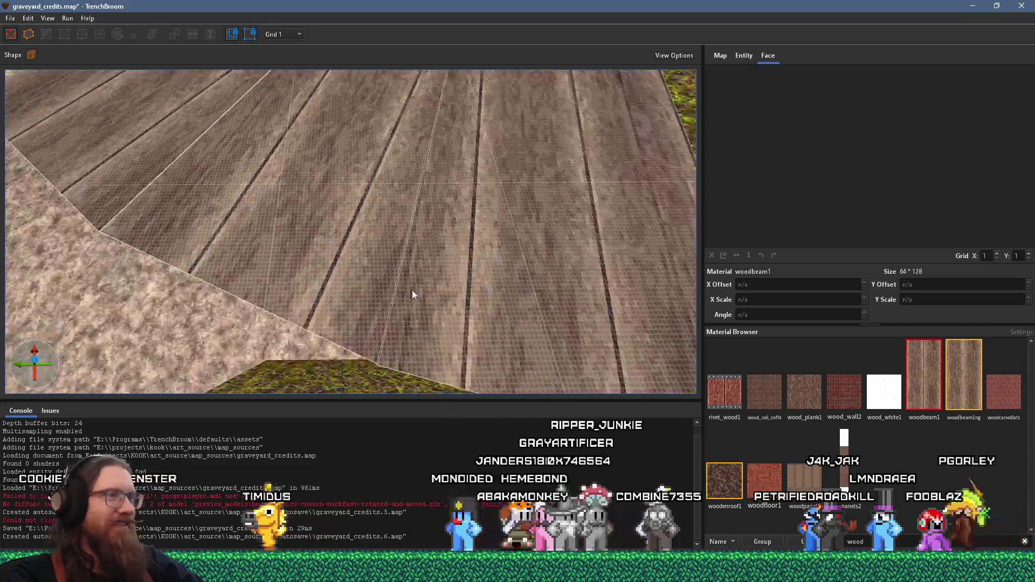
{"action": "left_click", "coordinate": [398, 284]}
{"action": "left_click", "coordinate": [424, 291], "text": "ctrl"}
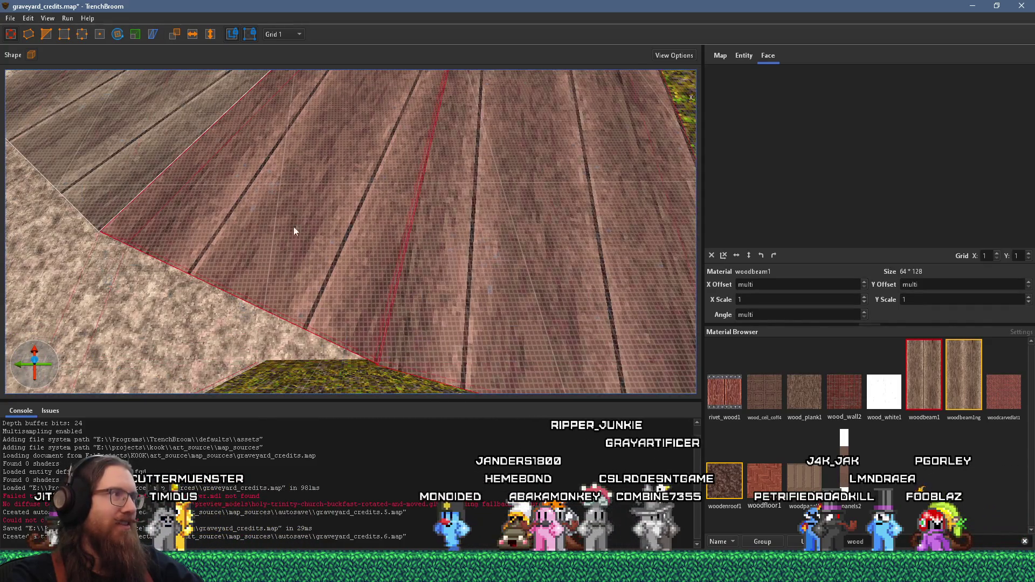
{"action": "scroll", "coordinate": [152, 167], "scroll_direction": "down", "scroll_amount": 5}
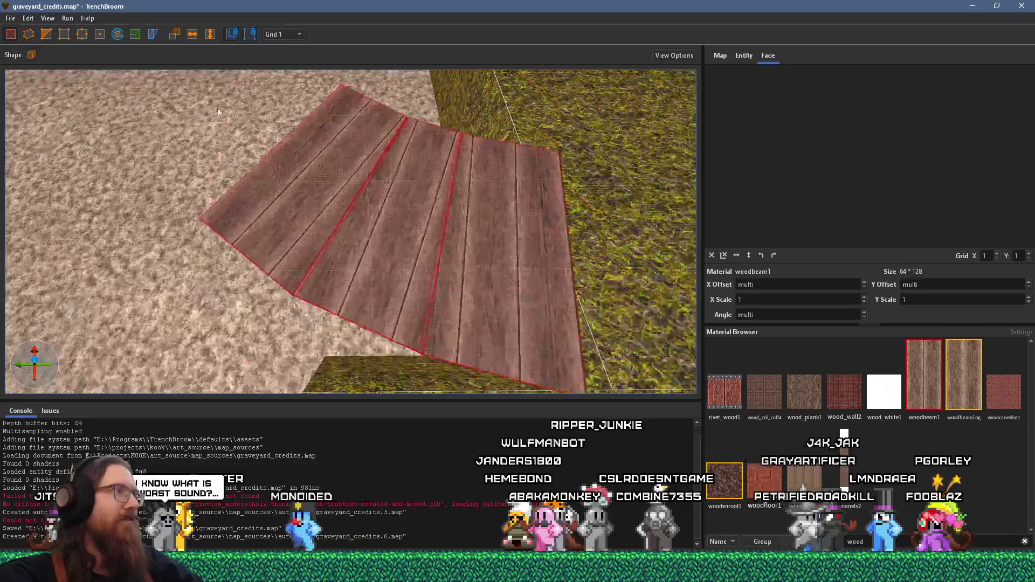
{"action": "left_click", "coordinate": [31, 23]}
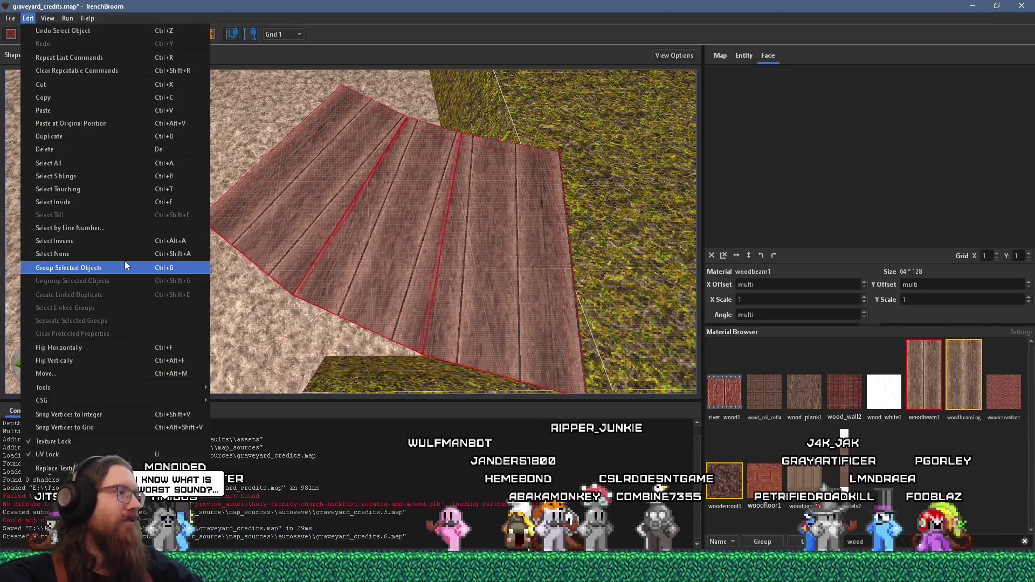
{"action": "left_click", "coordinate": [103, 416]}
{"action": "scroll", "coordinate": [319, 348], "scroll_direction": "up", "scroll_amount": 6}
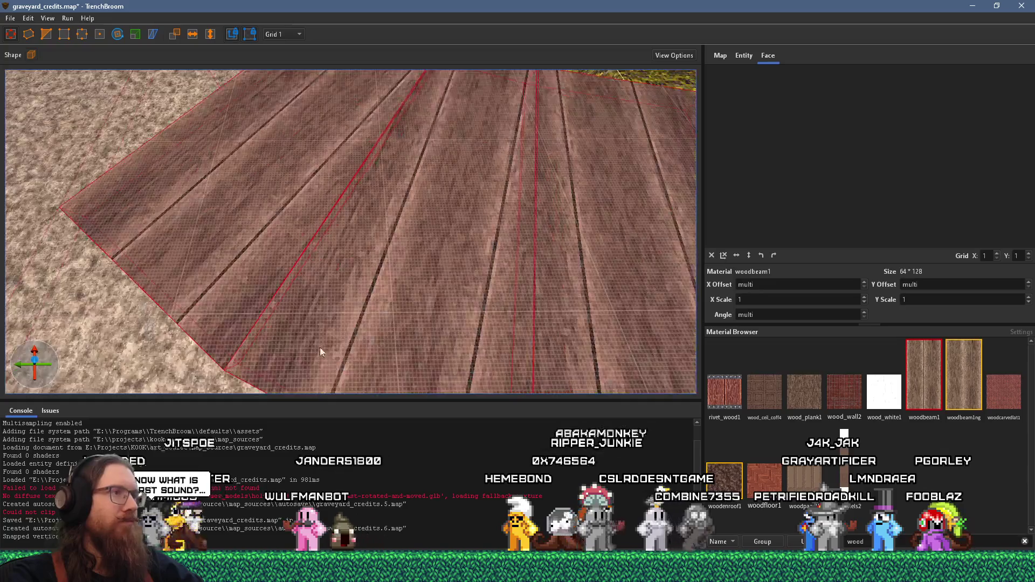
{"action": "mouse_move", "coordinate": [396, 322]}
{"action": "left_mouse_down"}
{"action": "mouse_move", "coordinate": [405, 272]}
{"action": "mouse_move", "coordinate": [370, 323]}
{"action": "mouse_move", "coordinate": [249, 270]}
{"action": "mouse_move", "coordinate": [282, 280]}
{"action": "left_mouse_up"}
{"action": "left_click", "coordinate": [305, 305]}
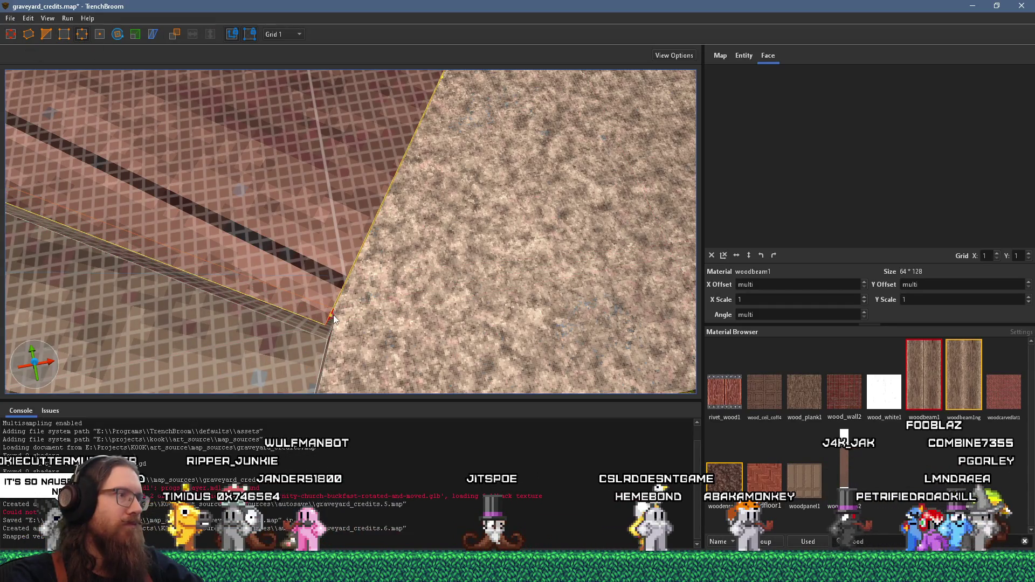
Step: Shift one woodbeam1 plank face's texture to X offset -4.79, Y offset 75.26
{"action": "mouse_move", "coordinate": [335, 326]}
{"action": "left_mouse_down"}
{"action": "mouse_move", "coordinate": [266, 315]}
{"action": "mouse_move", "coordinate": [336, 278]}
{"action": "left_mouse_up"}
{"action": "mouse_move", "coordinate": [404, 268]}
{"action": "left_mouse_down"}
{"action": "mouse_move", "coordinate": [422, 295]}
{"action": "mouse_move", "coordinate": [429, 289]}
{"action": "mouse_move", "coordinate": [410, 310]}
{"action": "mouse_move", "coordinate": [453, 288]}
{"action": "mouse_move", "coordinate": [450, 312]}
{"action": "mouse_move", "coordinate": [440, 290]}
{"action": "left_mouse_up"}
{"action": "left_click_drag", "start_coordinate": [422, 247], "coordinate": [399, 301]}
{"action": "left_click", "coordinate": [342, 275]}
{"action": "scroll", "coordinate": [351, 237], "scroll_direction": "up", "scroll_amount": 3}
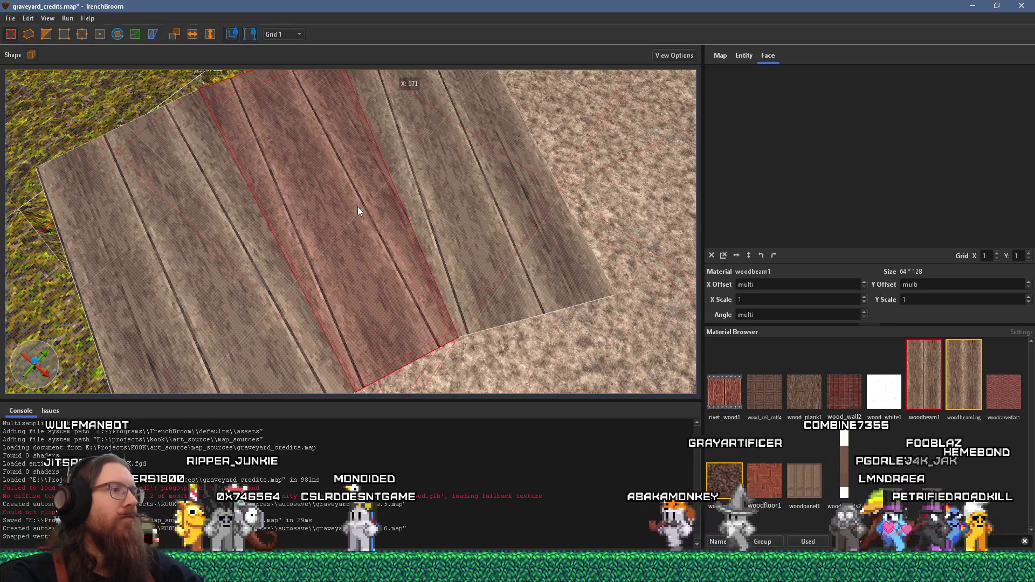
{"action": "left_click", "coordinate": [357, 206], "text": "shift"}
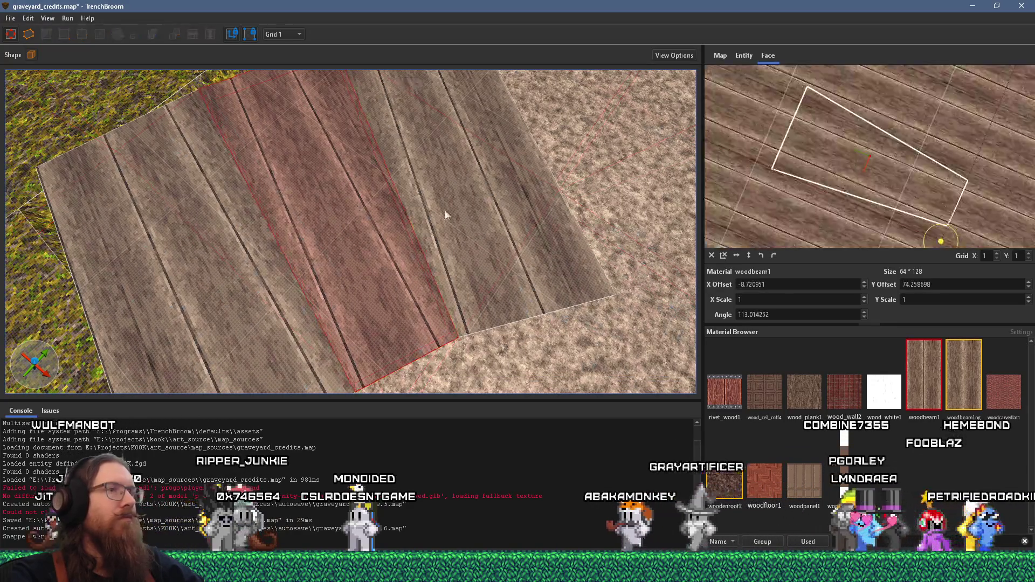
{"action": "left_click_drag", "start_coordinate": [822, 161], "coordinate": [824, 160]}
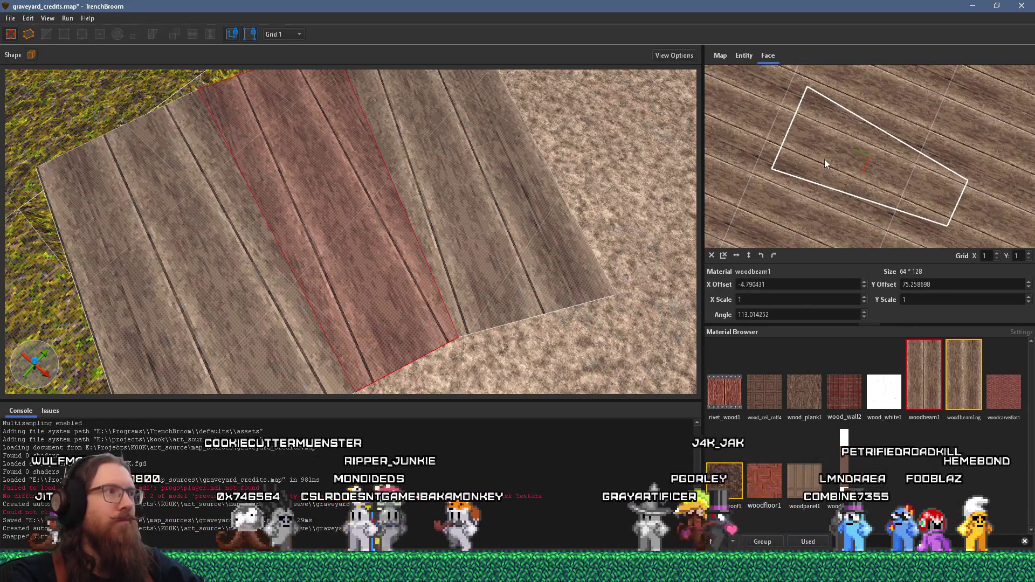
{"action": "scroll", "coordinate": [447, 241], "scroll_direction": "down", "scroll_amount": 3}
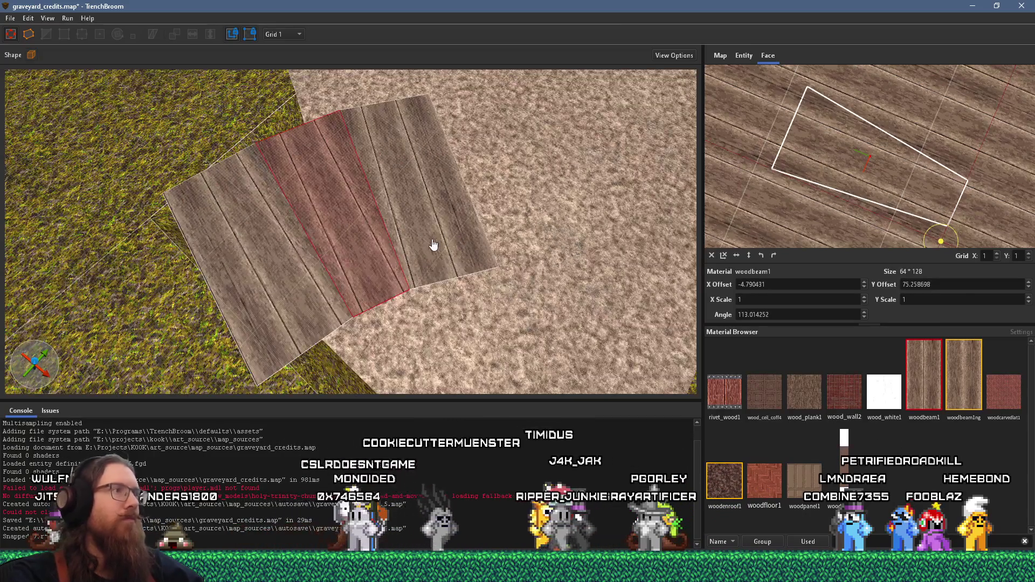
Step: Select the three plank faces and Alt-drag a copy of the section to the right
{"action": "left_click", "coordinate": [421, 239]}
{"action": "left_click", "coordinate": [314, 255], "text": "shift"}
{"action": "left_click", "coordinate": [320, 241], "text": "ctrl+shift"}
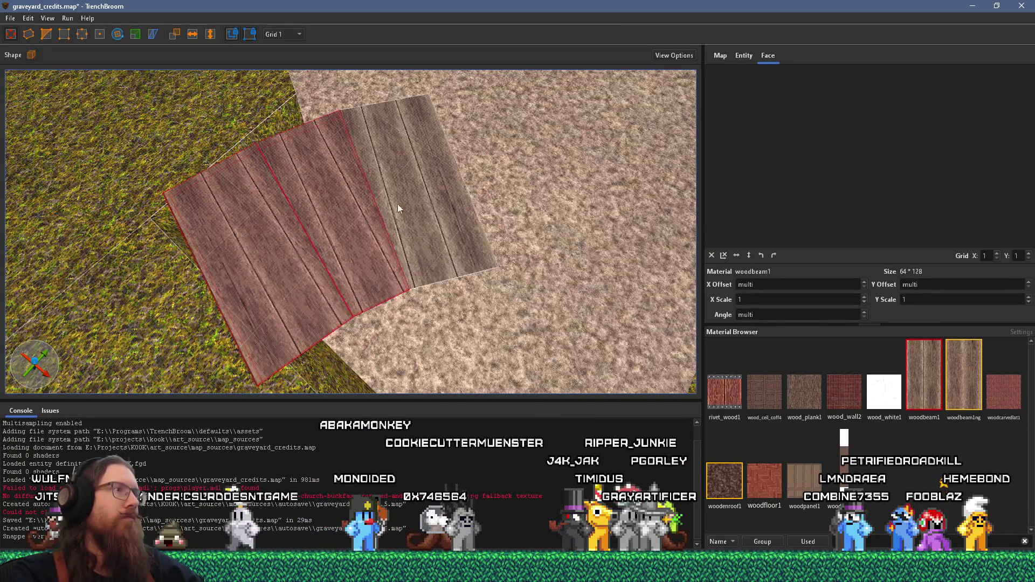
{"action": "left_click", "coordinate": [398, 207], "text": "ctrl+shift"}
{"action": "mouse_move", "coordinate": [194, 284]}
{"action": "left_mouse_down"}
{"action": "mouse_move", "coordinate": [478, 211]}
{"action": "mouse_move", "coordinate": [456, 201]}
{"action": "left_mouse_up"}
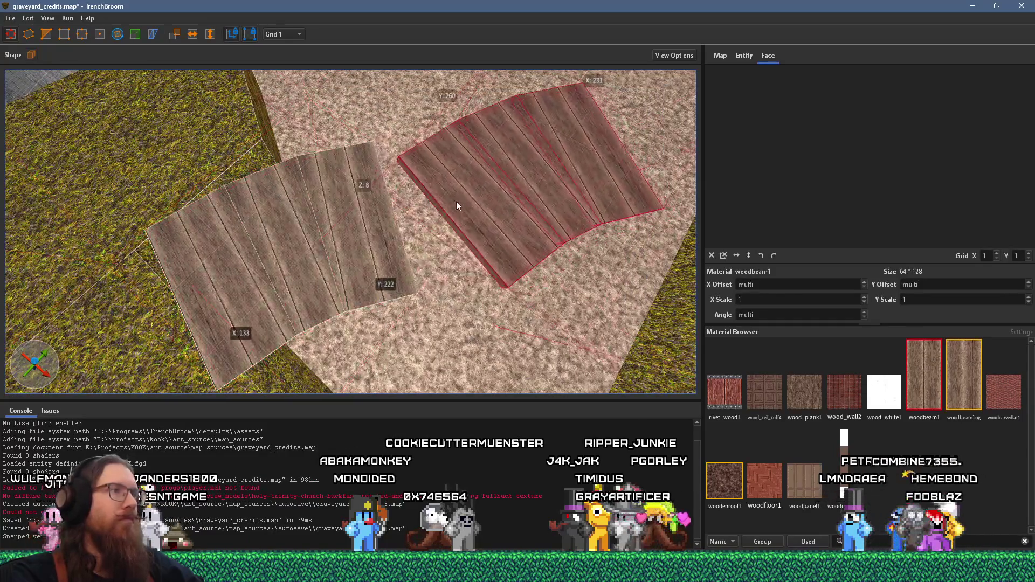
Step: Rotate the copied plank section to 319° to continue the boardwalk
{"action": "left_click", "coordinate": [116, 35]}
{"action": "mouse_move", "coordinate": [500, 187]}
{"action": "left_mouse_down"}
{"action": "mouse_move", "coordinate": [491, 157]}
{"action": "mouse_move", "coordinate": [496, 171]}
{"action": "mouse_move", "coordinate": [453, 156]}
{"action": "mouse_move", "coordinate": [426, 203]}
{"action": "mouse_move", "coordinate": [403, 203]}
{"action": "left_mouse_up"}
{"action": "left_click", "coordinate": [48, 35]}
{"action": "scroll", "coordinate": [353, 210], "scroll_direction": "up", "scroll_amount": 5}
{"action": "scroll", "coordinate": [350, 217], "scroll_direction": "up", "scroll_amount": 3}
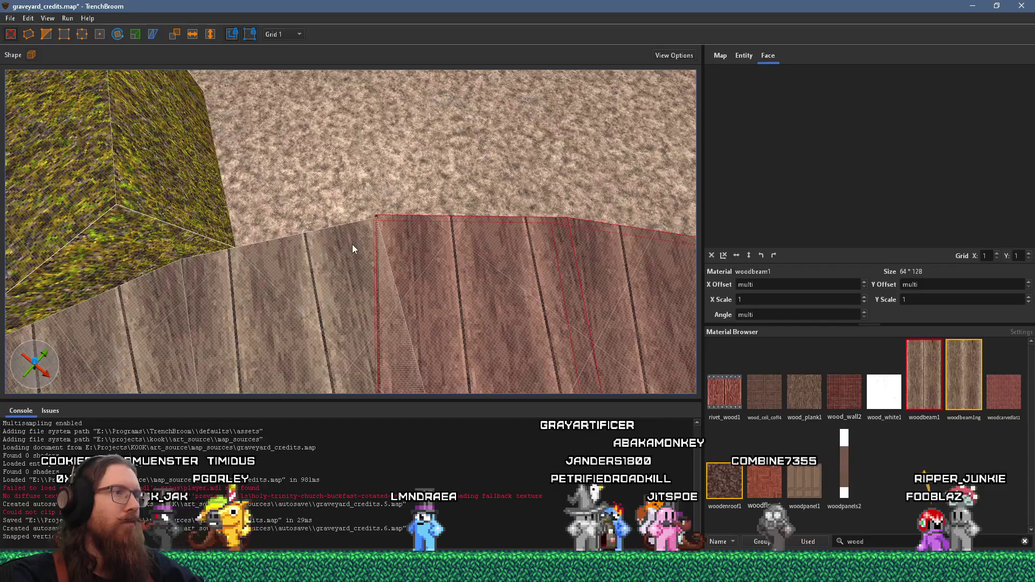
Step: Snap the copied section's vertices to integer coordinates
{"action": "left_click", "coordinate": [30, 19]}
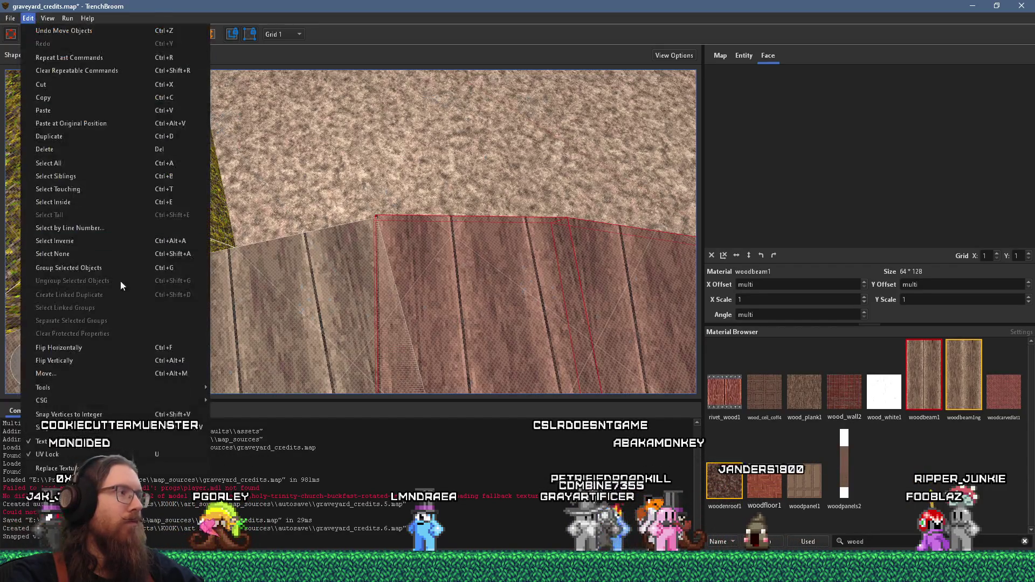
{"action": "left_click", "coordinate": [142, 415]}
{"action": "scroll", "coordinate": [372, 261], "scroll_direction": "up", "scroll_amount": 3}
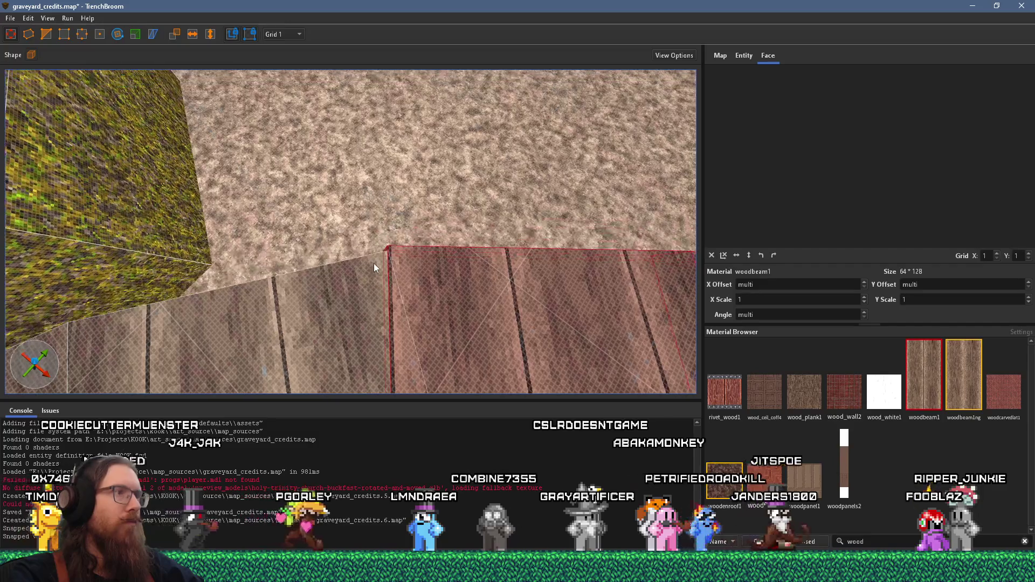
Step: Drag the lower plank pieces' corners with the Vertex tool to close the gaps
{"action": "left_click", "coordinate": [81, 35]}
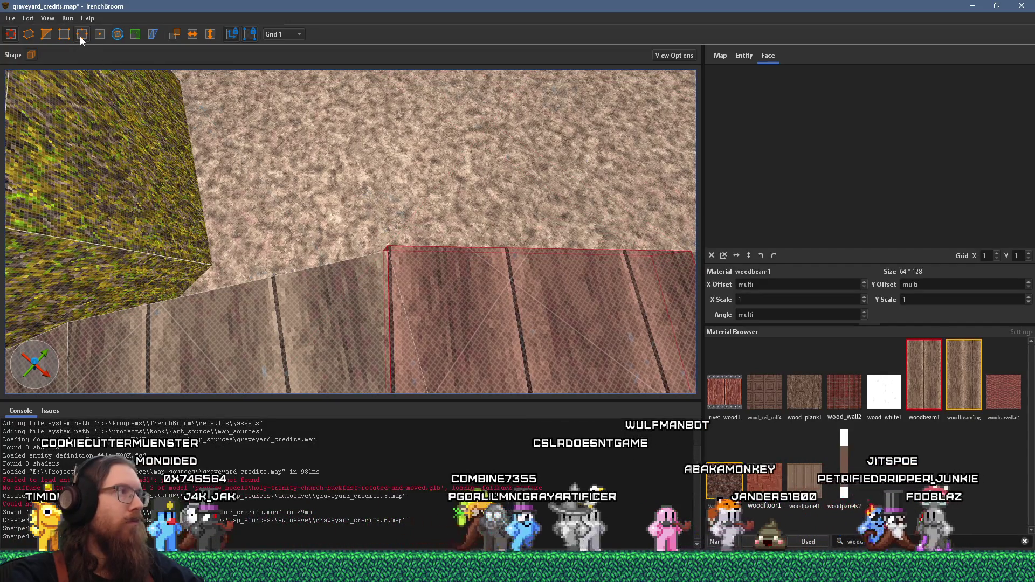
{"action": "left_click_drag", "start_coordinate": [382, 261], "coordinate": [388, 264]}
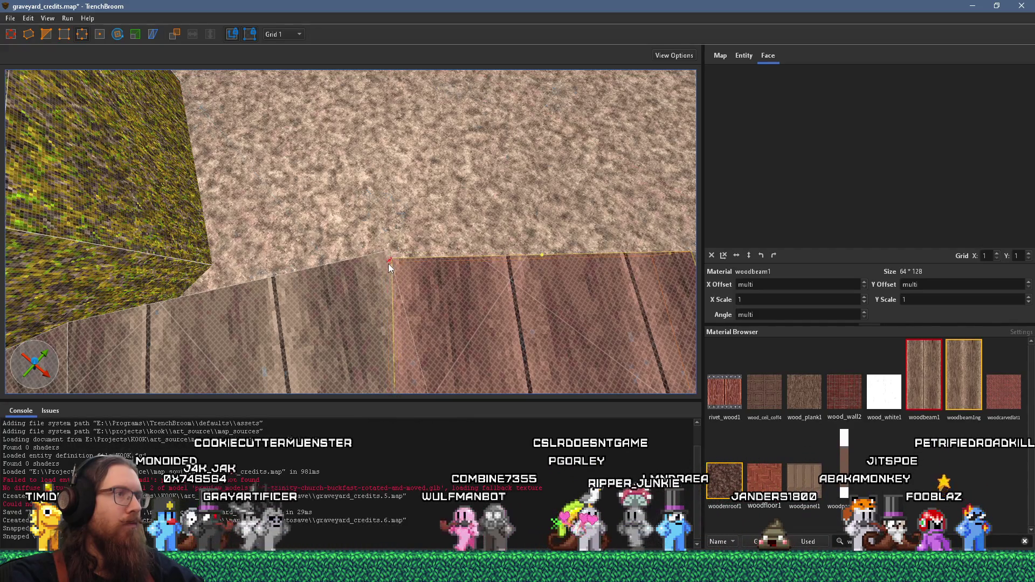
{"action": "scroll", "coordinate": [388, 264], "scroll_direction": "up", "scroll_amount": 3}
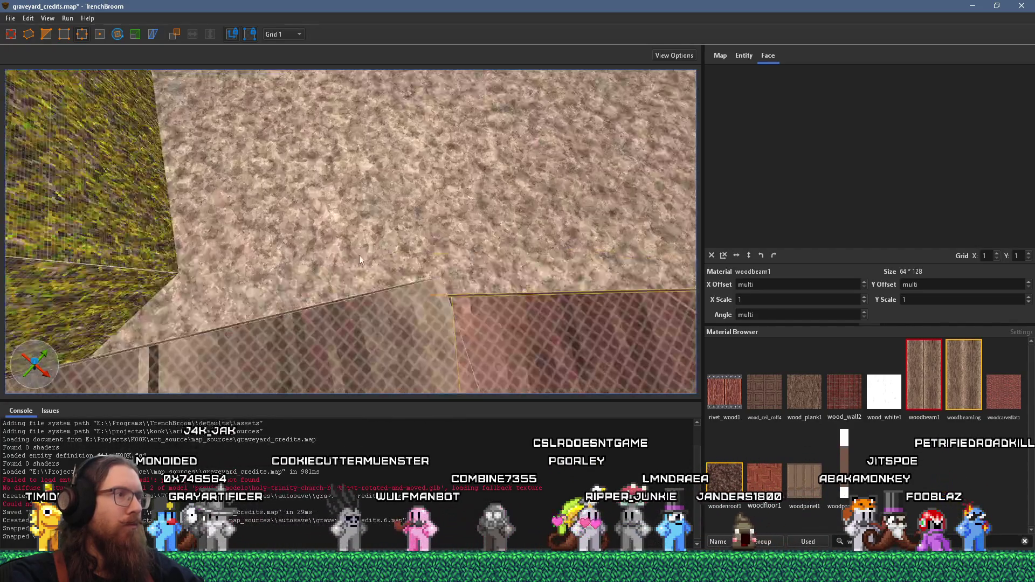
{"action": "left_click", "coordinate": [380, 308]}
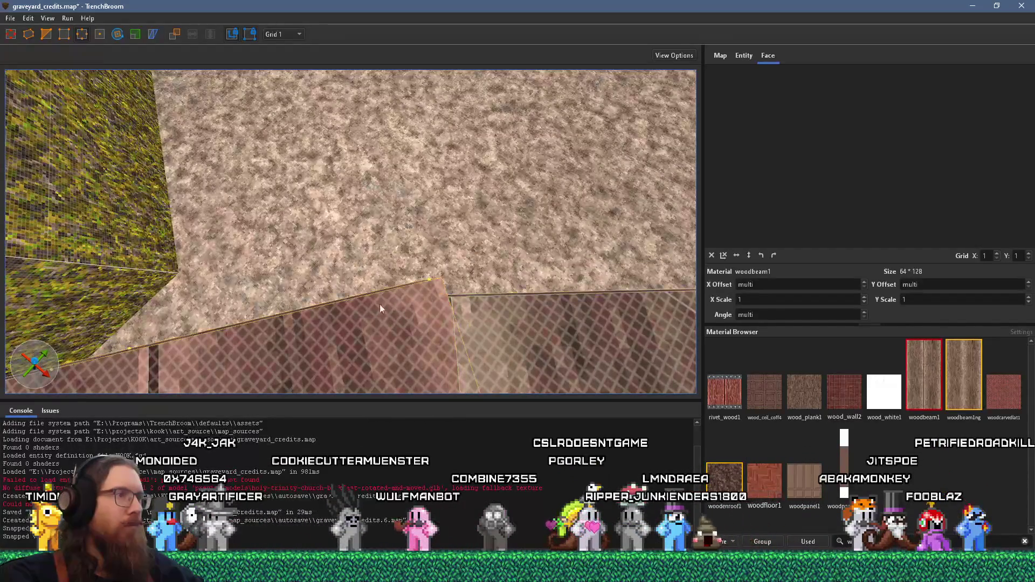
{"action": "left_click_drag", "start_coordinate": [430, 279], "coordinate": [442, 295]}
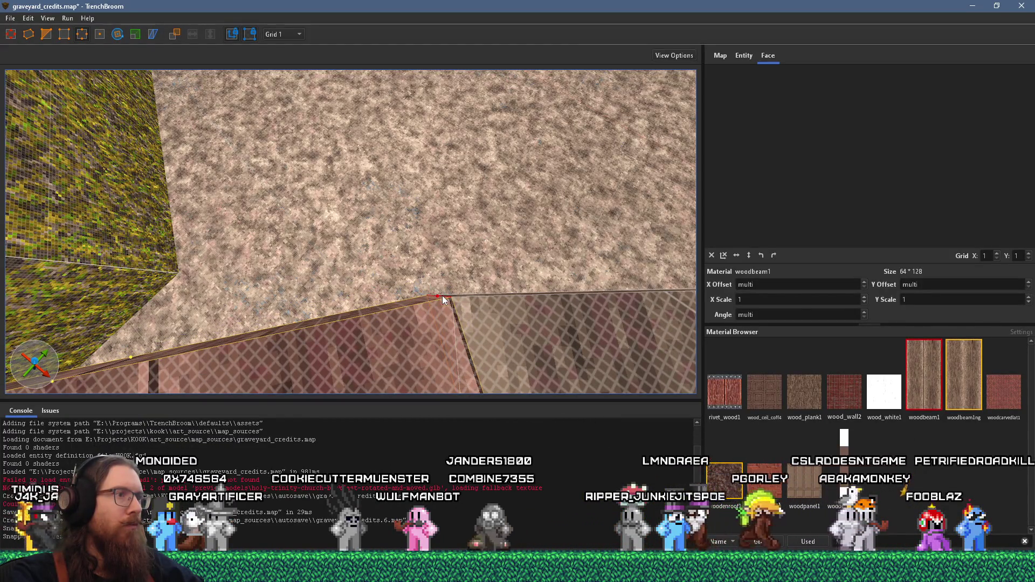
{"action": "scroll", "coordinate": [443, 294], "scroll_direction": "up", "scroll_amount": 5}
{"action": "scroll", "coordinate": [448, 269], "scroll_direction": "down", "scroll_amount": 3}
{"action": "left_click_drag", "start_coordinate": [410, 359], "coordinate": [398, 359]}
{"action": "left_click", "coordinate": [379, 354]}
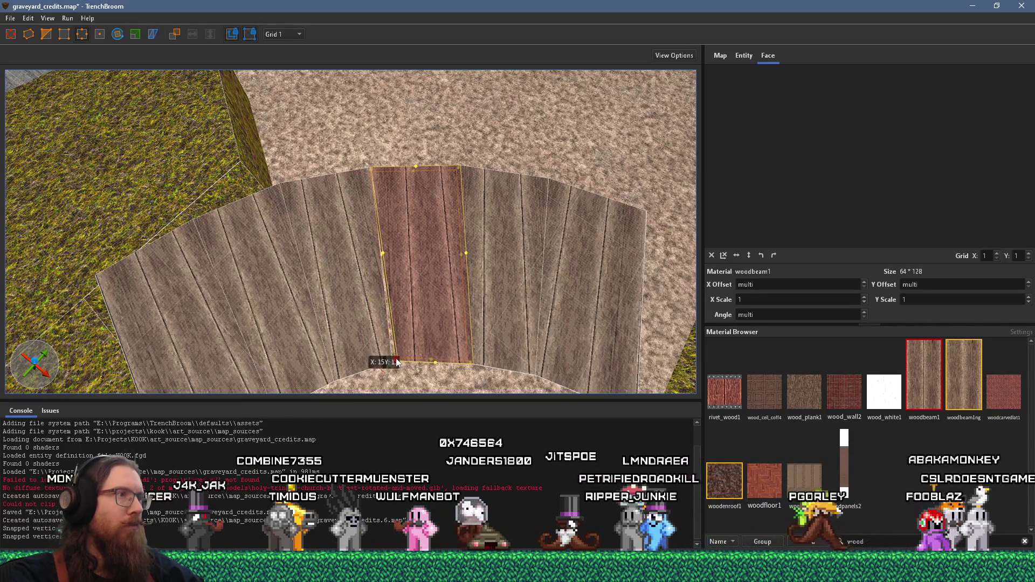
Step: Shift two adjacent planks into line with the curve
{"action": "left_click", "coordinate": [11, 34]}
{"action": "left_click", "coordinate": [501, 270], "text": "ctrl"}
{"action": "left_click", "coordinate": [591, 282], "text": "ctrl"}
{"action": "left_click_drag", "start_coordinate": [411, 242], "coordinate": [401, 246]}
{"action": "scroll", "coordinate": [401, 227], "scroll_direction": "up", "scroll_amount": 3}
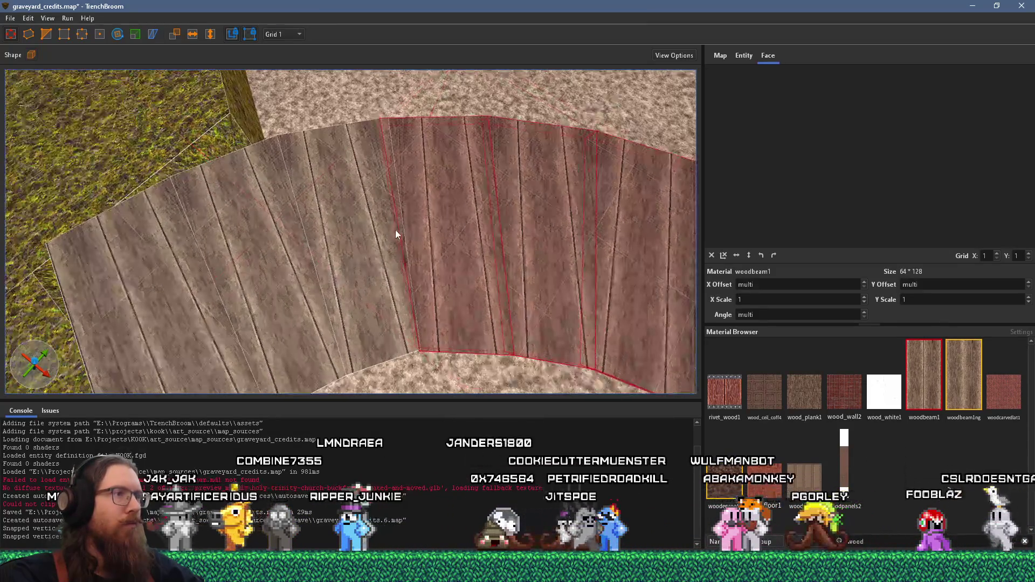
{"action": "scroll", "coordinate": [396, 232], "scroll_direction": "up", "scroll_amount": 5}
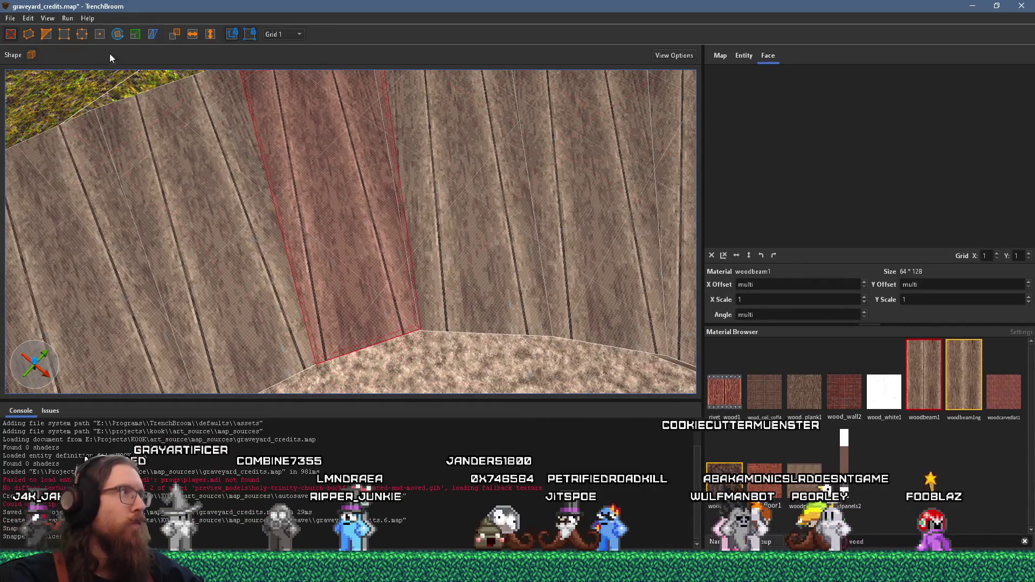
Step: Pull the remaining plank corners in to close the seams, then deselect
{"action": "left_click", "coordinate": [81, 35]}
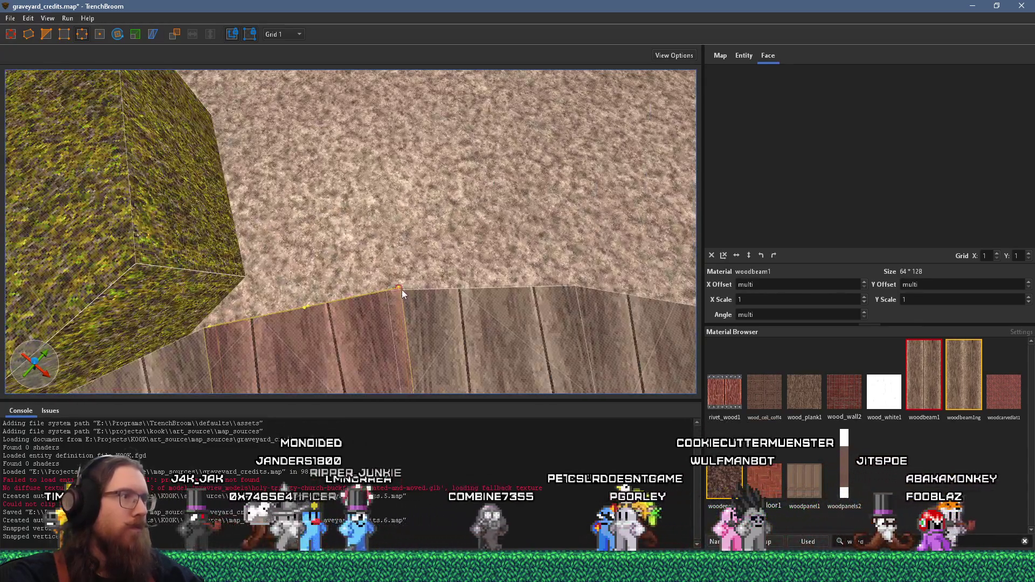
{"action": "left_click_drag", "start_coordinate": [401, 290], "coordinate": [392, 294]}
{"action": "left_click", "coordinate": [412, 298]}
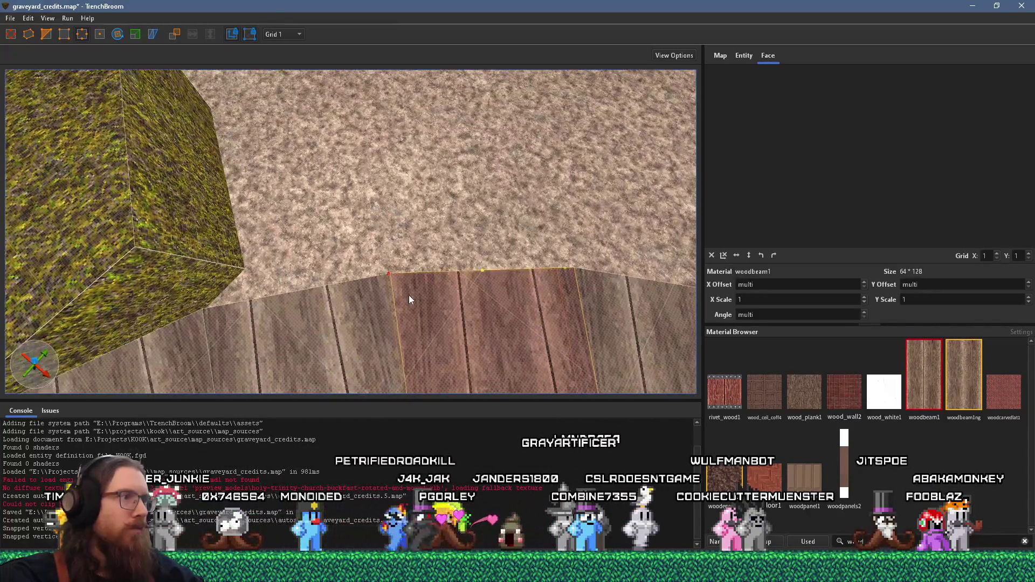
{"action": "mouse_move", "coordinate": [409, 295]}
{"action": "left_mouse_down"}
{"action": "mouse_move", "coordinate": [392, 264]}
{"action": "mouse_move", "coordinate": [352, 255]}
{"action": "mouse_move", "coordinate": [327, 209]}
{"action": "mouse_move", "coordinate": [393, 282]}
{"action": "mouse_move", "coordinate": [355, 301]}
{"action": "mouse_move", "coordinate": [398, 279]}
{"action": "mouse_move", "coordinate": [343, 153]}
{"action": "mouse_move", "coordinate": [384, 208]}
{"action": "mouse_move", "coordinate": [385, 239]}
{"action": "left_mouse_up"}
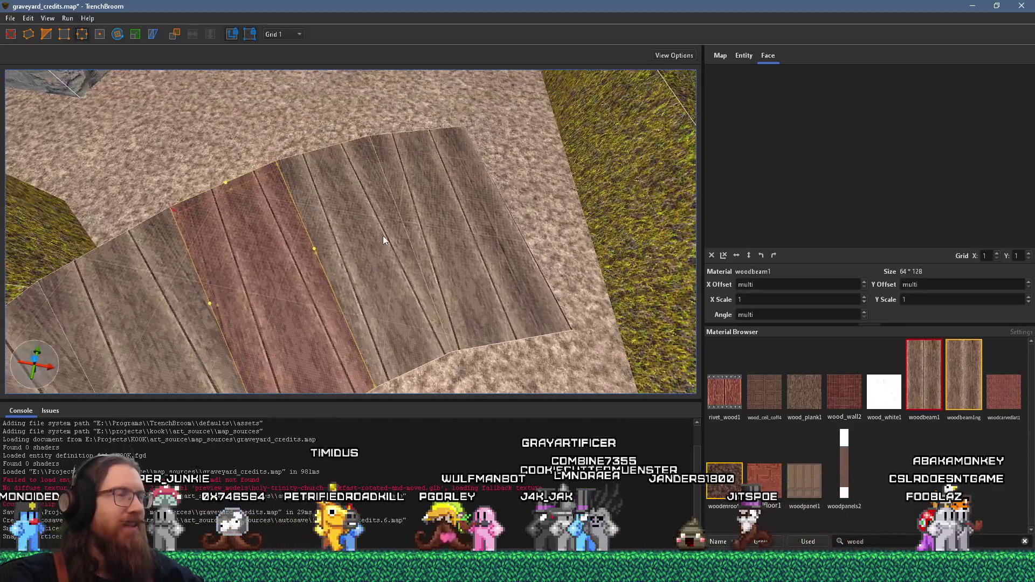
{"action": "left_click", "coordinate": [488, 260], "text": "shift"}
{"action": "left_click_drag", "start_coordinate": [569, 331], "coordinate": [480, 320]}
{"action": "mouse_move", "coordinate": [475, 228]}
{"action": "left_mouse_down"}
{"action": "mouse_move", "coordinate": [421, 294]}
{"action": "mouse_move", "coordinate": [483, 256]}
{"action": "left_mouse_up"}
{"action": "key", "text": "Escape"}
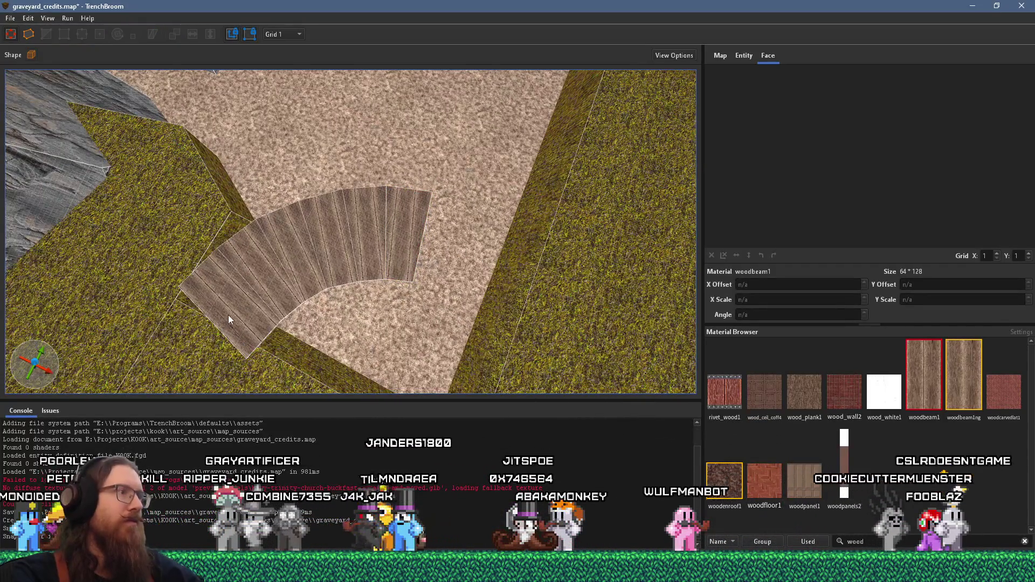
Step: Select the boardwalk arc planks and place a duplicate to the right
{"action": "left_click", "coordinate": [234, 309]}
{"action": "left_click", "coordinate": [321, 228], "text": "ctrl"}
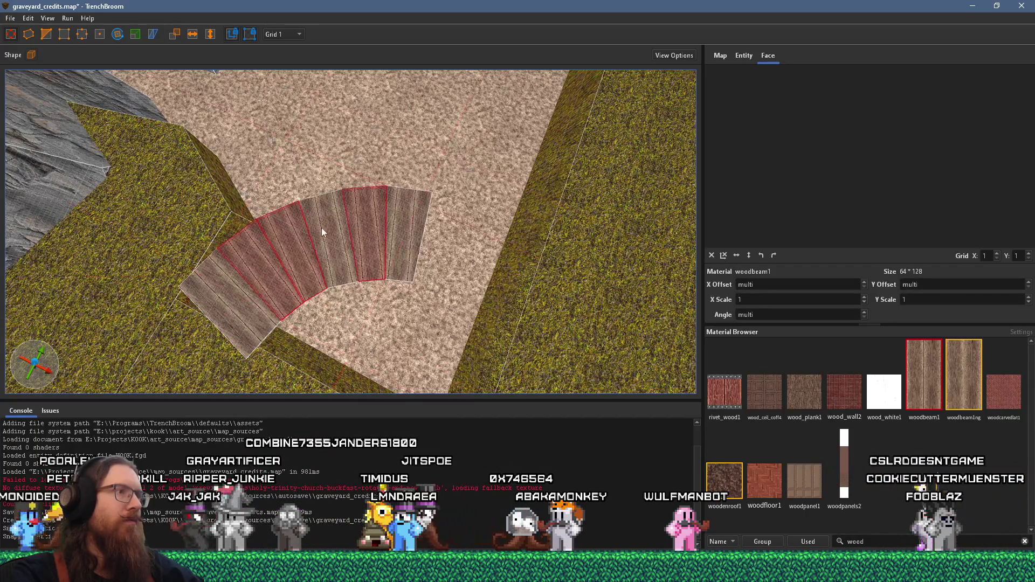
{"action": "left_click_drag", "start_coordinate": [393, 233], "coordinate": [465, 205]}
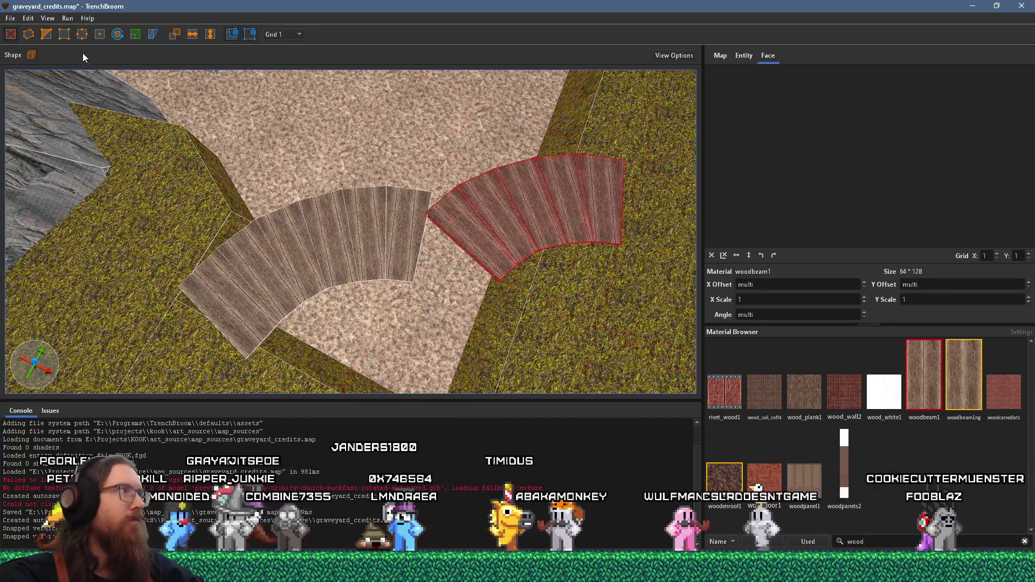
Step: Rotate the duplicate arc to about 301° and set it flush against the boardwalk end
{"action": "left_click", "coordinate": [118, 34]}
{"action": "mouse_move", "coordinate": [508, 233]}
{"action": "left_mouse_down"}
{"action": "mouse_move", "coordinate": [478, 183]}
{"action": "mouse_move", "coordinate": [489, 208]}
{"action": "left_mouse_up"}
{"action": "key", "text": "alt+Tab"}
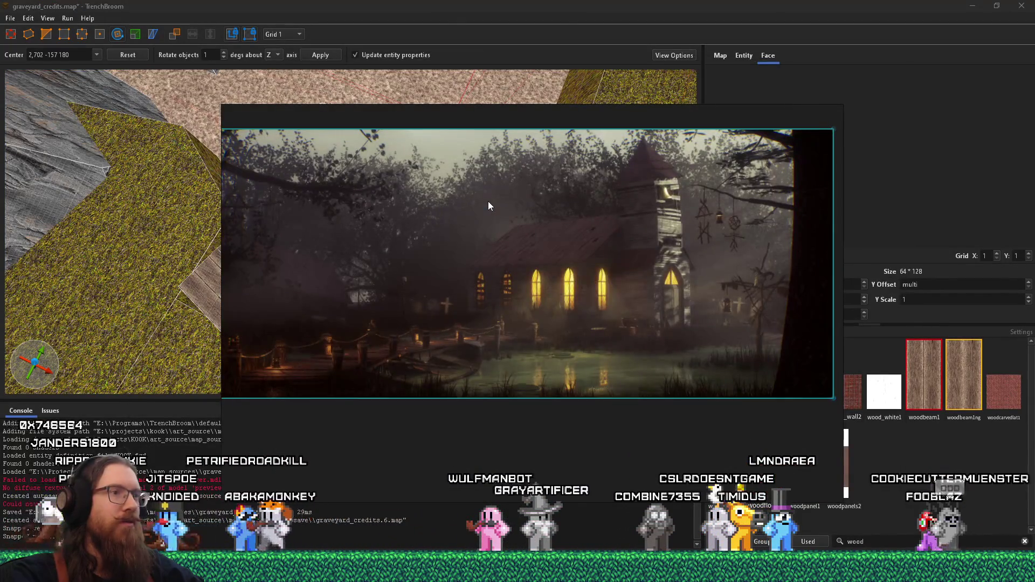
{"action": "key", "text": "alt+Tab"}
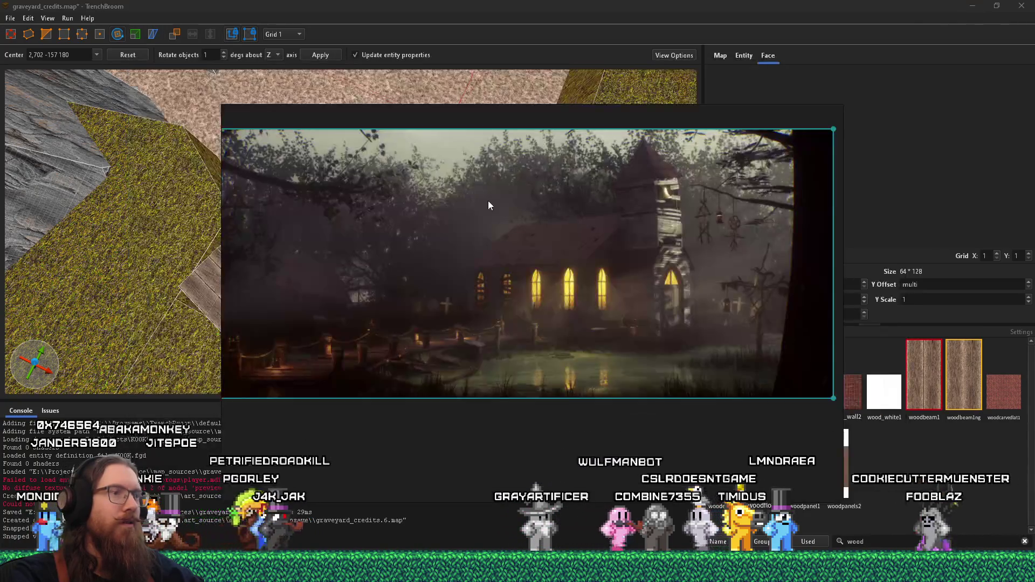
{"action": "key", "text": "alt+Tab"}
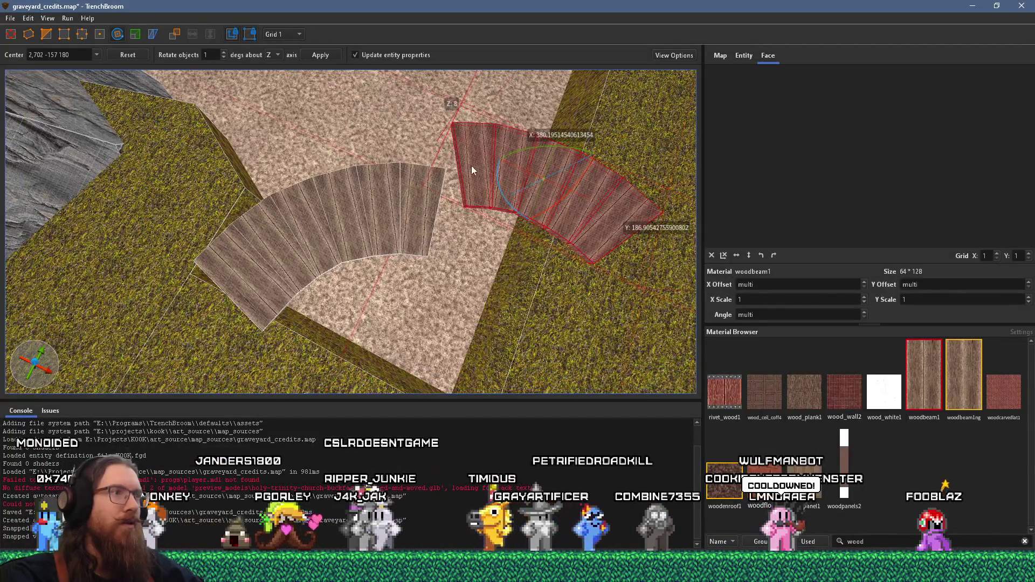
{"action": "mouse_move", "coordinate": [485, 168]}
{"action": "left_mouse_down"}
{"action": "mouse_move", "coordinate": [473, 202]}
{"action": "mouse_move", "coordinate": [467, 191]}
{"action": "mouse_move", "coordinate": [454, 204]}
{"action": "left_mouse_up"}
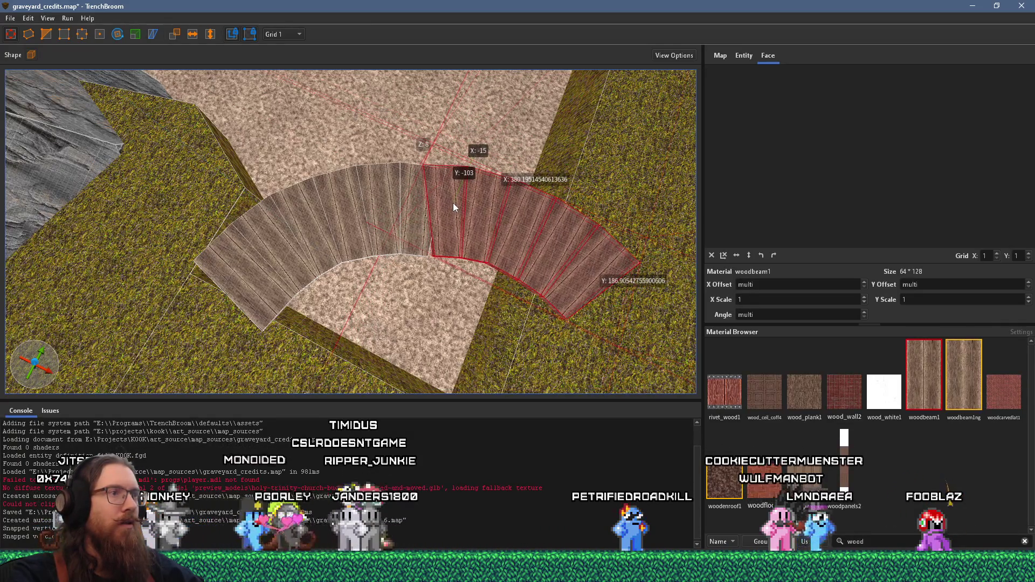
{"action": "left_click_drag", "start_coordinate": [453, 204], "coordinate": [452, 204]}
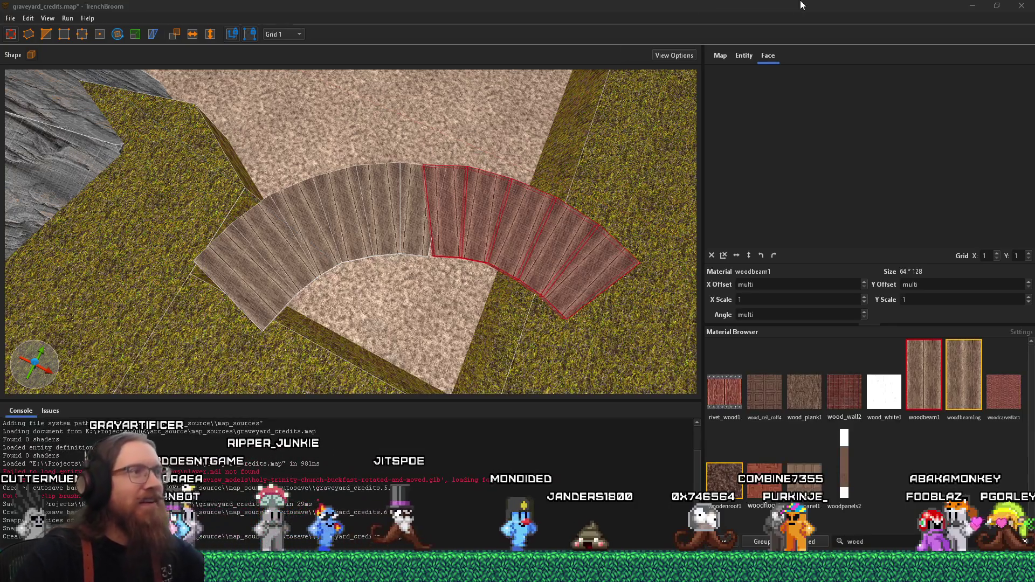
Step: Fly the camera to the boardwalk's bend and select one plank piece there
{"action": "scroll", "coordinate": [397, 179], "scroll_direction": "up", "scroll_amount": 5}
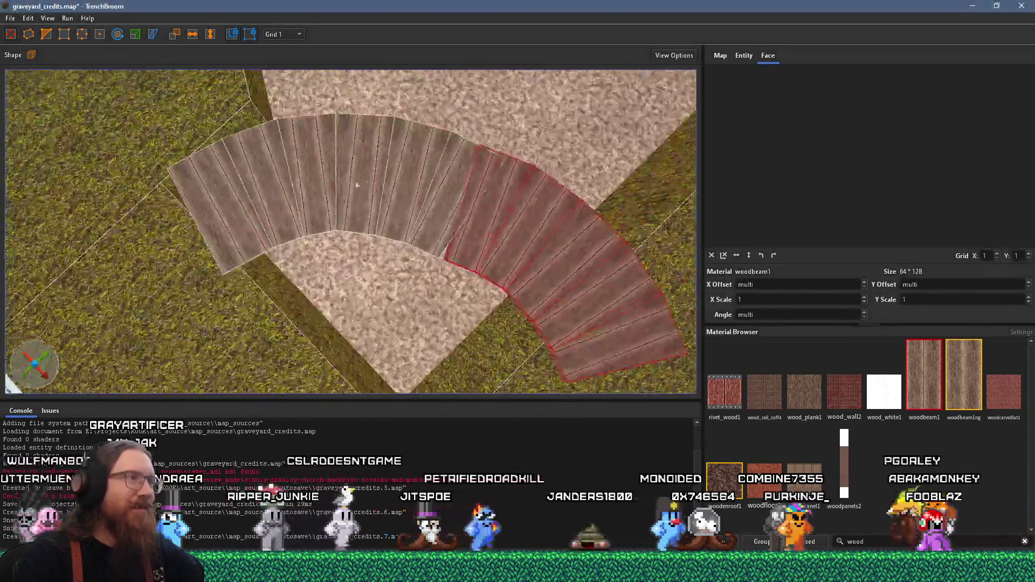
{"action": "key", "text": "d"}
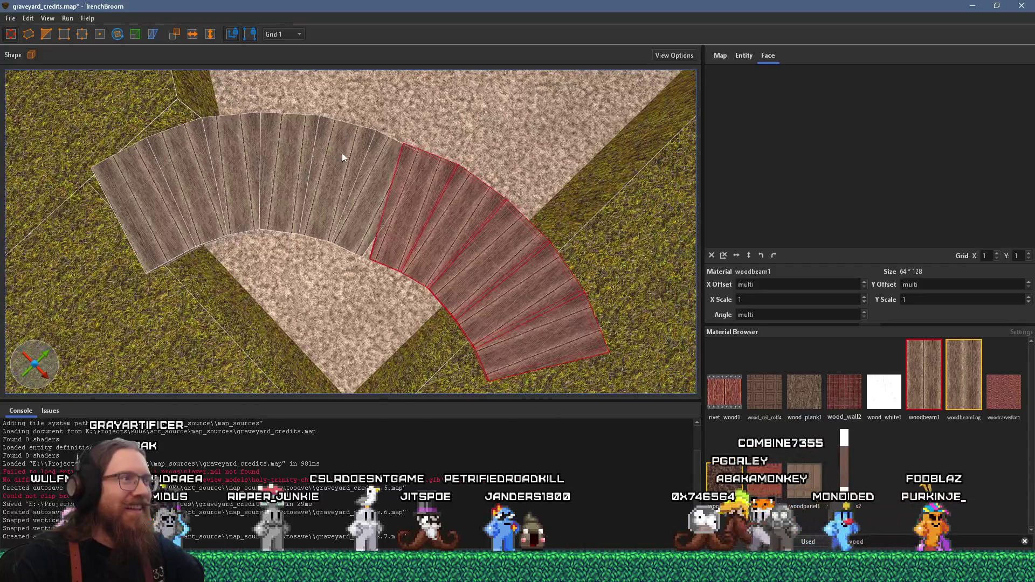
{"action": "key", "text": "a"}
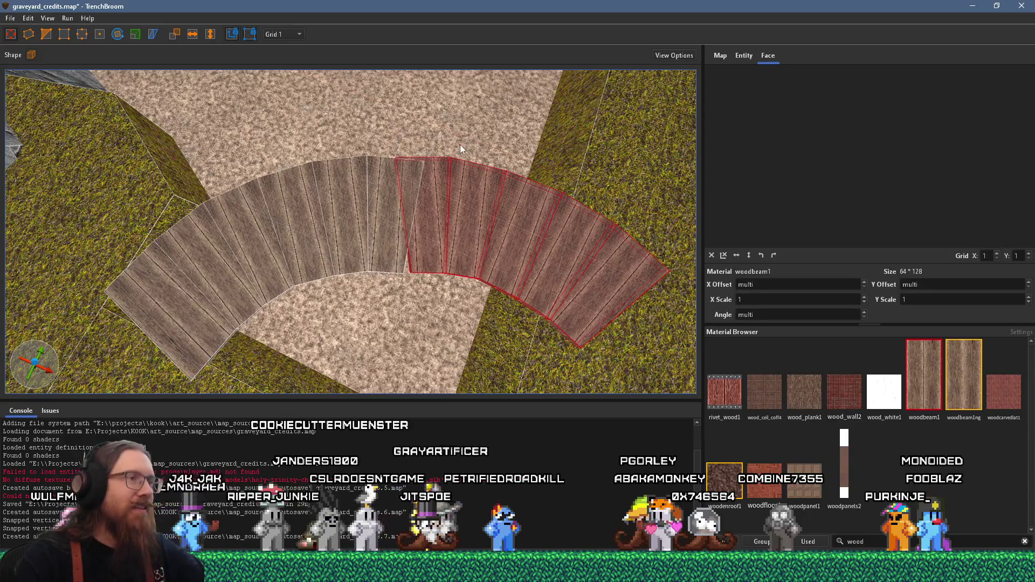
{"action": "scroll", "coordinate": [434, 188], "scroll_direction": "up", "scroll_amount": 2}
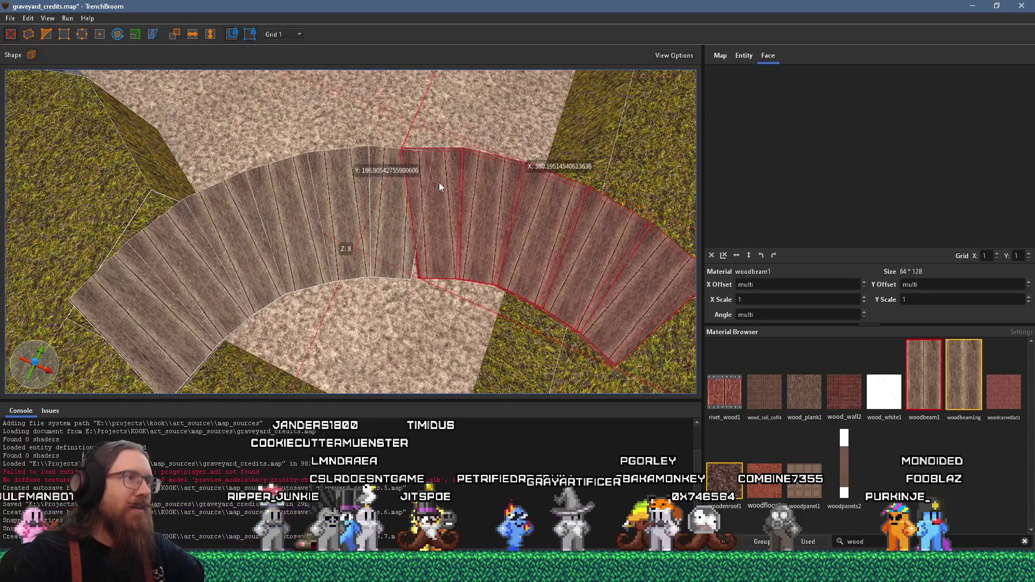
{"action": "mouse_move", "coordinate": [441, 187]}
{"action": "left_mouse_down"}
{"action": "mouse_move", "coordinate": [324, 139]}
{"action": "mouse_move", "coordinate": [511, 159]}
{"action": "mouse_move", "coordinate": [387, 184]}
{"action": "mouse_move", "coordinate": [460, 154]}
{"action": "mouse_move", "coordinate": [445, 228]}
{"action": "mouse_move", "coordinate": [384, 262]}
{"action": "left_mouse_up"}
{"action": "left_click", "coordinate": [366, 244]}
{"action": "scroll", "coordinate": [368, 233], "scroll_direction": "up", "scroll_amount": 5}
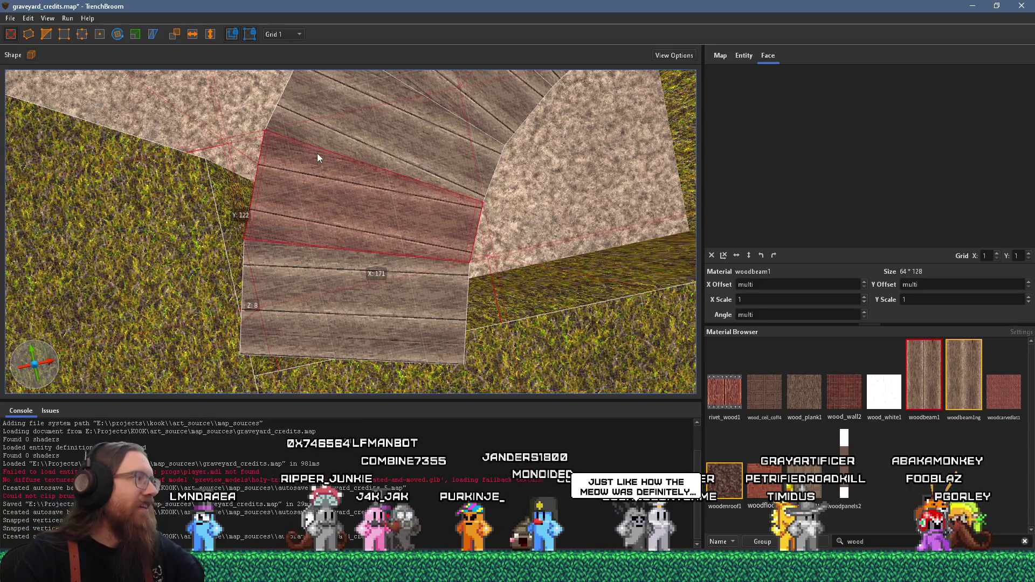
Step: Select planks along the curve and rotate them a few degrees around vertical
{"action": "scroll", "coordinate": [355, 183], "scroll_direction": "down", "scroll_amount": 3}
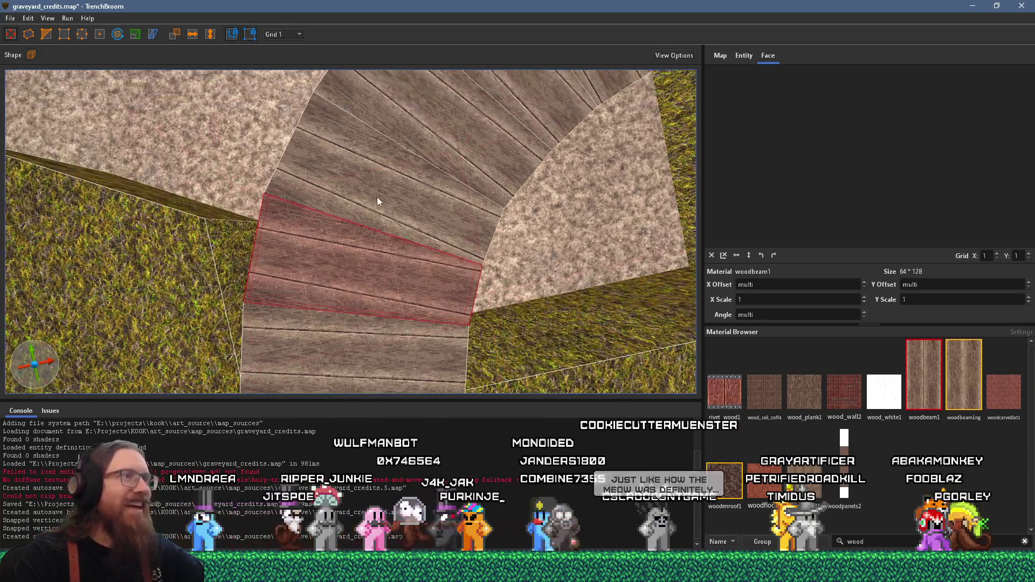
{"action": "left_click_drag", "start_coordinate": [387, 193], "coordinate": [421, 161], "text": "ctrl"}
{"action": "scroll", "coordinate": [421, 161], "scroll_direction": "down", "scroll_amount": 3}
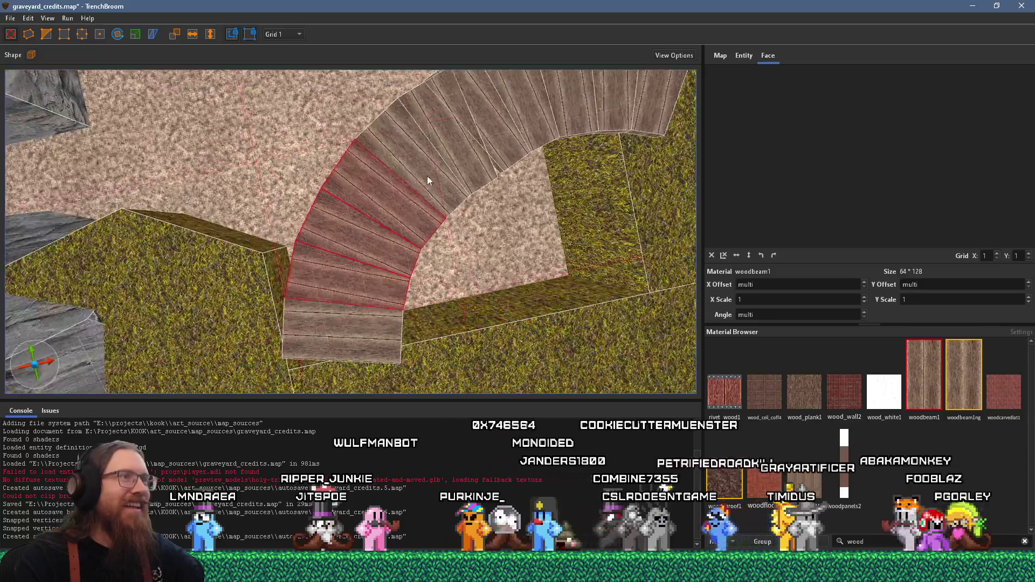
{"action": "left_click", "coordinate": [452, 154], "text": "ctrl"}
{"action": "scroll", "coordinate": [447, 162], "scroll_direction": "up", "scroll_amount": 4}
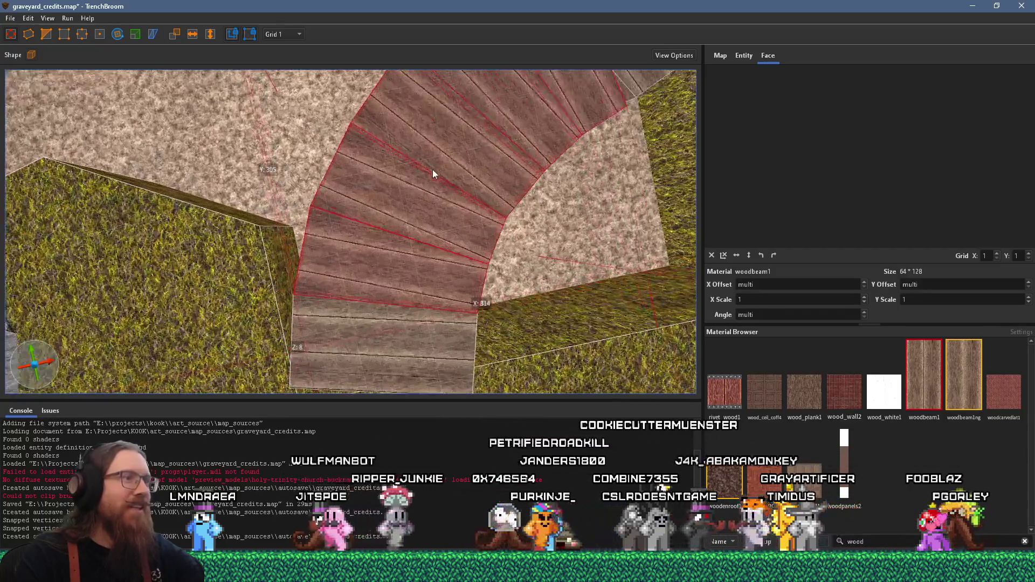
{"action": "left_click", "coordinate": [119, 35]}
{"action": "mouse_move", "coordinate": [427, 189]}
{"action": "left_mouse_down"}
{"action": "mouse_move", "coordinate": [438, 189]}
{"action": "mouse_move", "coordinate": [398, 181]}
{"action": "left_mouse_up"}
{"action": "left_click", "coordinate": [15, 35]}
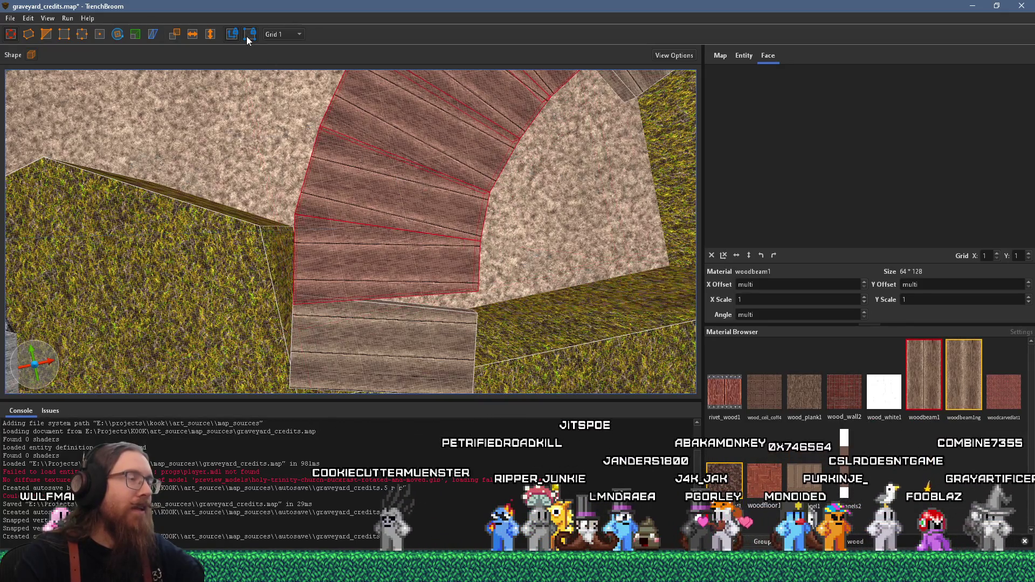
{"action": "scroll", "coordinate": [372, 115], "scroll_direction": "up", "scroll_amount": 5}
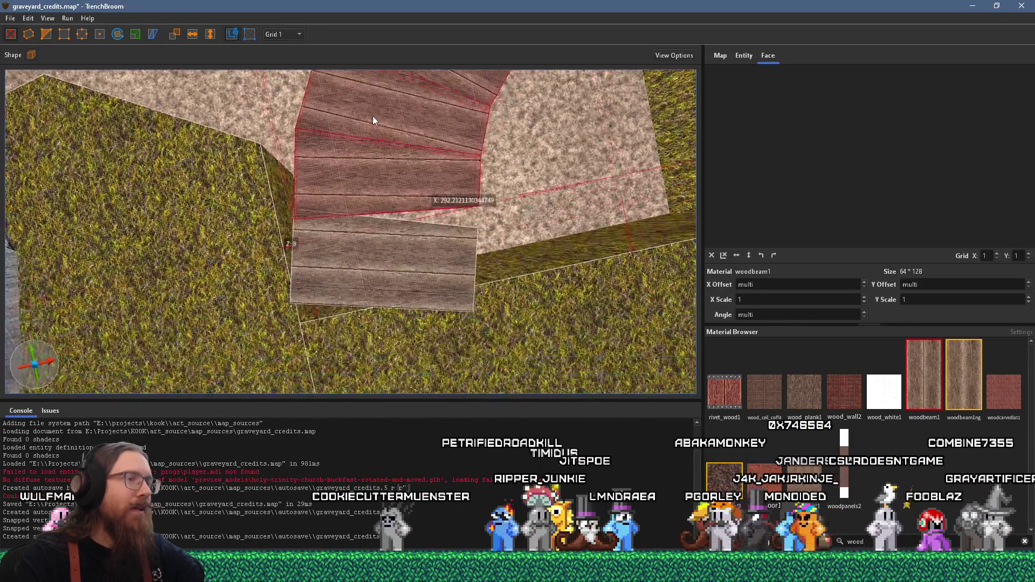
{"action": "scroll", "coordinate": [425, 118], "scroll_direction": "up", "scroll_amount": 3}
{"action": "scroll", "coordinate": [419, 167], "scroll_direction": "down", "scroll_amount": 8}
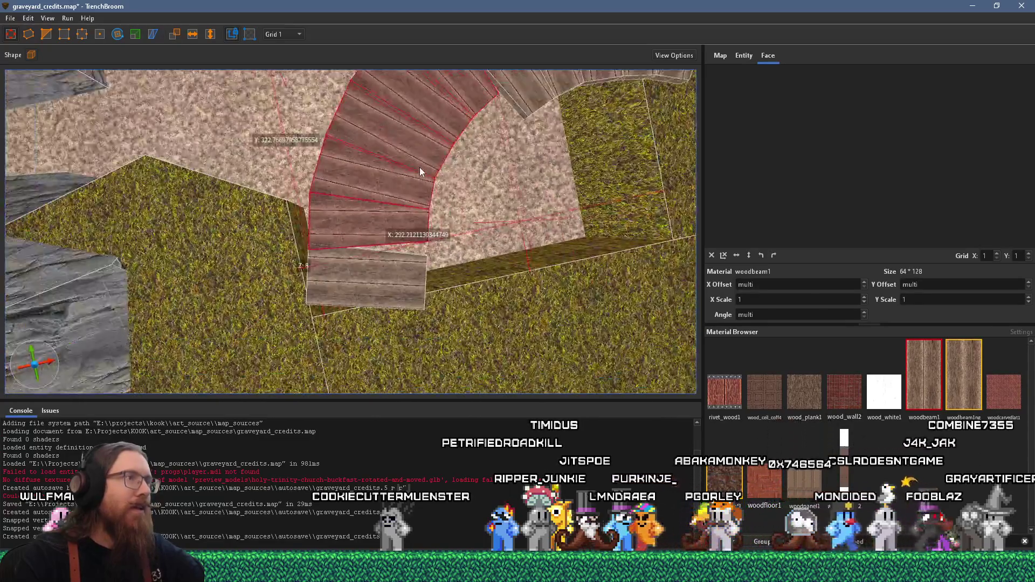
Step: Turn the plank group to about 356° and slide the upper arc planks to close the gap
{"action": "left_click", "coordinate": [122, 36]}
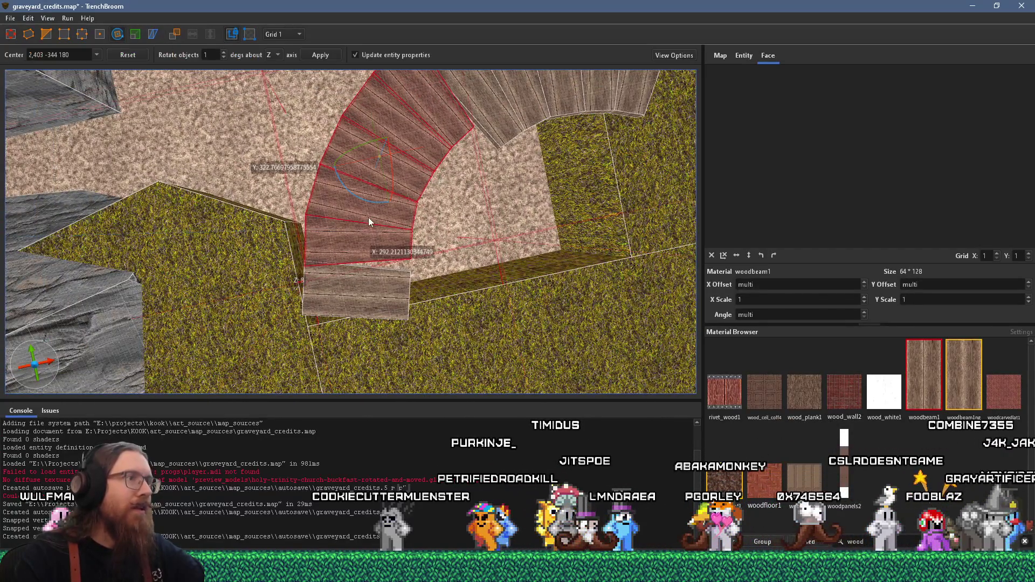
{"action": "mouse_move", "coordinate": [371, 202]}
{"action": "left_mouse_down"}
{"action": "mouse_move", "coordinate": [358, 207]}
{"action": "mouse_move", "coordinate": [362, 176]}
{"action": "mouse_move", "coordinate": [325, 174]}
{"action": "left_mouse_up"}
{"action": "scroll", "coordinate": [357, 206], "scroll_direction": "up", "scroll_amount": 1}
{"action": "scroll", "coordinate": [360, 203], "scroll_direction": "up", "scroll_amount": 1}
{"action": "key", "text": "Escape"}
{"action": "scroll", "coordinate": [368, 208], "scroll_direction": "up", "scroll_amount": 2}
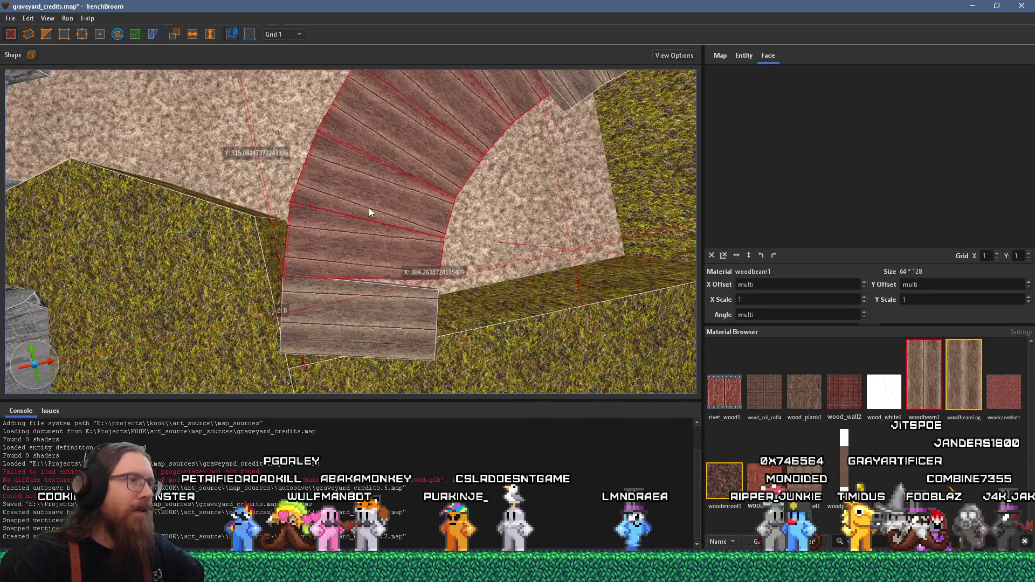
{"action": "left_click", "coordinate": [388, 187]}
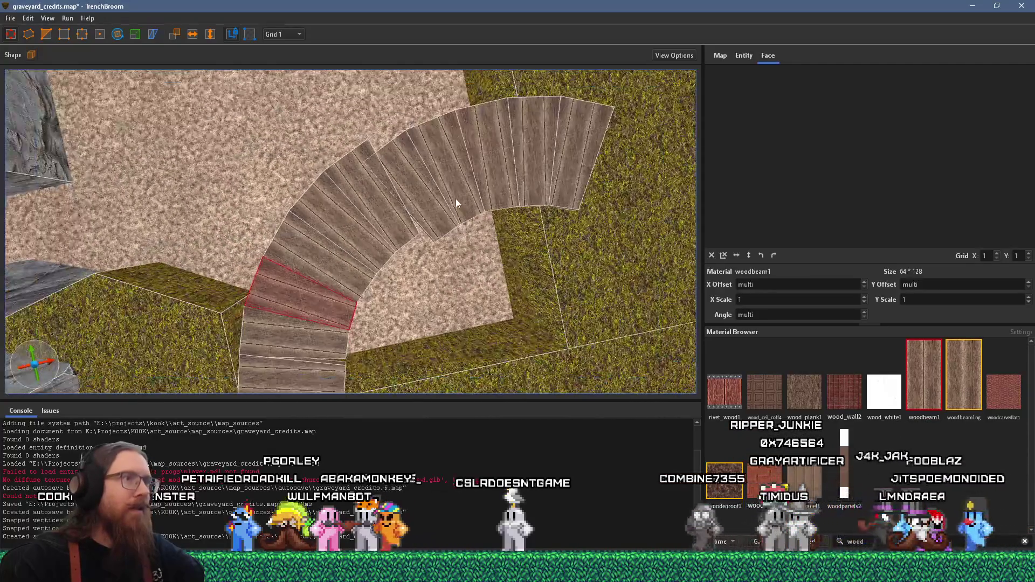
{"action": "left_click", "coordinate": [453, 196]}
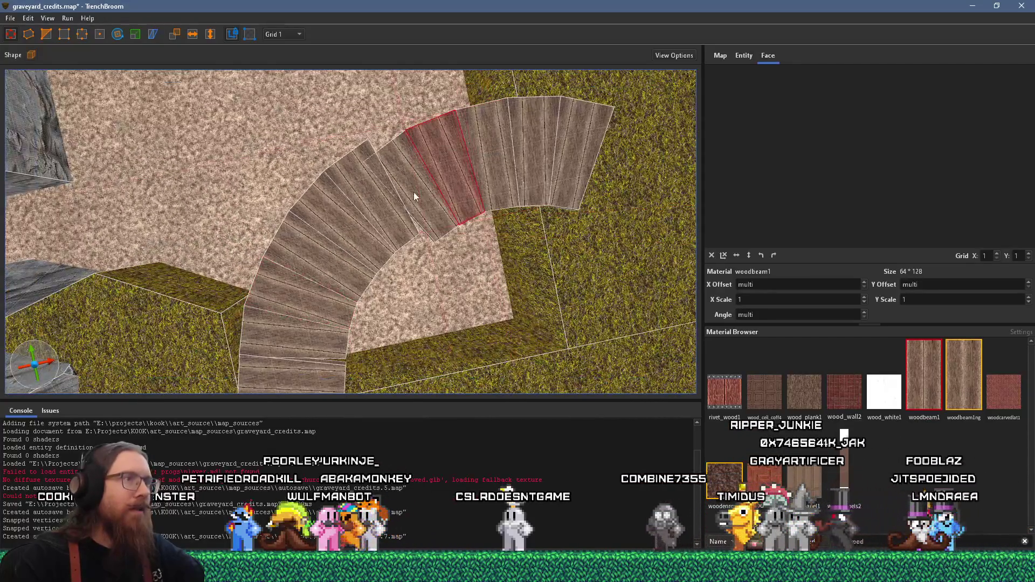
{"action": "scroll", "coordinate": [574, 157], "scroll_direction": "down", "scroll_amount": 3}
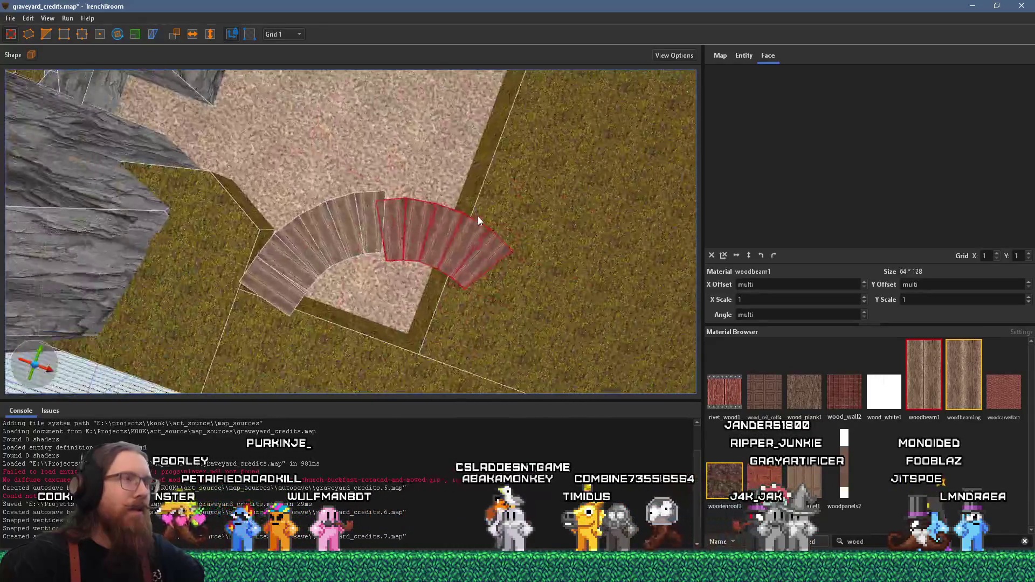
{"action": "scroll", "coordinate": [478, 216], "scroll_direction": "up", "scroll_amount": 3}
{"action": "left_click_drag", "start_coordinate": [476, 217], "coordinate": [461, 214]}
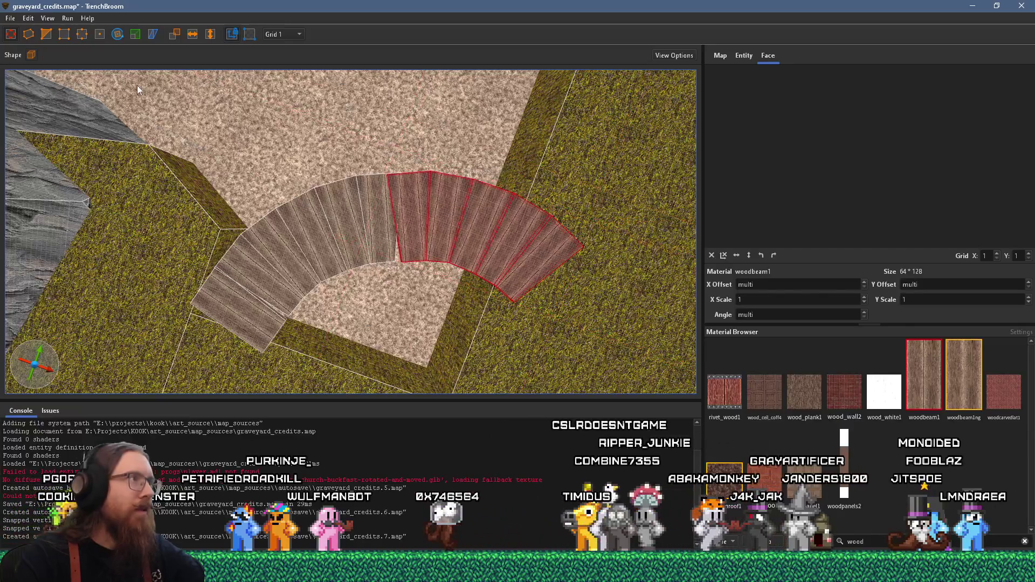
Step: Shift the planks into line with the arc, adding the right-end planks and rotating slightly
{"action": "left_click", "coordinate": [117, 35]}
{"action": "left_click", "coordinate": [11, 36]}
{"action": "mouse_move", "coordinate": [520, 208]}
{"action": "left_mouse_down"}
{"action": "mouse_move", "coordinate": [462, 224]}
{"action": "mouse_move", "coordinate": [487, 172]}
{"action": "mouse_move", "coordinate": [443, 247]}
{"action": "mouse_move", "coordinate": [512, 225]}
{"action": "mouse_move", "coordinate": [469, 219]}
{"action": "mouse_move", "coordinate": [568, 219]}
{"action": "left_mouse_up"}
{"action": "scroll", "coordinate": [485, 221], "scroll_direction": "up", "scroll_amount": 6}
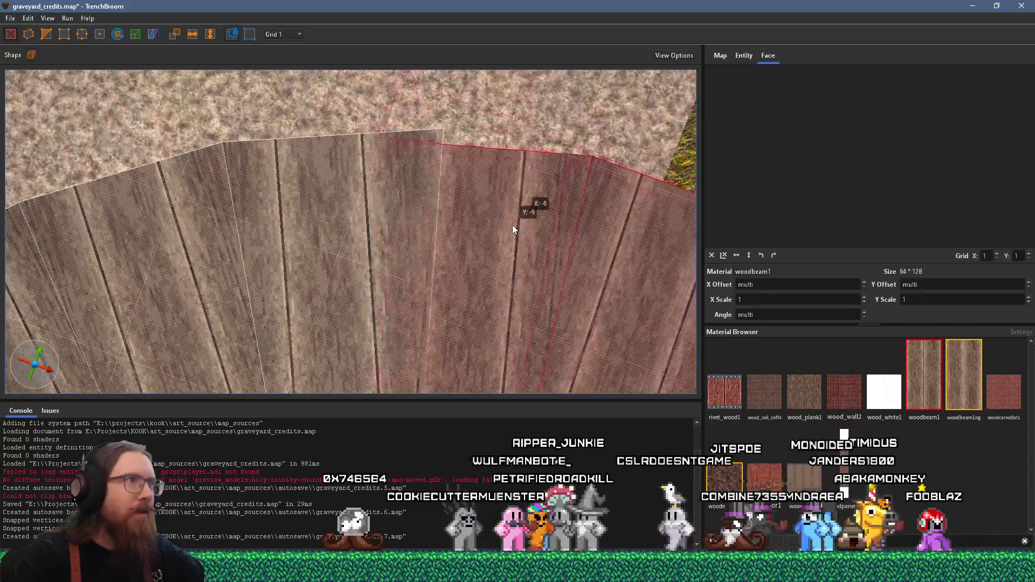
{"action": "scroll", "coordinate": [469, 219], "scroll_direction": "down", "scroll_amount": 3}
{"action": "scroll", "coordinate": [566, 211], "scroll_direction": "down", "scroll_amount": 3}
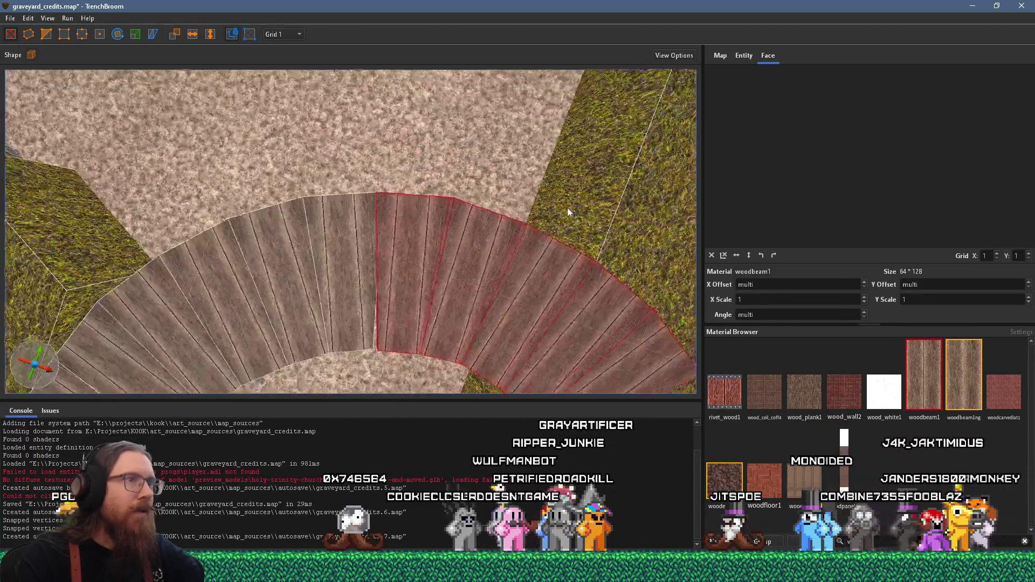
{"action": "scroll", "coordinate": [567, 210], "scroll_direction": "down", "scroll_amount": 3}
{"action": "left_click_drag", "start_coordinate": [451, 175], "coordinate": [507, 243]}
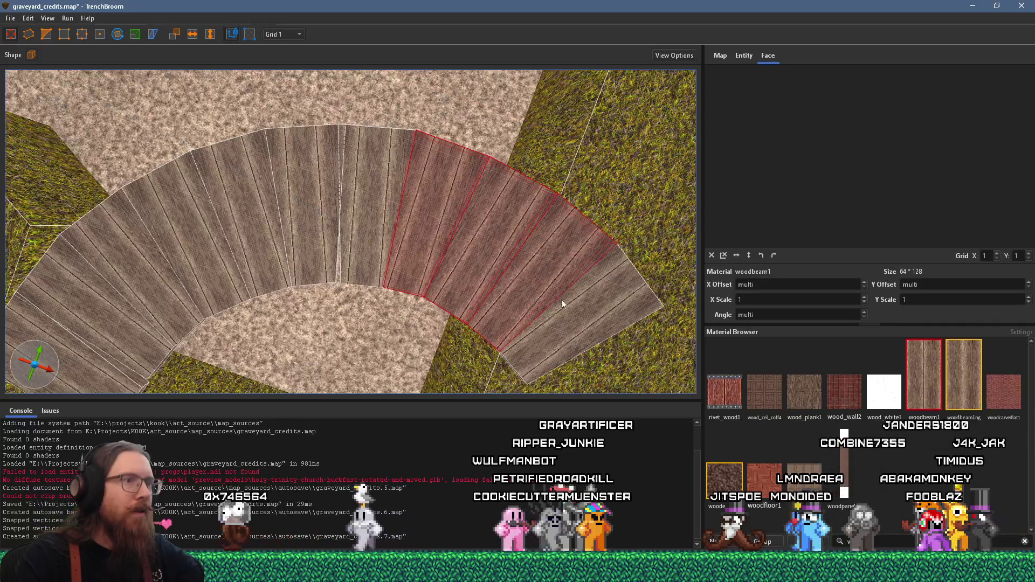
{"action": "left_click", "coordinate": [561, 300], "text": "ctrl"}
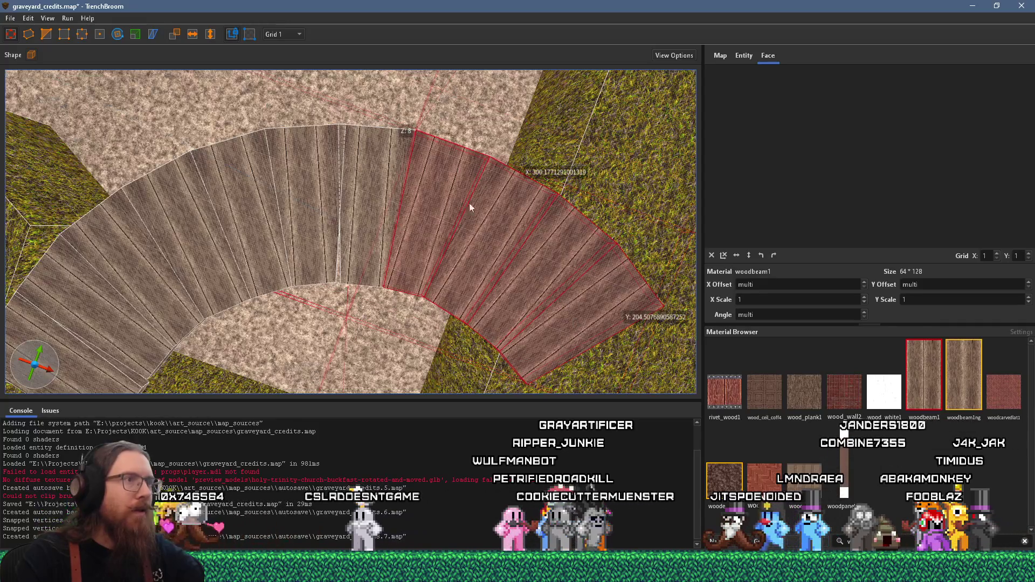
{"action": "left_click_drag", "start_coordinate": [481, 300], "coordinate": [484, 306]}
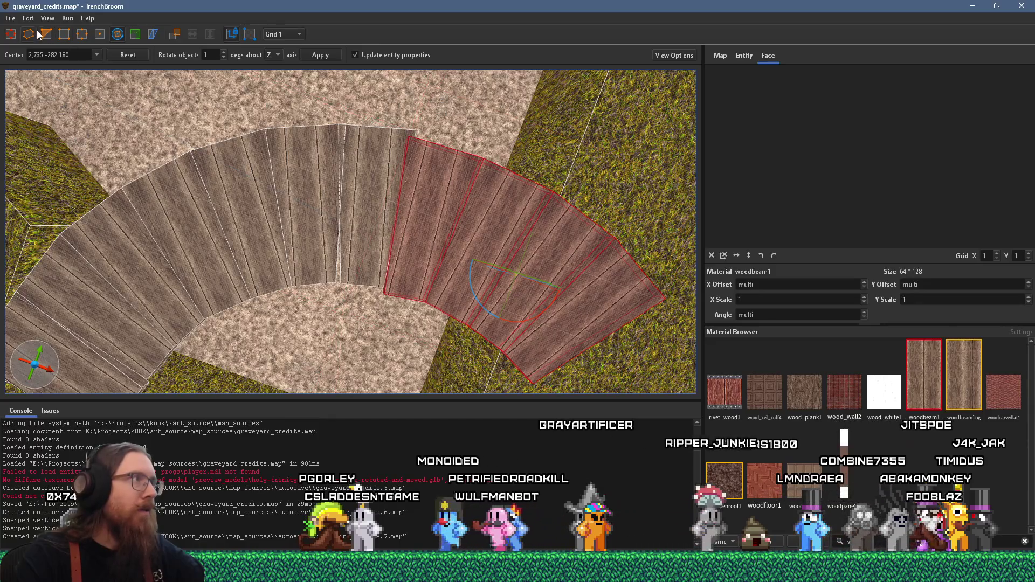
{"action": "key", "text": "Escape"}
{"action": "left_click_drag", "start_coordinate": [475, 245], "coordinate": [476, 242]}
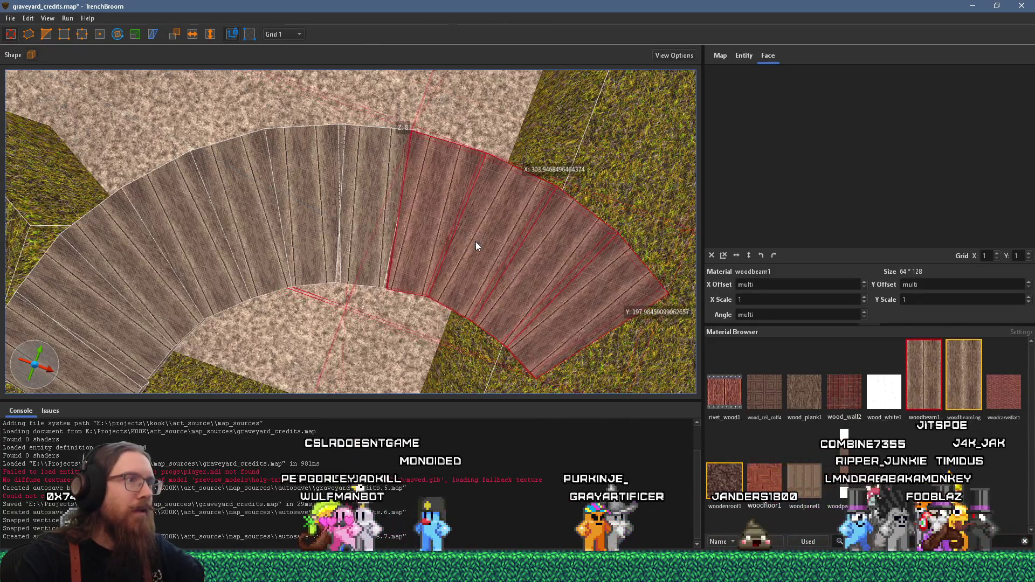
Step: Move a few planks toward the arc's lower right and rotate the section 5°
{"action": "left_click", "coordinate": [488, 217]}
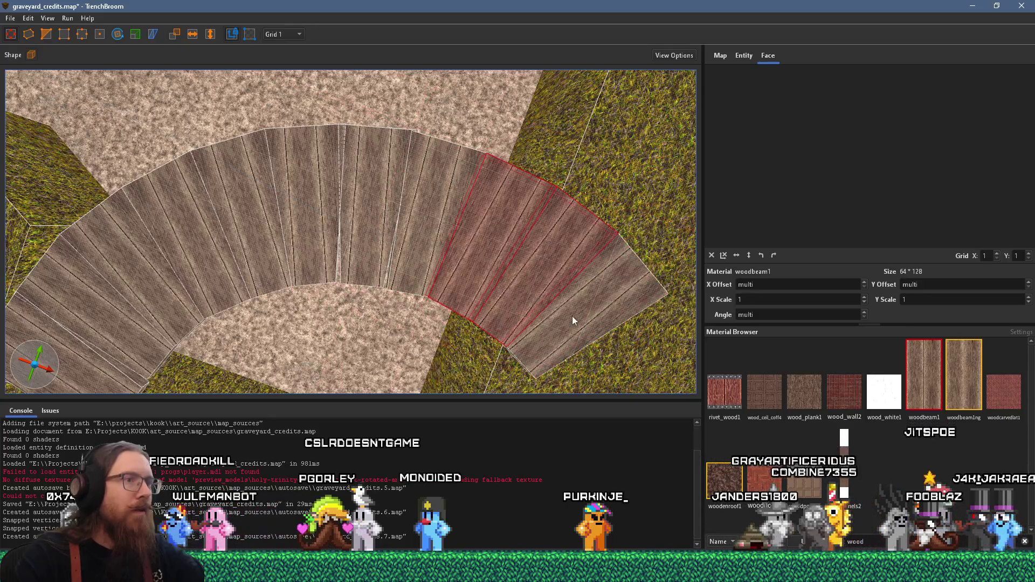
{"action": "left_click_drag", "start_coordinate": [496, 309], "coordinate": [513, 311]}
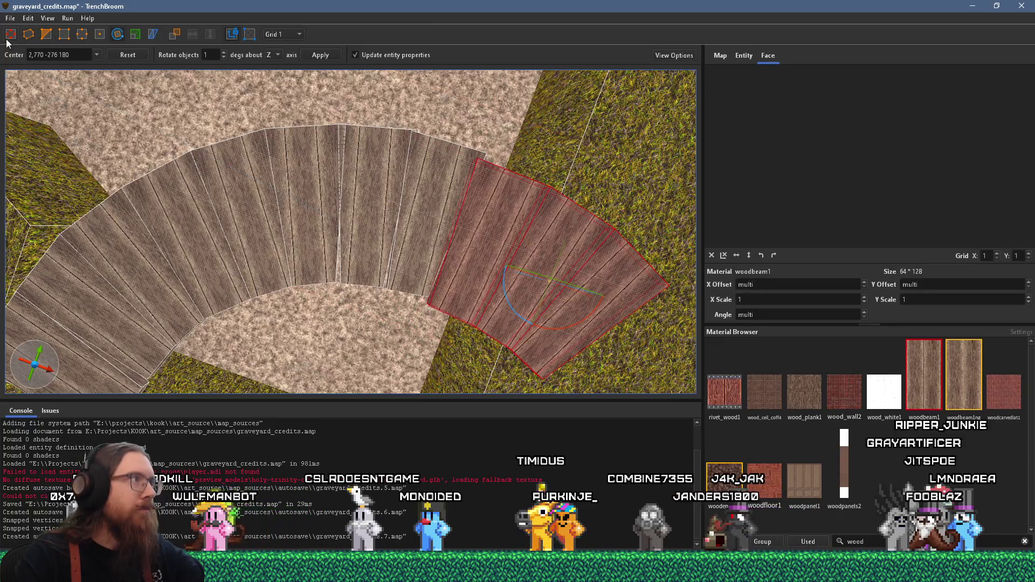
{"action": "mouse_move", "coordinate": [511, 245]}
{"action": "left_mouse_down"}
{"action": "mouse_move", "coordinate": [547, 256]}
{"action": "mouse_move", "coordinate": [580, 312]}
{"action": "left_mouse_up"}
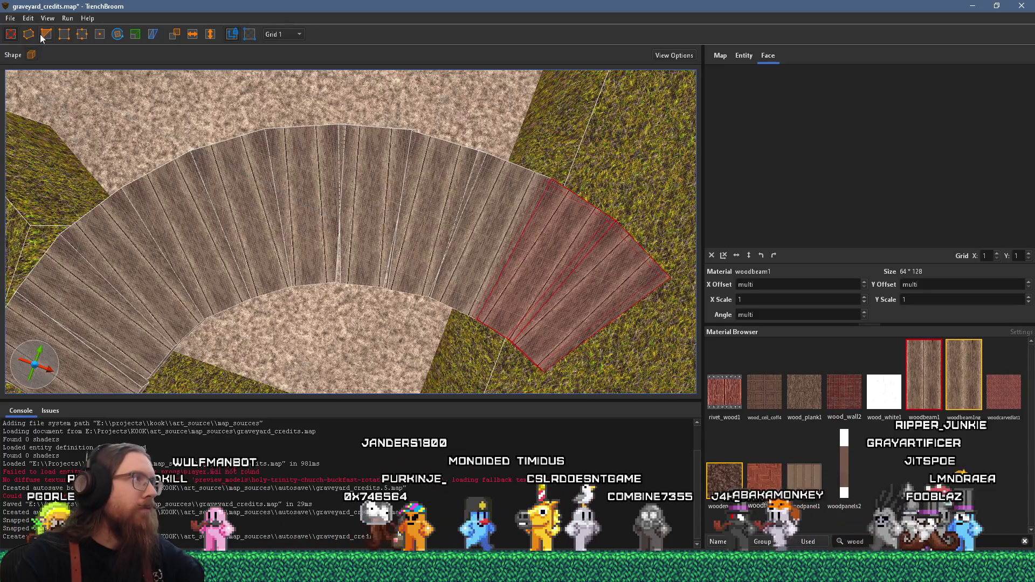
{"action": "left_click", "coordinate": [123, 35]}
{"action": "left_click_drag", "start_coordinate": [540, 318], "coordinate": [542, 321]}
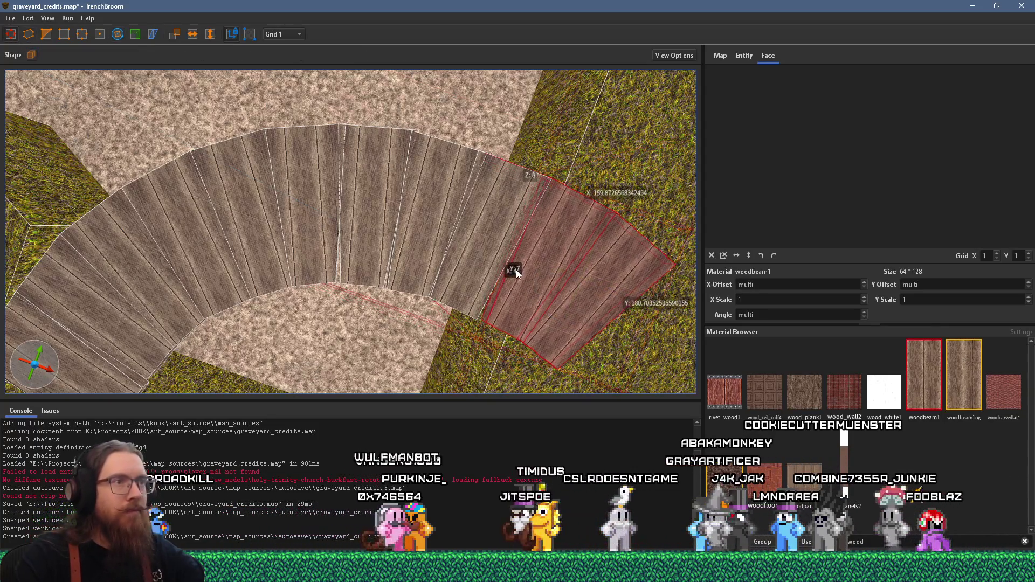
Step: Rotate the neighbouring right plank about 6°, then select eight planks along the arc
{"action": "key", "text": "d"}
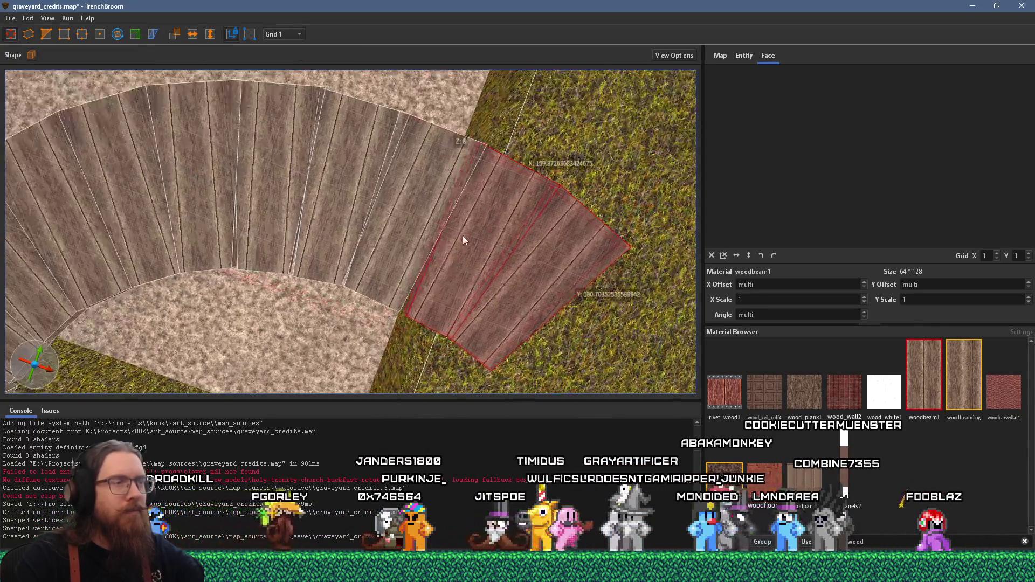
{"action": "left_click", "coordinate": [462, 247]}
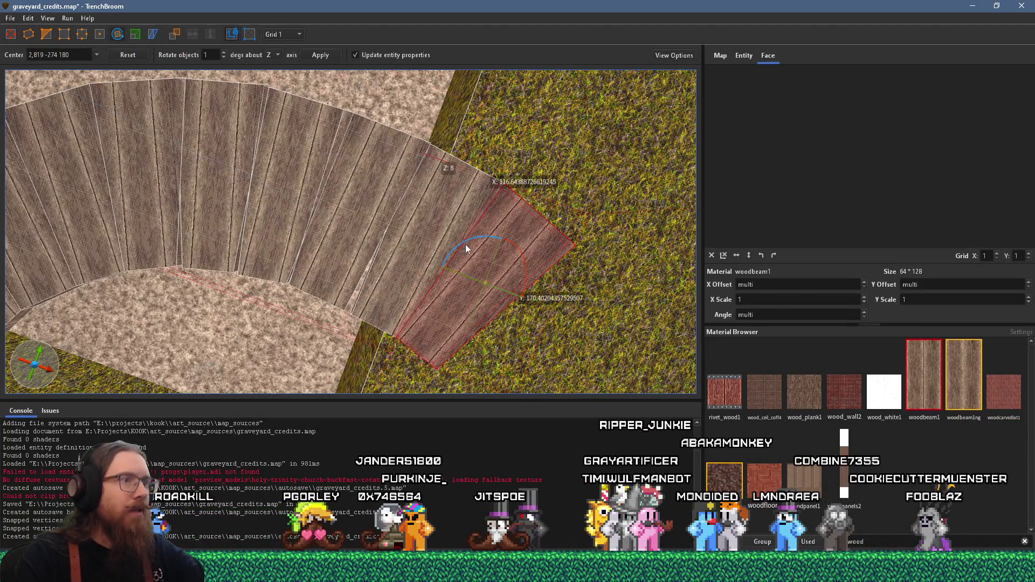
{"action": "left_click_drag", "start_coordinate": [477, 237], "coordinate": [474, 242]}
{"action": "left_click", "coordinate": [12, 37]}
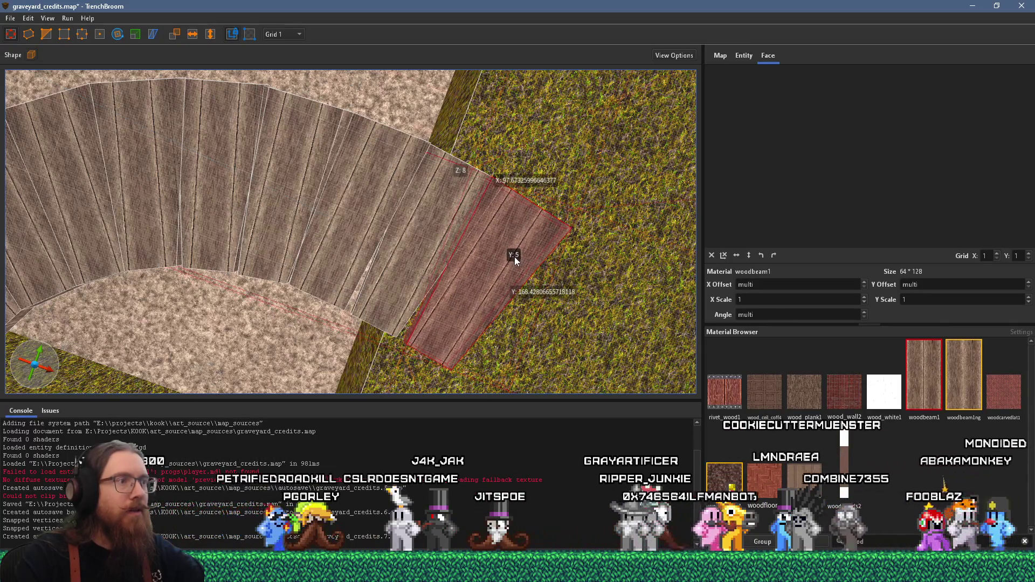
{"action": "scroll", "coordinate": [515, 256], "scroll_direction": "down", "scroll_amount": 5}
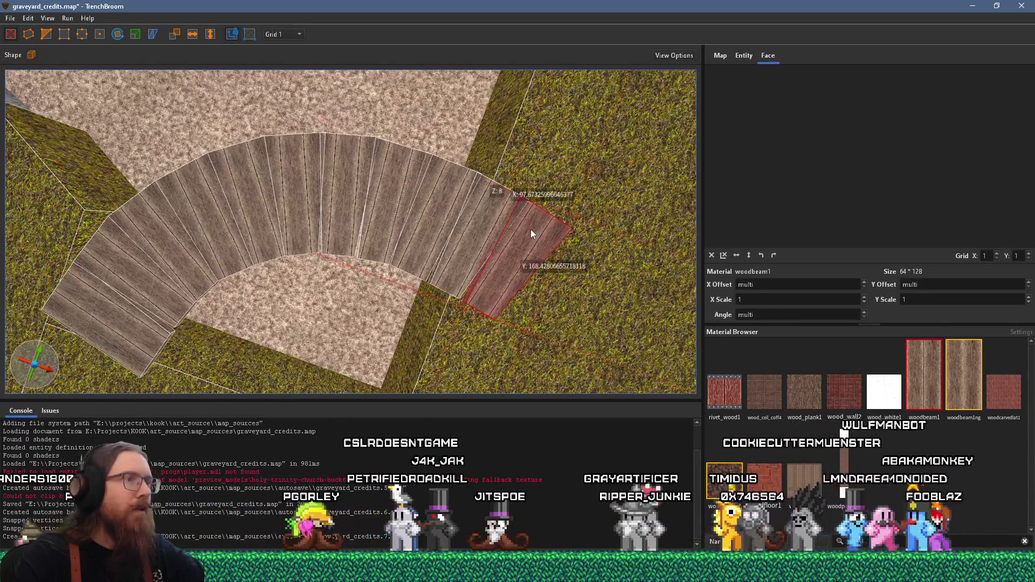
{"action": "mouse_move", "coordinate": [489, 217]}
{"action": "left_mouse_down"}
{"action": "mouse_move", "coordinate": [306, 162]}
{"action": "mouse_move", "coordinate": [426, 174]}
{"action": "left_mouse_up"}
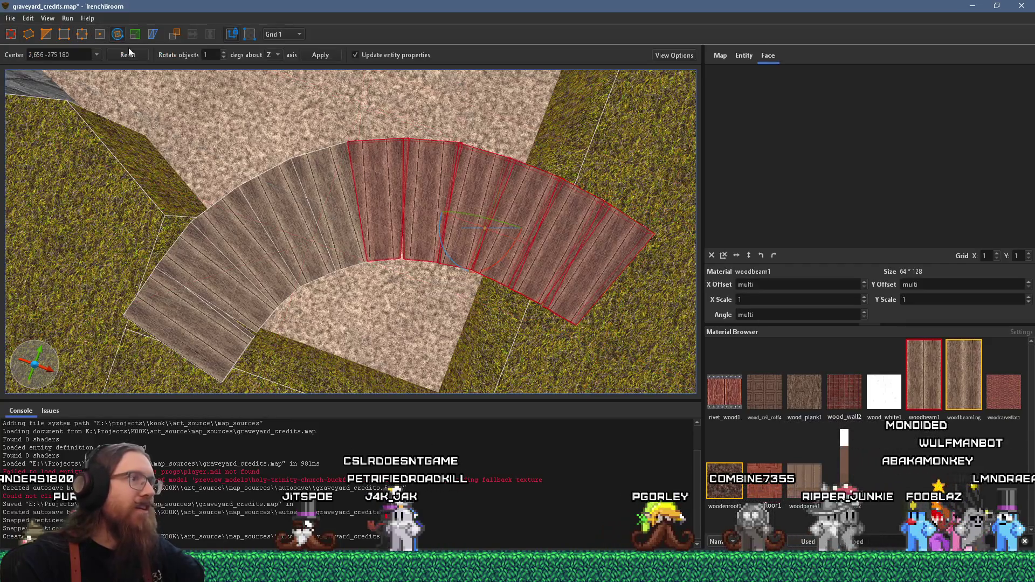
Step: Rotate the chosen planks 4° and move them up into line
{"action": "left_click_drag", "start_coordinate": [441, 243], "coordinate": [444, 248]}
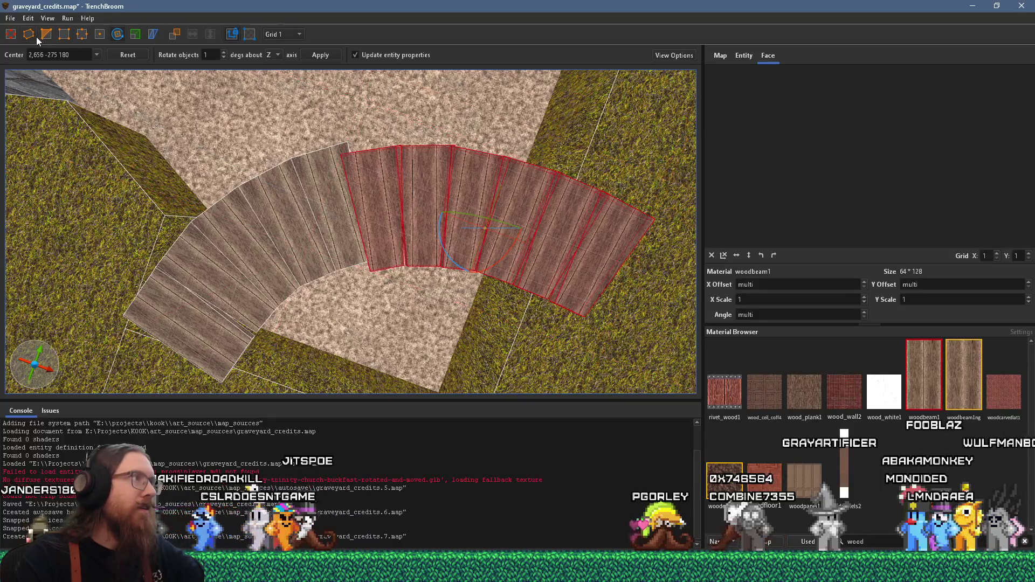
{"action": "left_click_drag", "start_coordinate": [362, 177], "coordinate": [367, 161]}
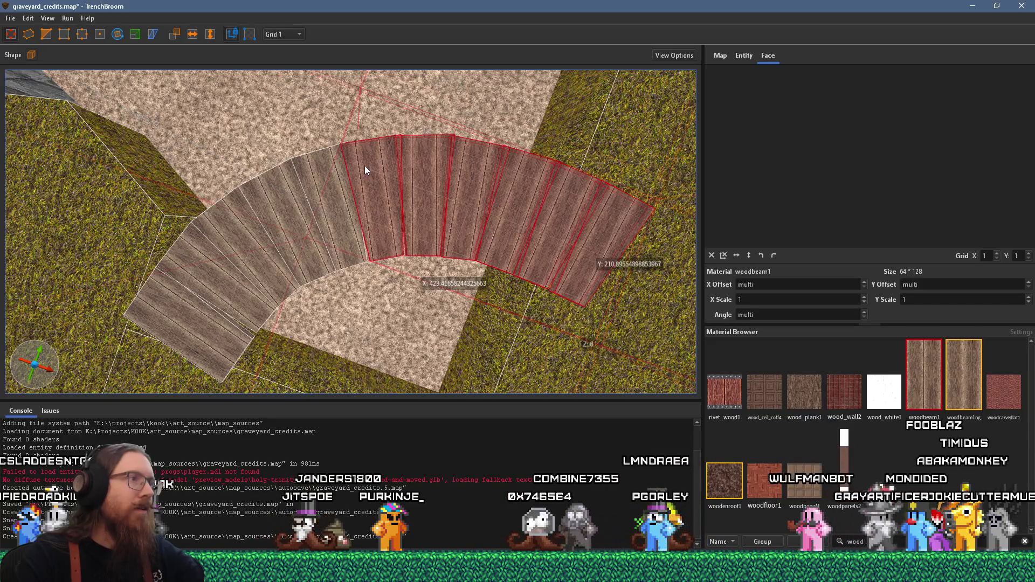
{"action": "left_click", "coordinate": [325, 178], "text": "ctrl"}
Step: Add more planks, turn them about 7° and shift them up-left into place
{"action": "left_click", "coordinate": [112, 38]}
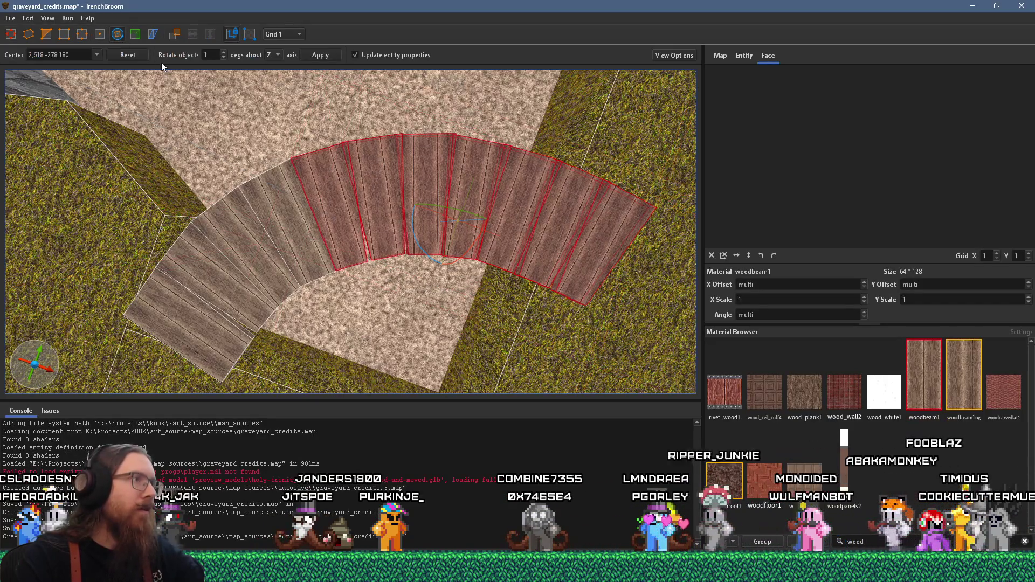
{"action": "left_click", "coordinate": [271, 202], "text": "ctrl"}
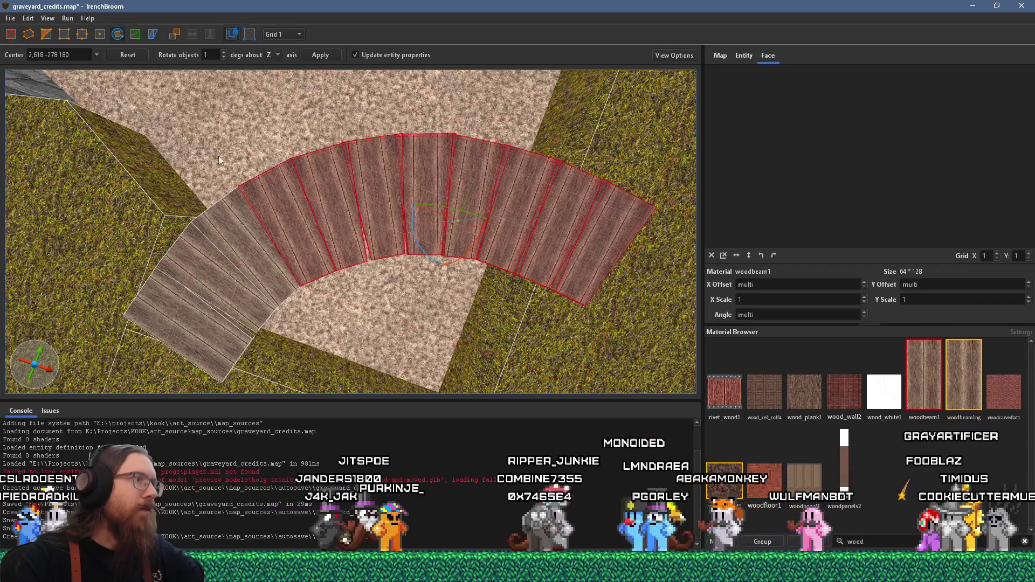
{"action": "left_click", "coordinate": [230, 213], "text": "ctrl"}
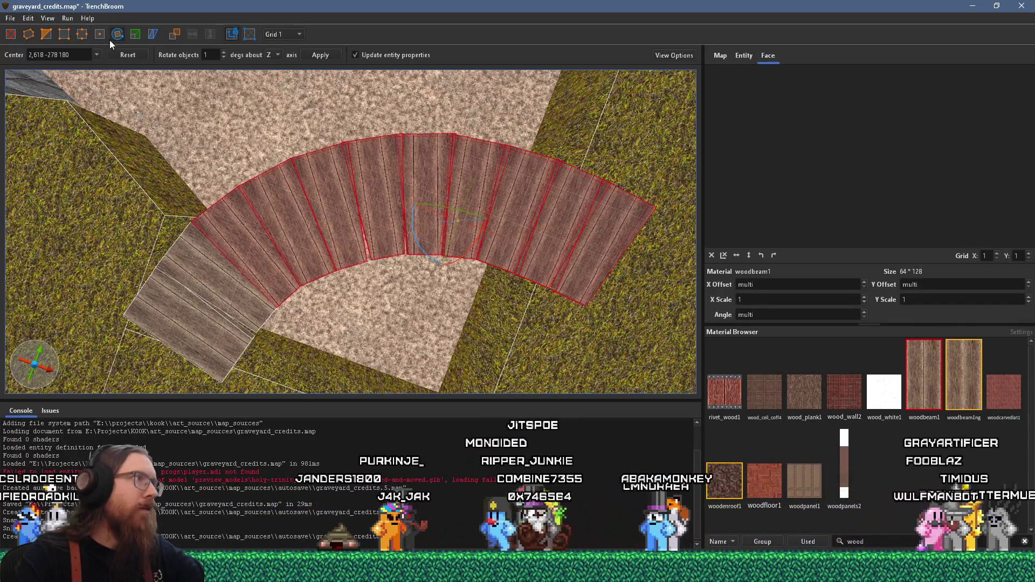
{"action": "left_click_drag", "start_coordinate": [418, 247], "coordinate": [425, 253]}
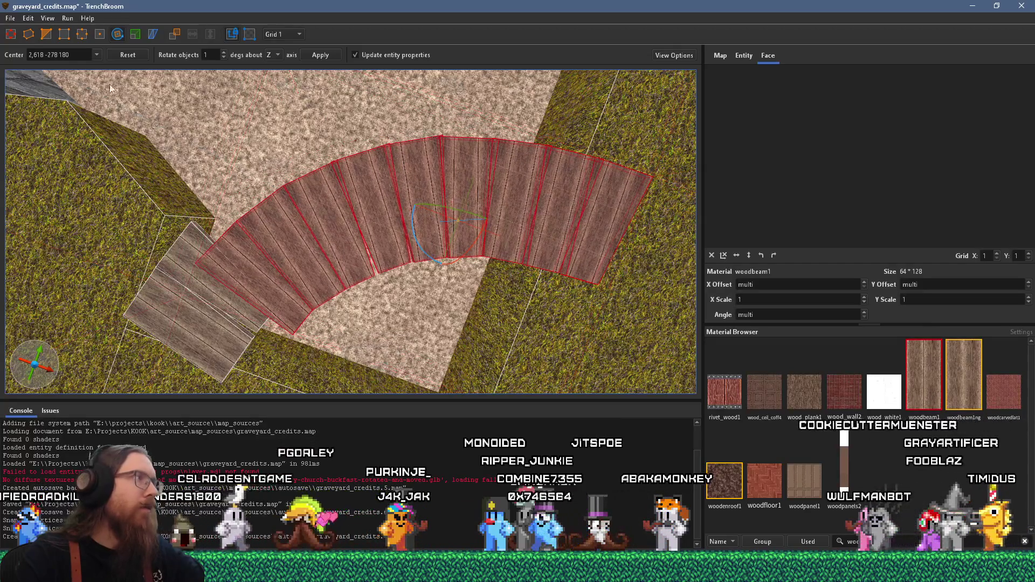
{"action": "left_click", "coordinate": [11, 34]}
{"action": "mouse_move", "coordinate": [293, 217]}
{"action": "left_mouse_down"}
{"action": "mouse_move", "coordinate": [285, 187]}
{"action": "mouse_move", "coordinate": [387, 209]}
{"action": "mouse_move", "coordinate": [452, 114]}
{"action": "mouse_move", "coordinate": [457, 52]}
{"action": "mouse_move", "coordinate": [429, 208]}
{"action": "mouse_move", "coordinate": [435, 188]}
{"action": "mouse_move", "coordinate": [347, 177]}
{"action": "left_mouse_up"}
{"action": "scroll", "coordinate": [315, 204], "scroll_direction": "down", "scroll_amount": 3}
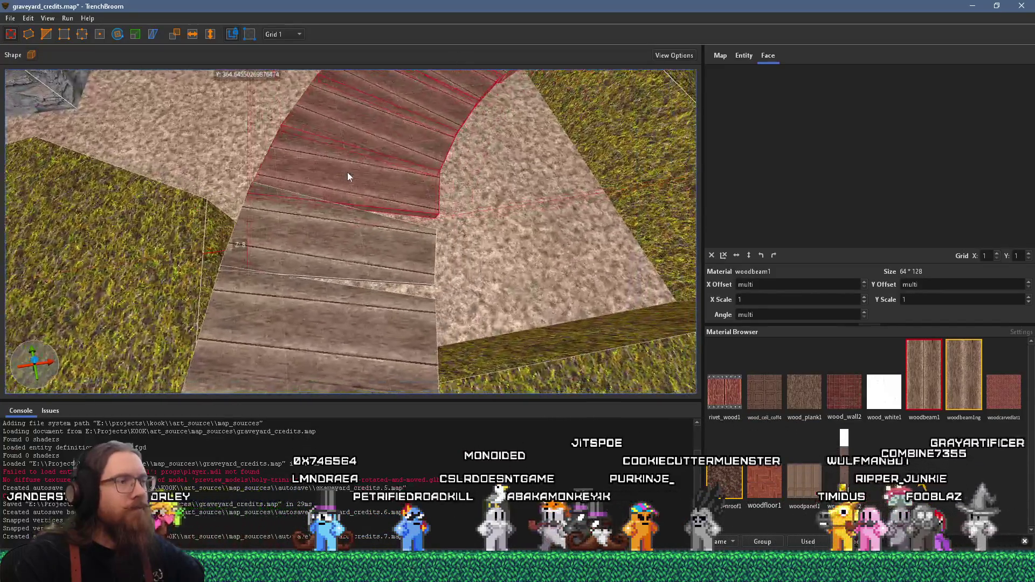
{"action": "scroll", "coordinate": [348, 178], "scroll_direction": "up", "scroll_amount": 5}
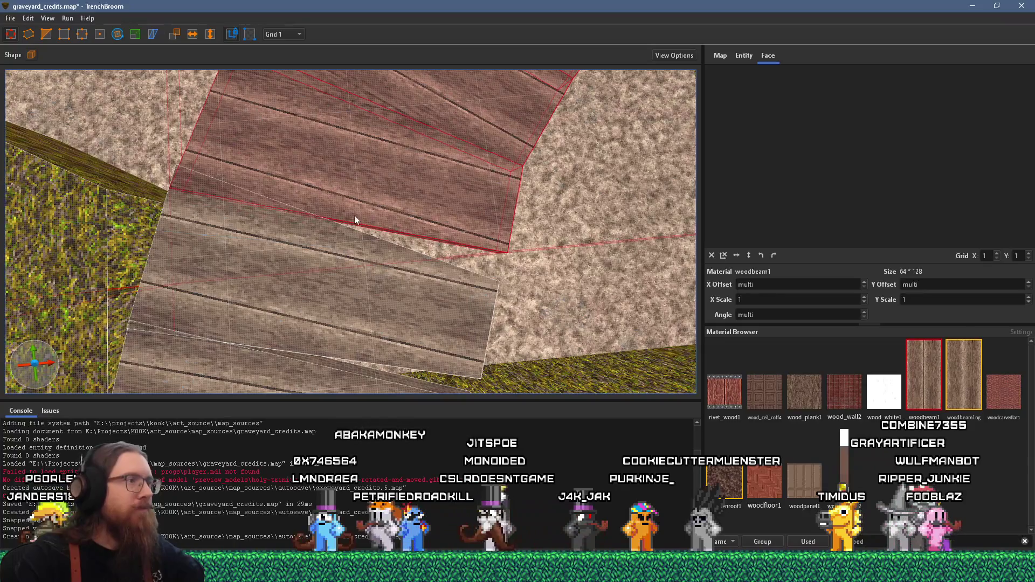
{"action": "left_click_drag", "start_coordinate": [248, 210], "coordinate": [327, 248]}
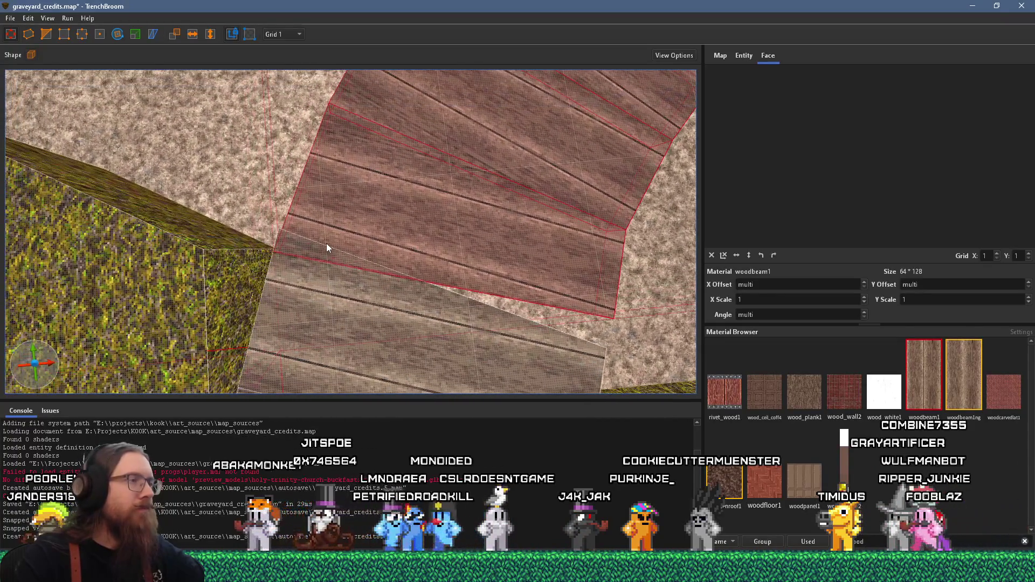
{"action": "scroll", "coordinate": [270, 268], "scroll_direction": "up", "scroll_amount": 5}
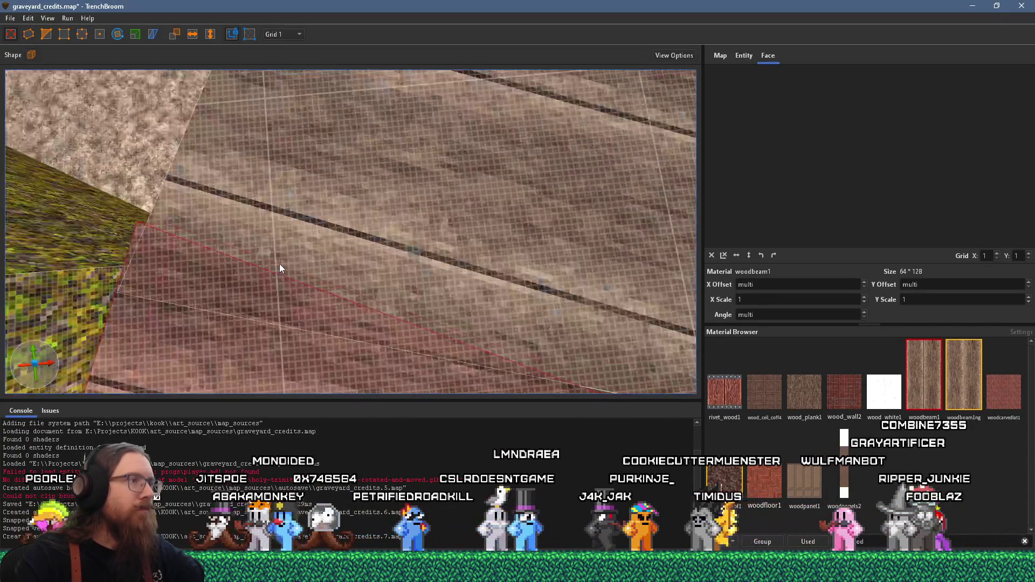
{"action": "scroll", "coordinate": [279, 264], "scroll_direction": "down", "scroll_amount": 3}
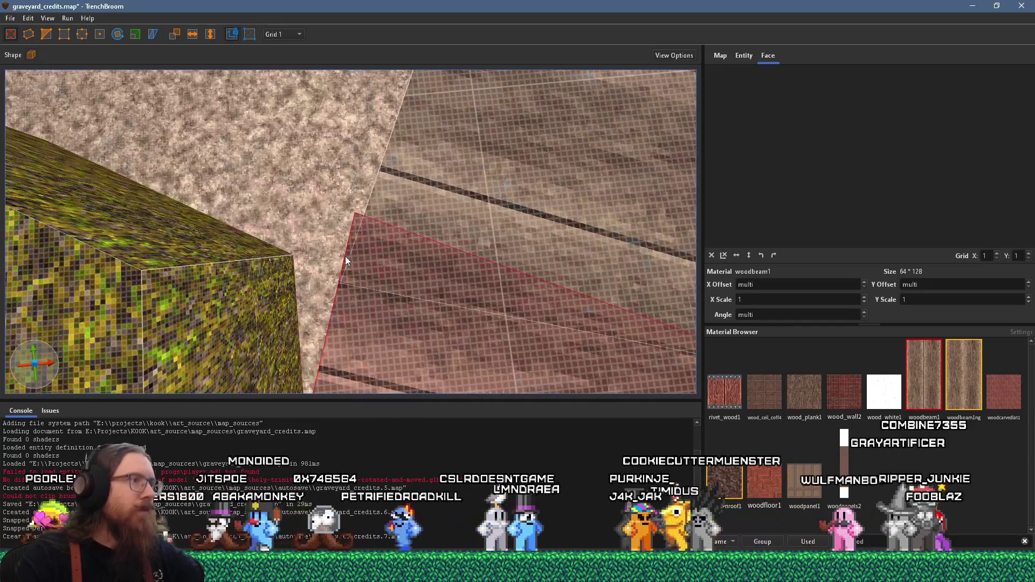
Step: Drag the bend plank's right and lower-left corners with the Vertex tool to meet its neighbours
{"action": "left_click", "coordinate": [82, 34]}
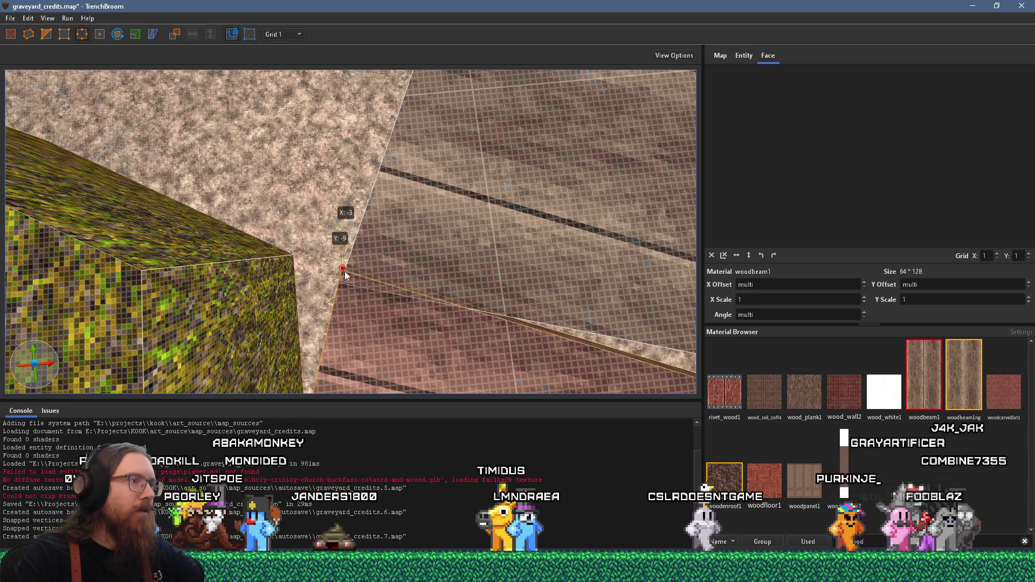
{"action": "left_click_drag", "start_coordinate": [344, 281], "coordinate": [397, 250]}
{"action": "mouse_move", "coordinate": [439, 286]}
{"action": "left_mouse_down"}
{"action": "mouse_move", "coordinate": [451, 265]}
{"action": "mouse_move", "coordinate": [440, 270]}
{"action": "mouse_move", "coordinate": [419, 245]}
{"action": "mouse_move", "coordinate": [418, 287]}
{"action": "left_mouse_up"}
{"action": "left_click_drag", "start_coordinate": [167, 233], "coordinate": [166, 229]}
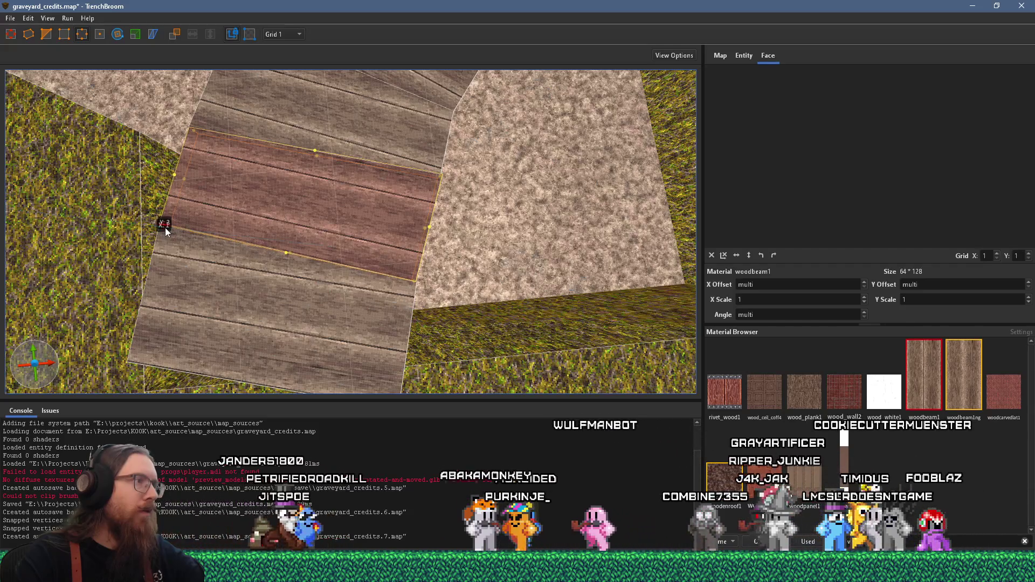
{"action": "scroll", "coordinate": [309, 257], "scroll_direction": "down", "scroll_amount": 5}
{"action": "scroll", "coordinate": [308, 233], "scroll_direction": "up", "scroll_amount": 4}
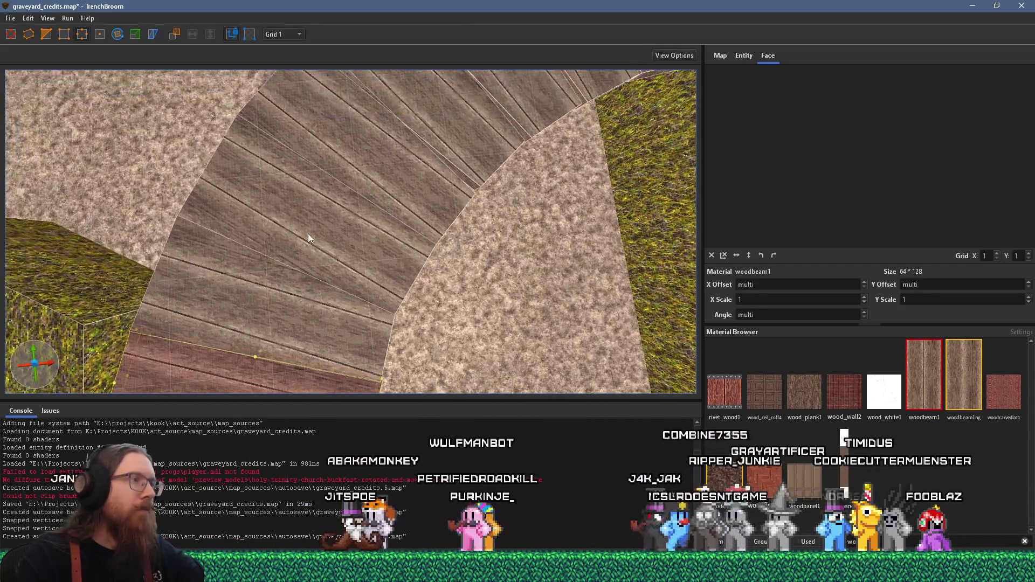
{"action": "scroll", "coordinate": [308, 234], "scroll_direction": "up", "scroll_amount": 2}
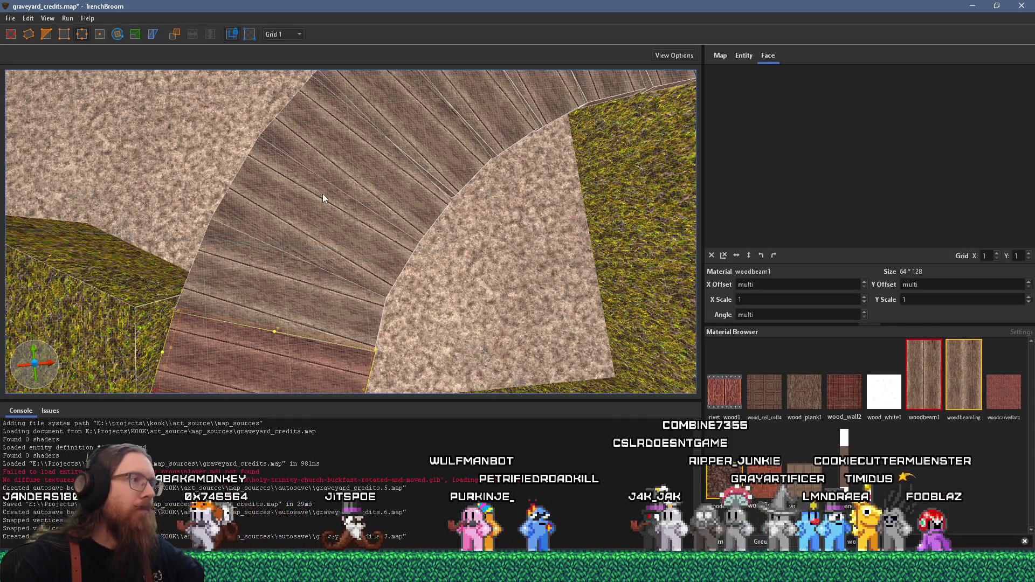
{"action": "scroll", "coordinate": [324, 201], "scroll_direction": "up", "scroll_amount": 4}
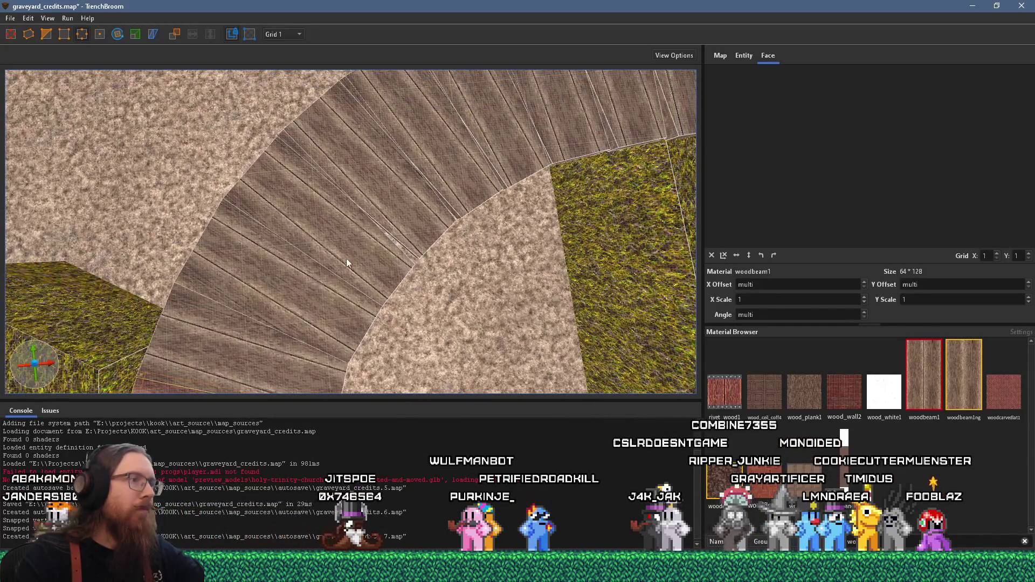
{"action": "scroll", "coordinate": [356, 262], "scroll_direction": "down", "scroll_amount": 2}
{"action": "scroll", "coordinate": [371, 256], "scroll_direction": "down", "scroll_amount": 3}
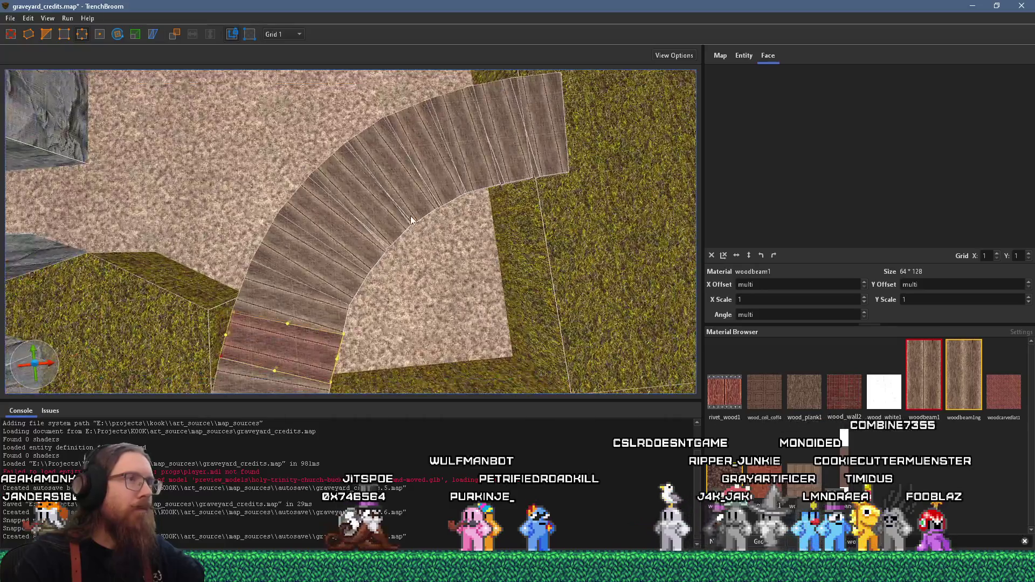
{"action": "scroll", "coordinate": [411, 219], "scroll_direction": "up", "scroll_amount": 5}
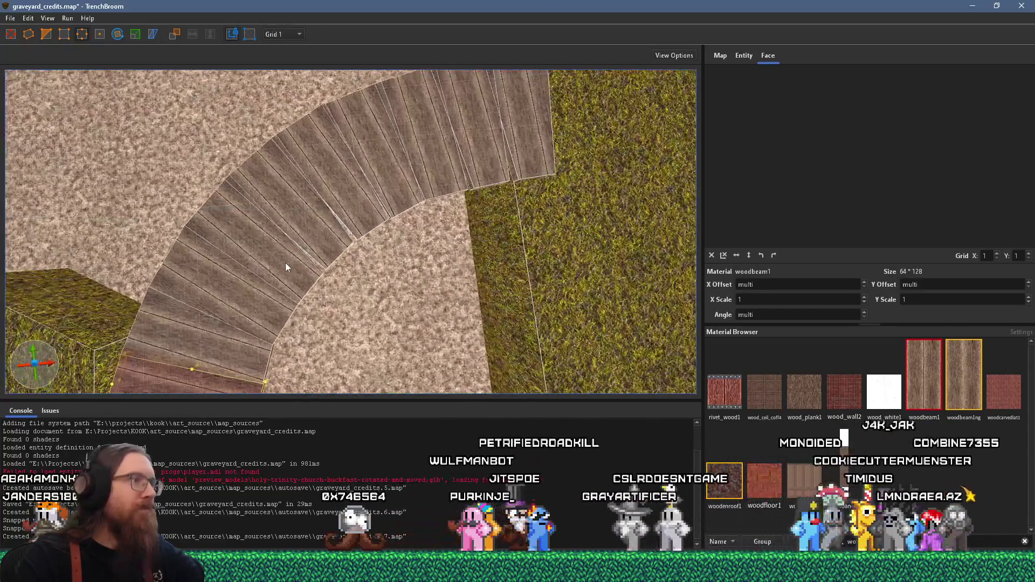
Step: Add the neighbouring plank to the vertex edit and pull its top corner down-left
{"action": "scroll", "coordinate": [285, 263], "scroll_direction": "up", "scroll_amount": 6}
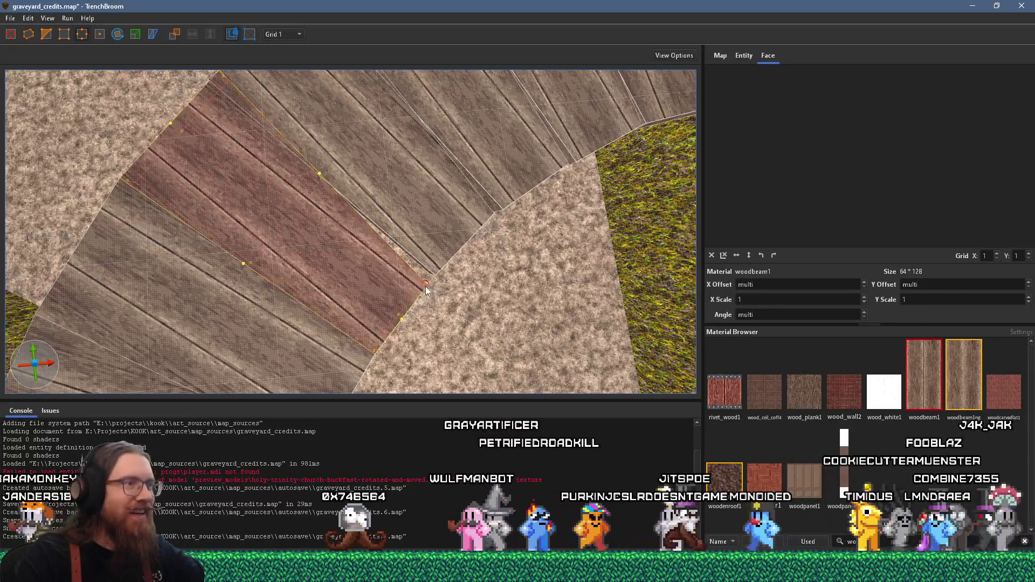
{"action": "scroll", "coordinate": [431, 293], "scroll_direction": "up", "scroll_amount": 4}
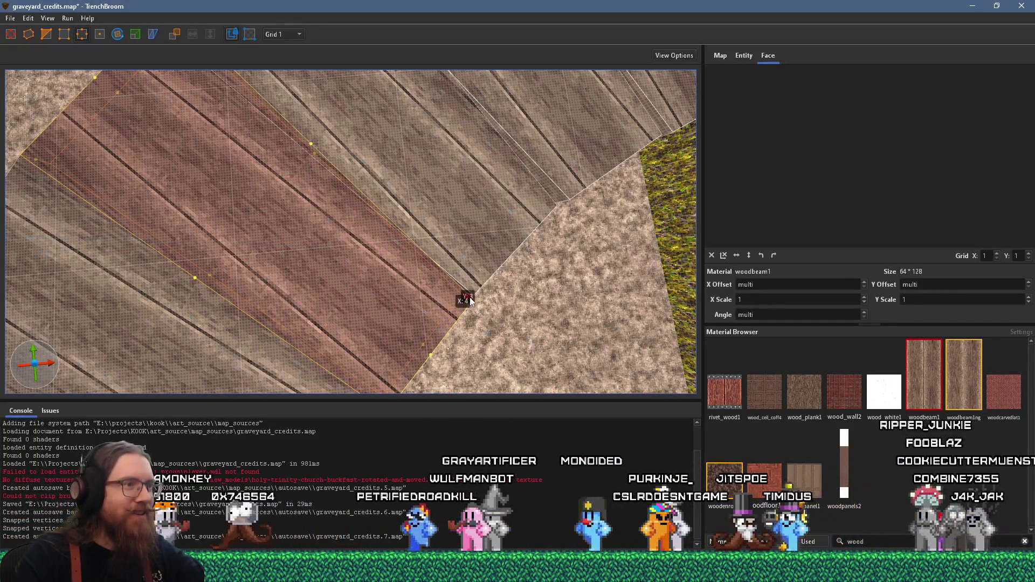
{"action": "scroll", "coordinate": [403, 270], "scroll_direction": "up", "scroll_amount": 3}
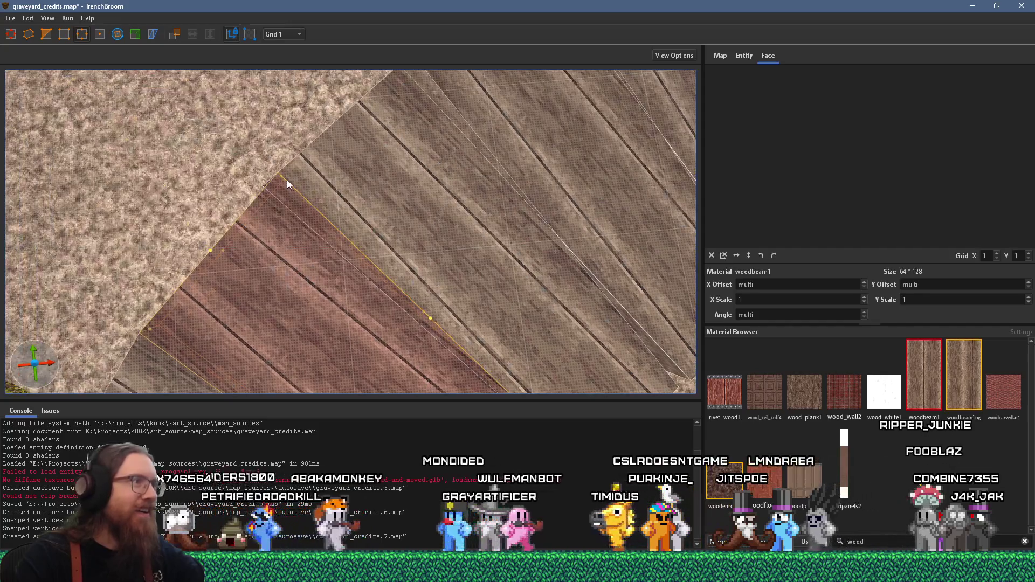
{"action": "scroll", "coordinate": [265, 195], "scroll_direction": "up", "scroll_amount": 3}
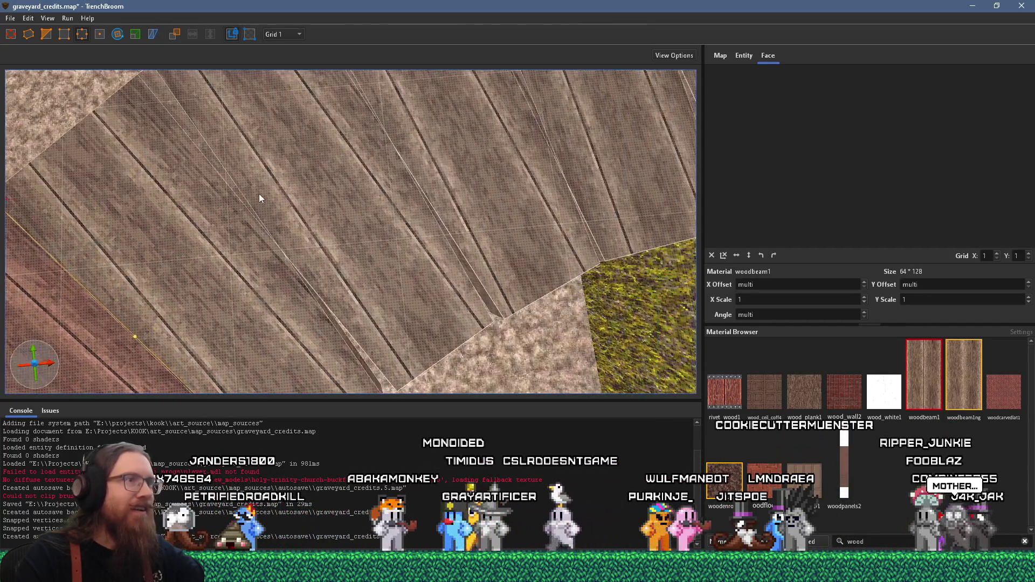
{"action": "scroll", "coordinate": [264, 191], "scroll_direction": "up", "scroll_amount": 2}
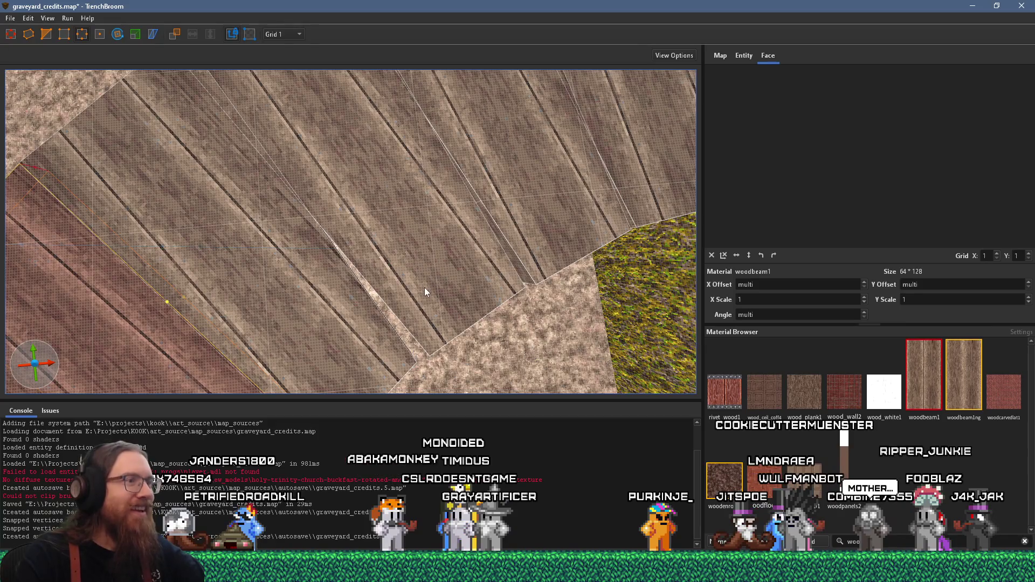
{"action": "left_click", "coordinate": [413, 369], "text": "ctrl+shift"}
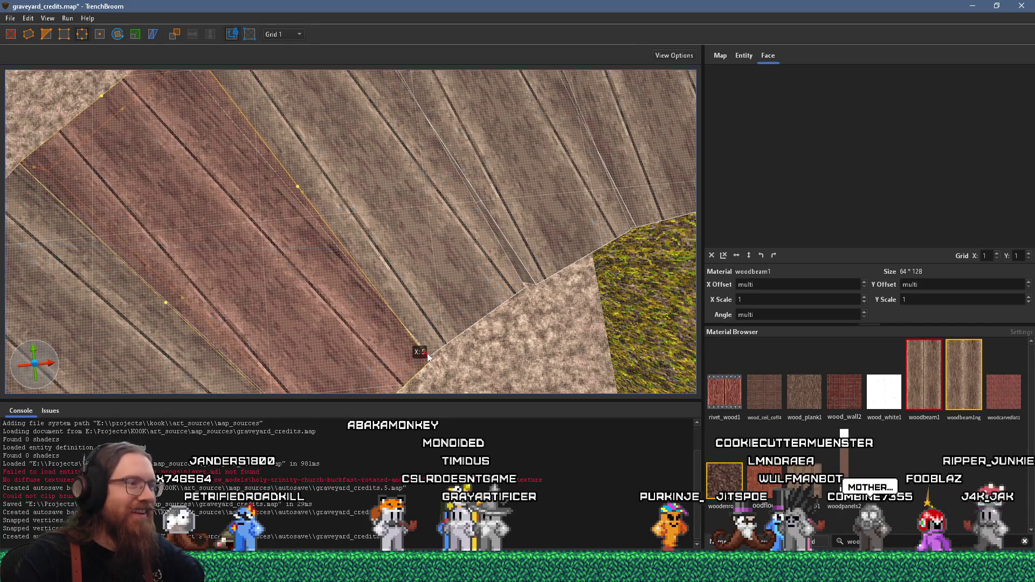
{"action": "scroll", "coordinate": [422, 268], "scroll_direction": "up", "scroll_amount": 2}
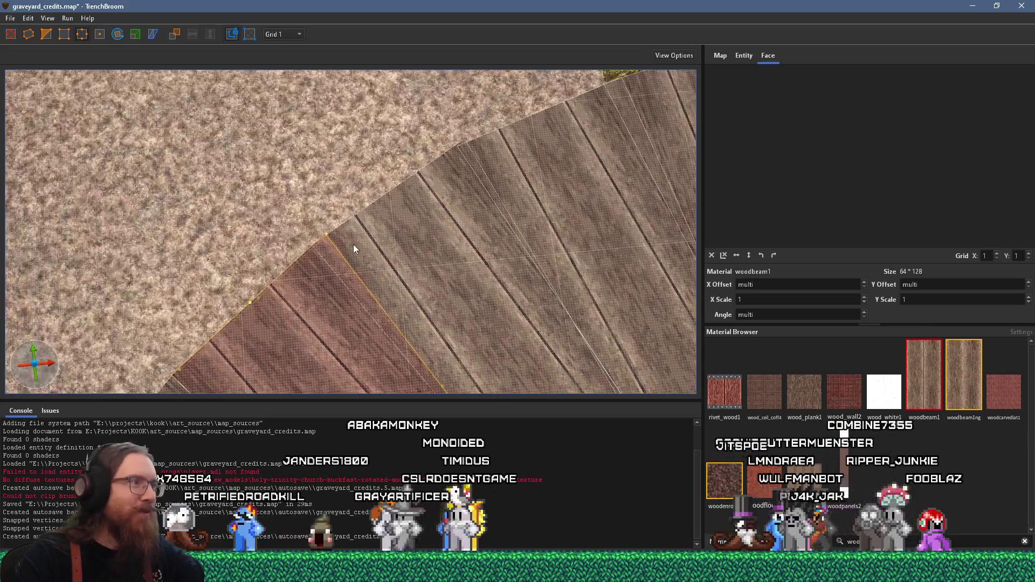
{"action": "left_click_drag", "start_coordinate": [326, 235], "coordinate": [314, 246]}
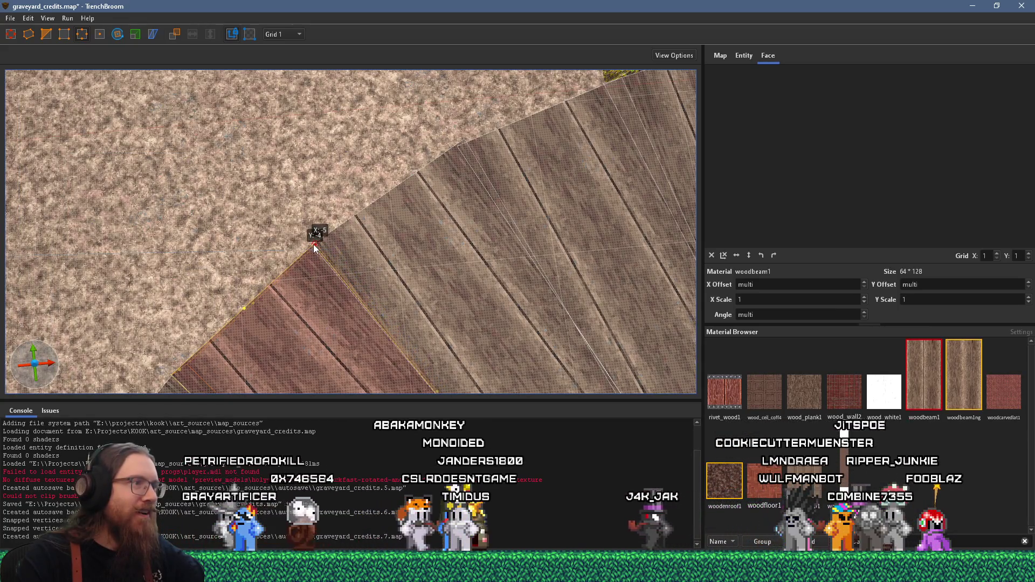
Step: Drag the plank's remaining corners down-left onto the stone edge
{"action": "key", "text": "d"}
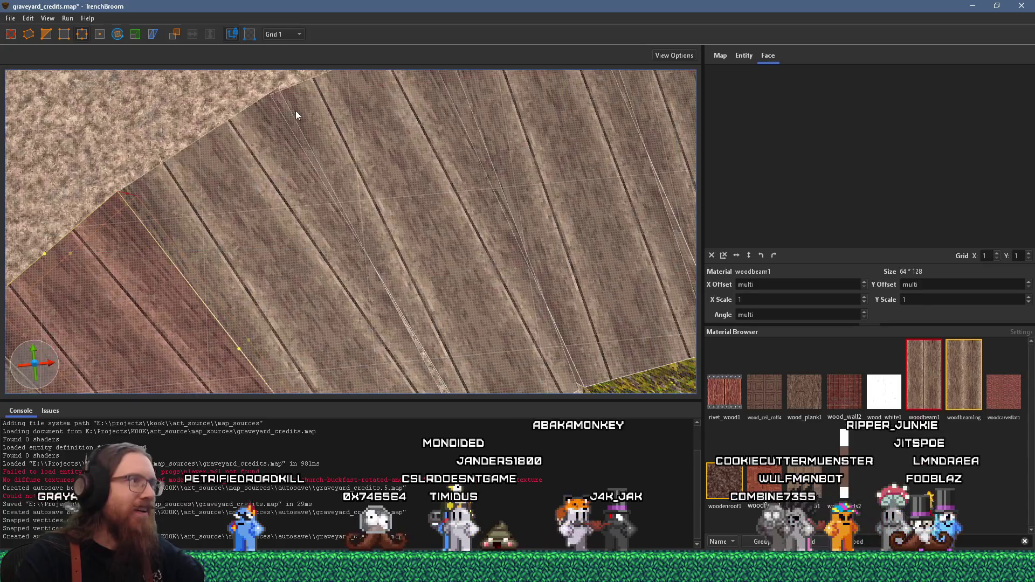
{"action": "scroll", "coordinate": [296, 116], "scroll_direction": "down", "scroll_amount": 3}
{"action": "scroll", "coordinate": [344, 153], "scroll_direction": "up", "scroll_amount": 5}
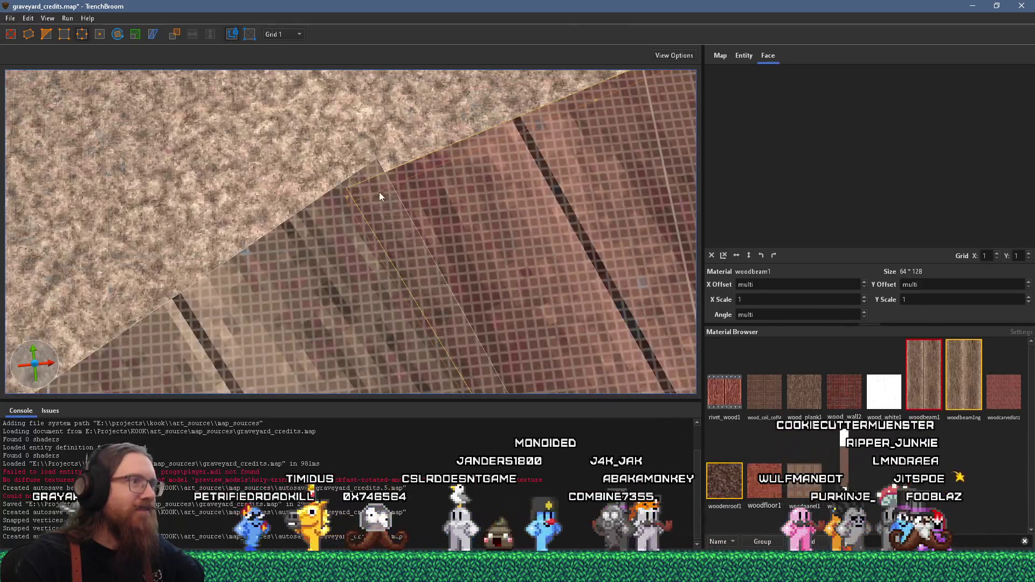
{"action": "left_click_drag", "start_coordinate": [375, 168], "coordinate": [352, 195]}
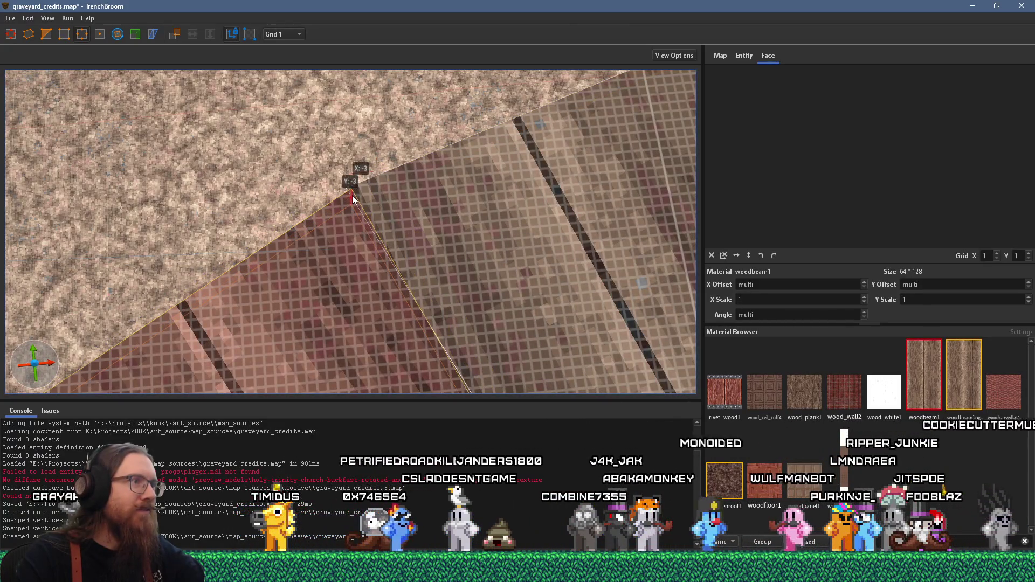
{"action": "scroll", "coordinate": [512, 249], "scroll_direction": "down", "scroll_amount": 5}
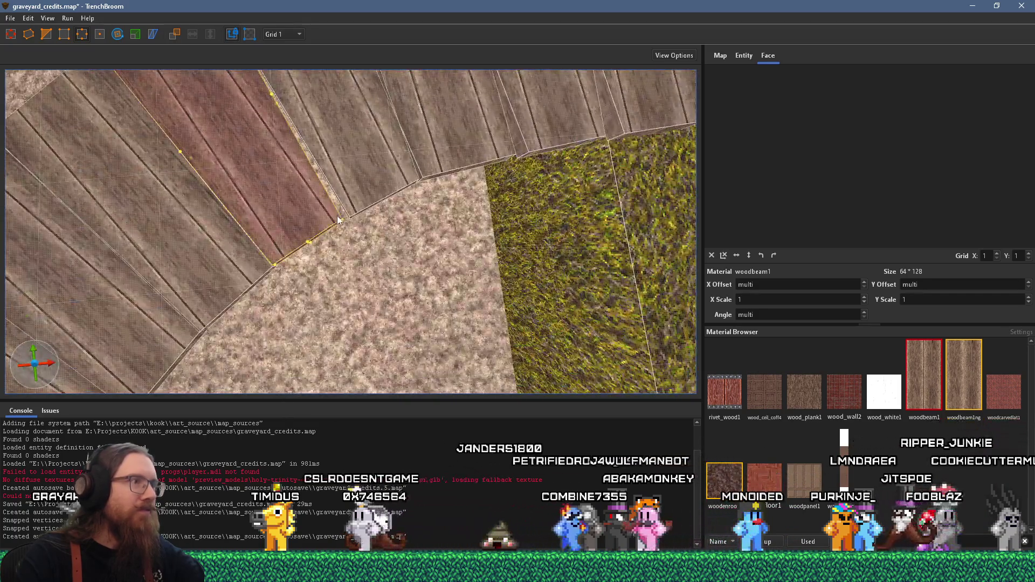
{"action": "scroll", "coordinate": [342, 216], "scroll_direction": "up", "scroll_amount": 3}
{"action": "scroll", "coordinate": [354, 230], "scroll_direction": "down", "scroll_amount": 3}
{"action": "scroll", "coordinate": [354, 248], "scroll_direction": "up", "scroll_amount": 3}
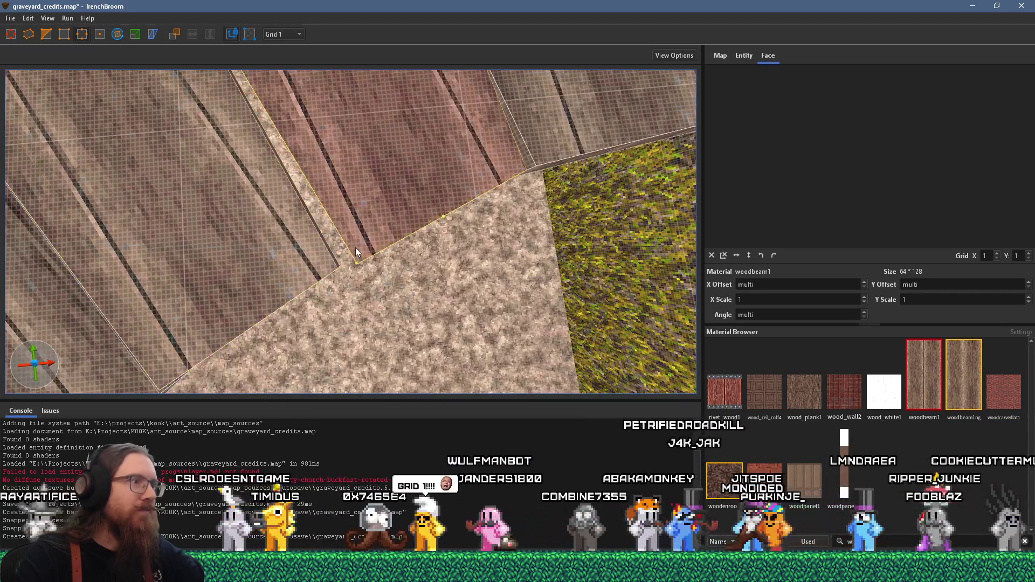
{"action": "mouse_move", "coordinate": [356, 262]}
{"action": "left_mouse_down"}
{"action": "mouse_move", "coordinate": [345, 269]}
{"action": "mouse_move", "coordinate": [409, 250]}
{"action": "mouse_move", "coordinate": [390, 287]}
{"action": "left_mouse_up"}
Step: Move on to the next planks along the boardwalk, selecting each for vertex editing
{"action": "left_click", "coordinate": [337, 268]}
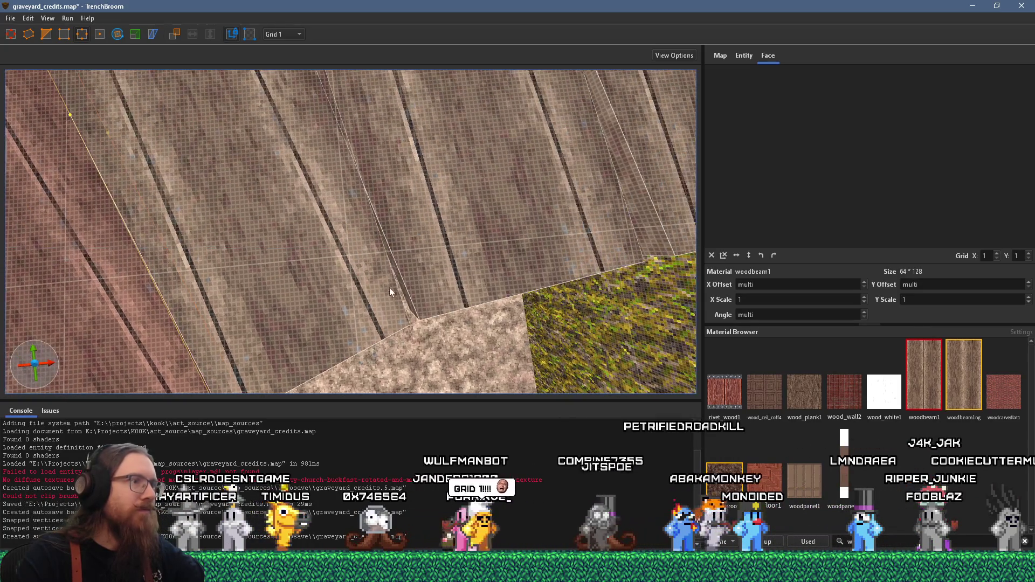
{"action": "left_click", "coordinate": [407, 317]}
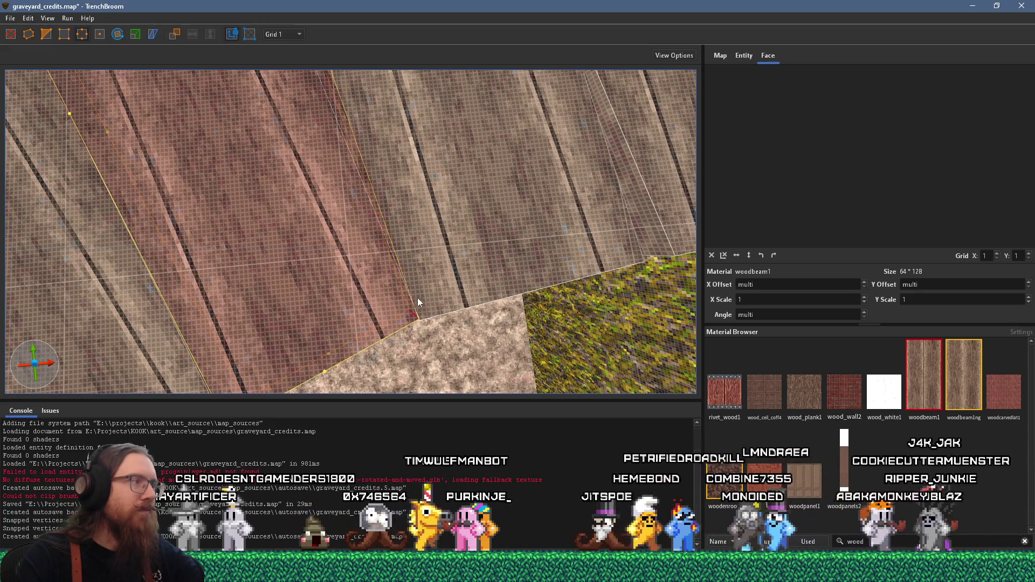
{"action": "mouse_move", "coordinate": [422, 283]}
{"action": "left_mouse_down"}
{"action": "mouse_move", "coordinate": [439, 222]}
{"action": "mouse_move", "coordinate": [477, 333]}
{"action": "left_mouse_up"}
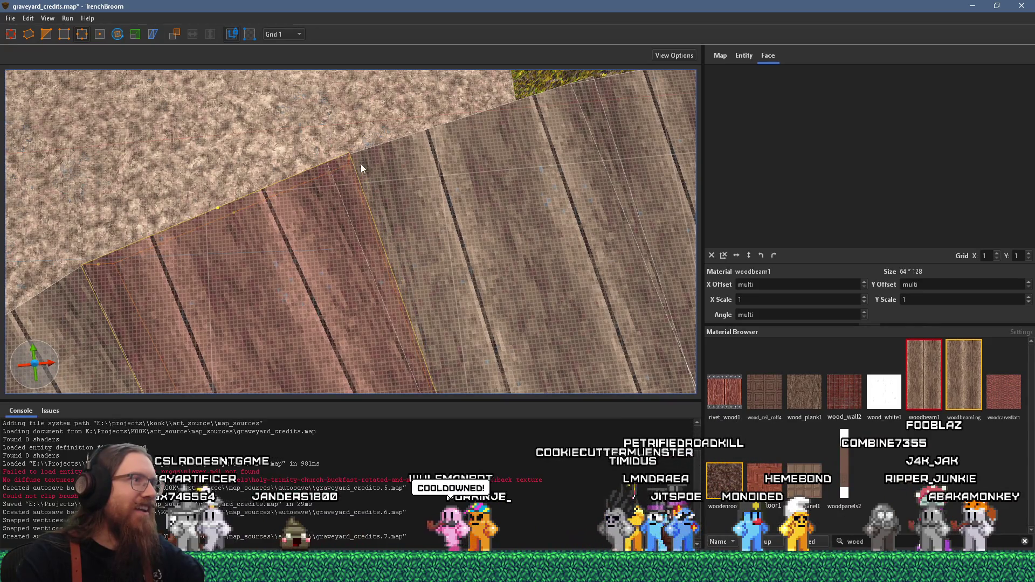
{"action": "left_click", "coordinate": [375, 172]}
{"action": "left_click_drag", "start_coordinate": [346, 161], "coordinate": [374, 203]}
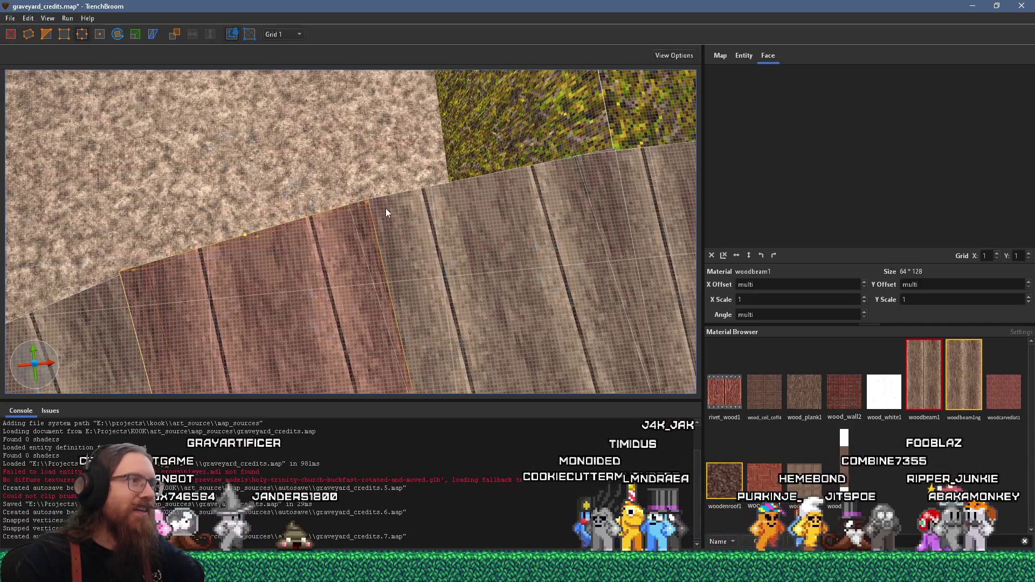
{"action": "left_click", "coordinate": [383, 211]}
{"action": "mouse_move", "coordinate": [366, 203]}
{"action": "left_mouse_down"}
{"action": "mouse_move", "coordinate": [419, 230]}
{"action": "mouse_move", "coordinate": [428, 199]}
{"action": "mouse_move", "coordinate": [403, 204]}
{"action": "left_mouse_up"}
Step: Pick the plank beside the grass and nudge its corner two units along X
{"action": "key", "text": "Escape"}
{"action": "key", "text": "ctrl+a"}
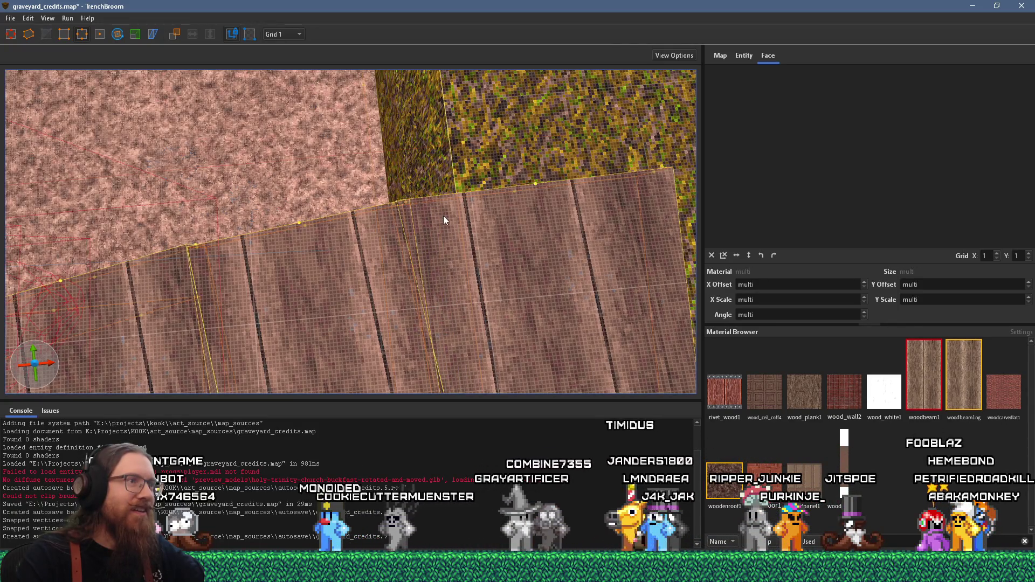
{"action": "left_click", "coordinate": [431, 218]}
{"action": "mouse_move", "coordinate": [408, 203]}
{"action": "left_mouse_down"}
{"action": "mouse_move", "coordinate": [437, 196]}
{"action": "mouse_move", "coordinate": [383, 195]}
{"action": "mouse_move", "coordinate": [482, 278]}
{"action": "left_mouse_up"}
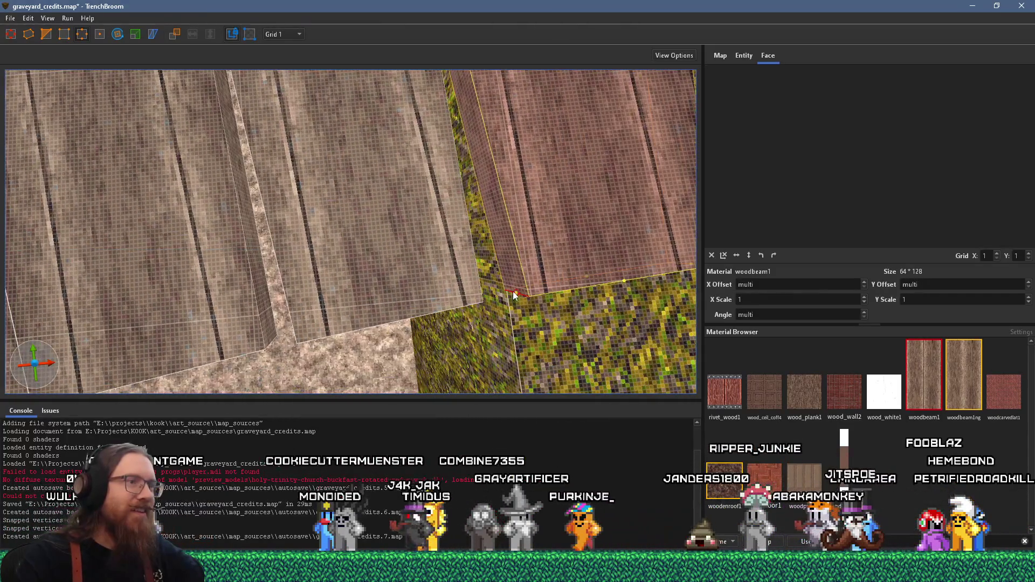
{"action": "left_click", "coordinate": [466, 300]}
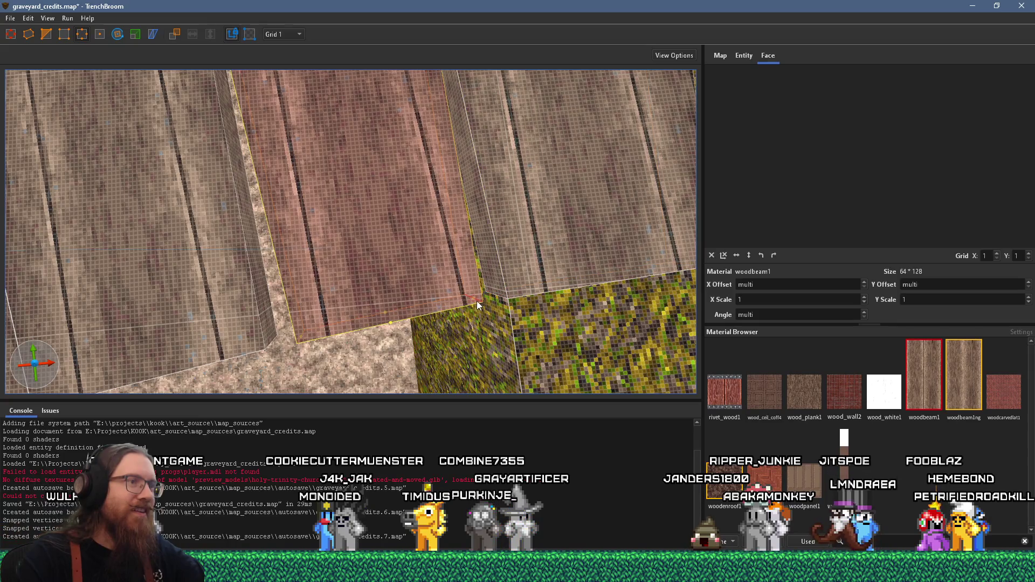
{"action": "mouse_move", "coordinate": [416, 287]}
{"action": "left_mouse_down"}
{"action": "mouse_move", "coordinate": [447, 266]}
{"action": "mouse_move", "coordinate": [374, 291]}
{"action": "left_mouse_up"}
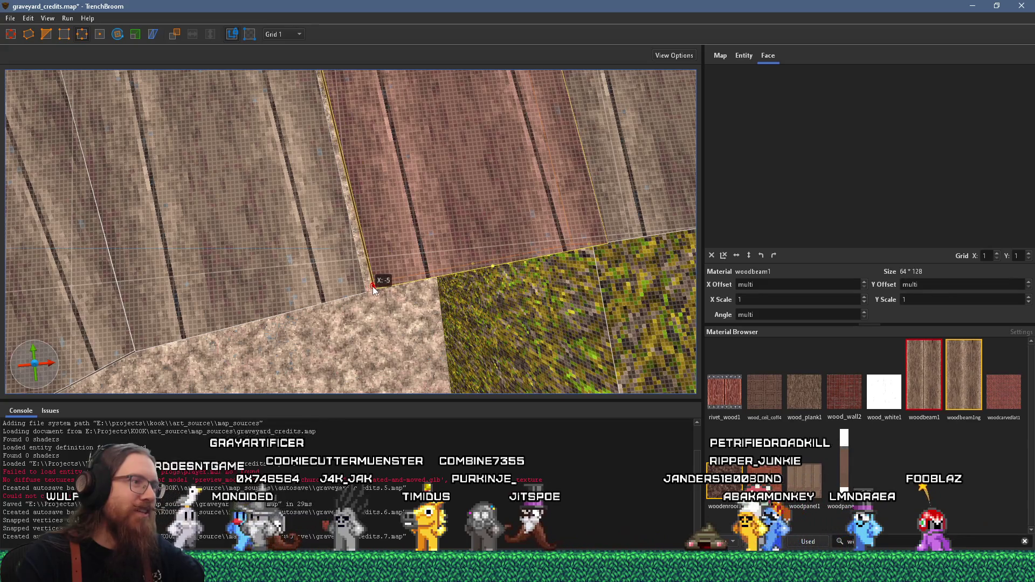
{"action": "left_click", "coordinate": [353, 293]}
{"action": "left_click_drag", "start_coordinate": [374, 295], "coordinate": [372, 294]}
{"action": "scroll", "coordinate": [455, 247], "scroll_direction": "down", "scroll_amount": 5}
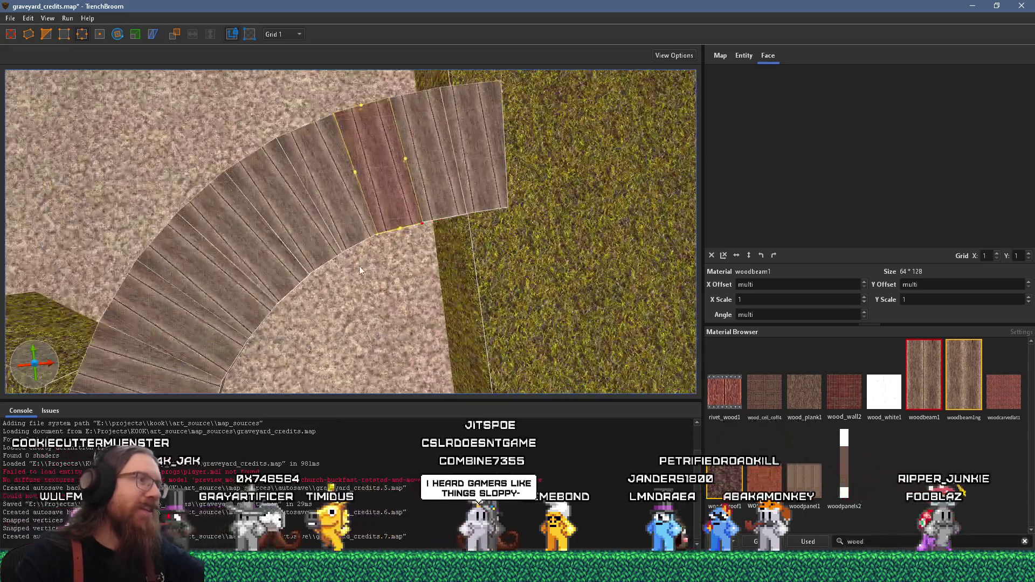
{"action": "scroll", "coordinate": [420, 209], "scroll_direction": "up", "scroll_amount": 5}
Step: Select the arc's boardwalk planks and snap their vertices to integer positions
{"action": "key", "text": "Escape"}
{"action": "scroll", "coordinate": [324, 301], "scroll_direction": "up", "scroll_amount": 3}
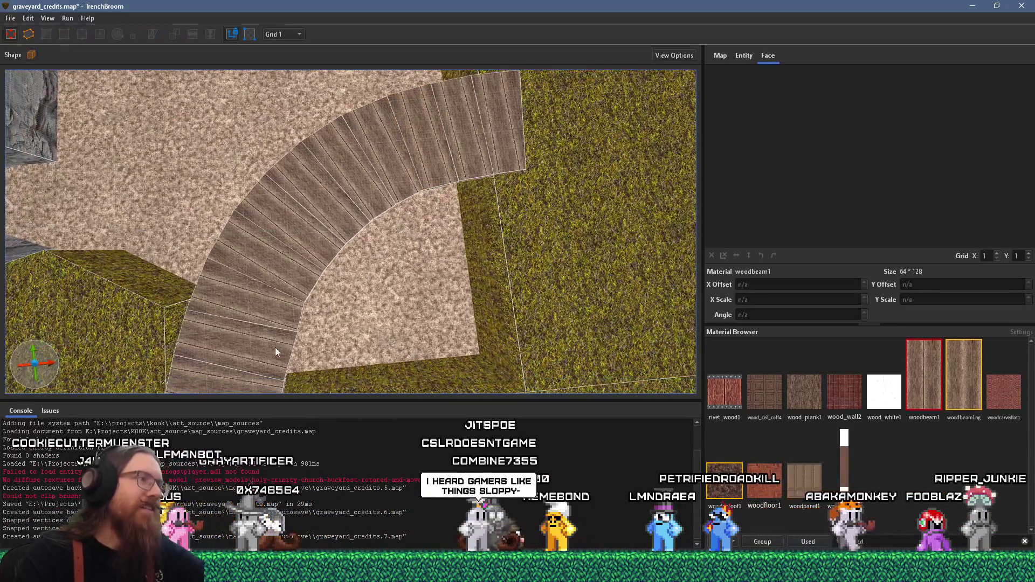
{"action": "left_click", "coordinate": [291, 355]}
{"action": "left_click_drag", "start_coordinate": [327, 233], "coordinate": [397, 153]}
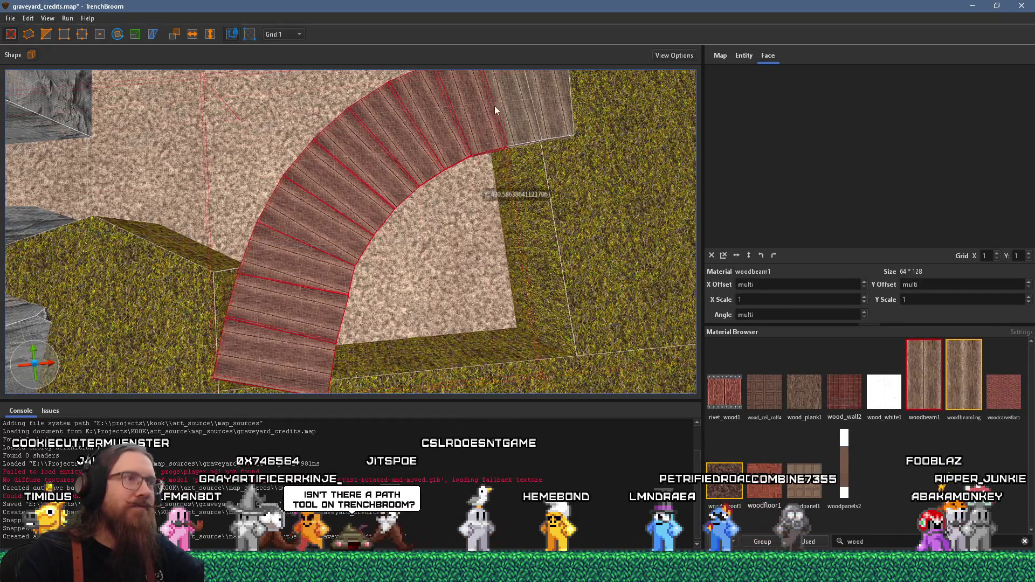
{"action": "left_click", "coordinate": [28, 19]}
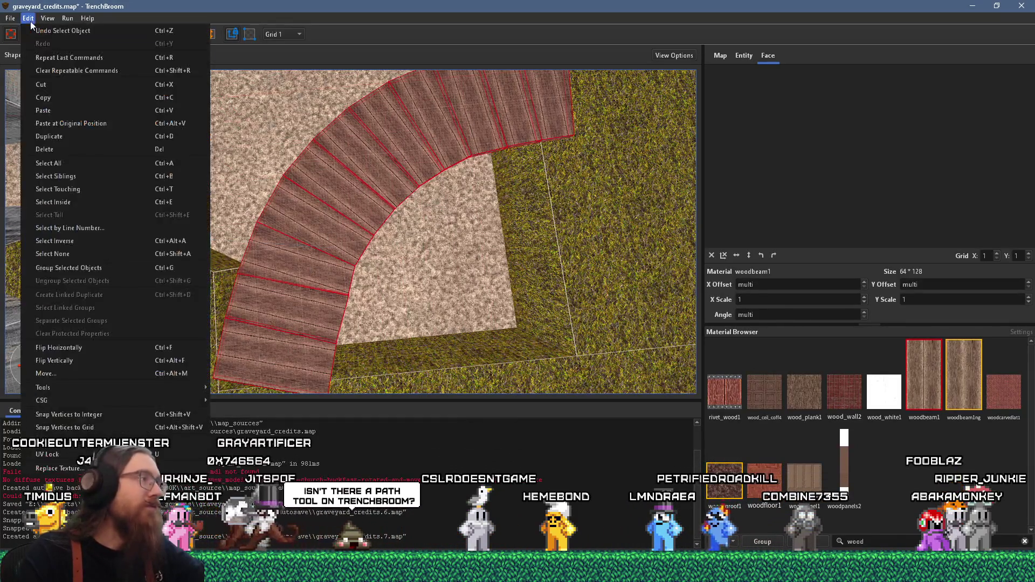
{"action": "left_click", "coordinate": [84, 416]}
Step: Undo the stray selection change and the vertex snap on the planks
{"action": "scroll", "coordinate": [283, 277], "scroll_direction": "up", "scroll_amount": 10}
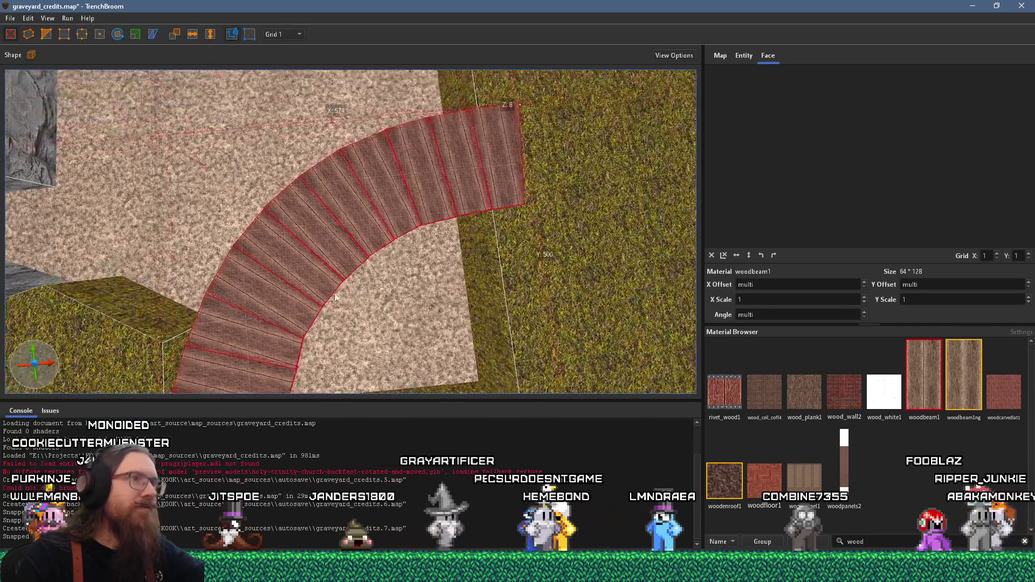
{"action": "scroll", "coordinate": [421, 249], "scroll_direction": "up", "scroll_amount": 5}
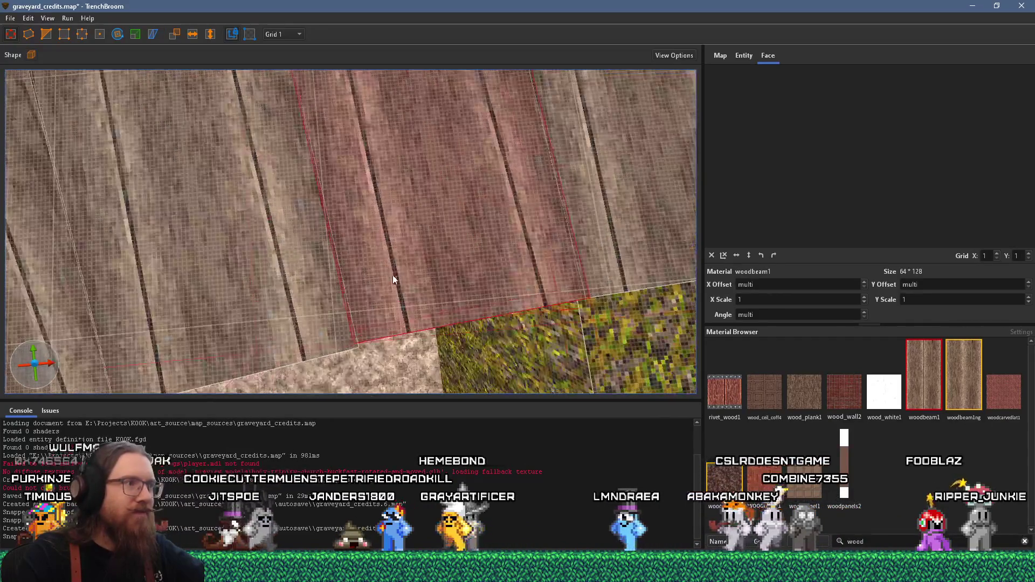
{"action": "left_click", "coordinate": [338, 339]}
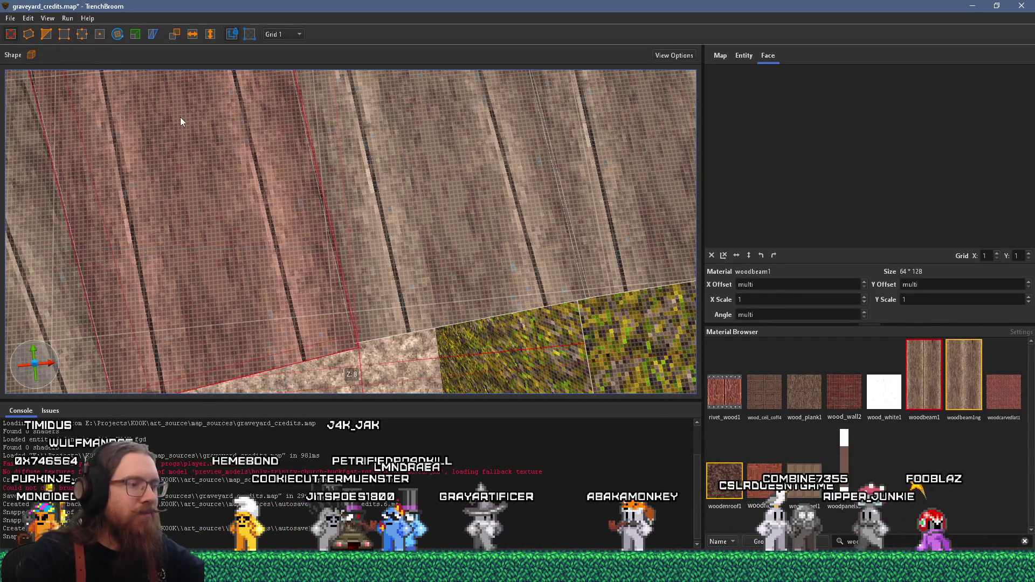
{"action": "key", "text": "ctrl+z"}
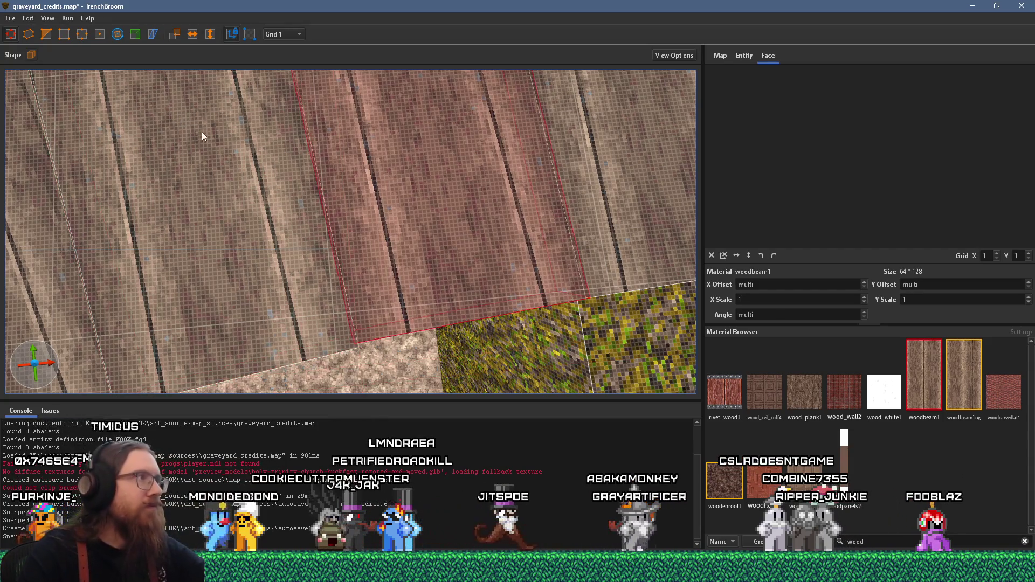
{"action": "scroll", "coordinate": [211, 140], "scroll_direction": "down", "scroll_amount": 3}
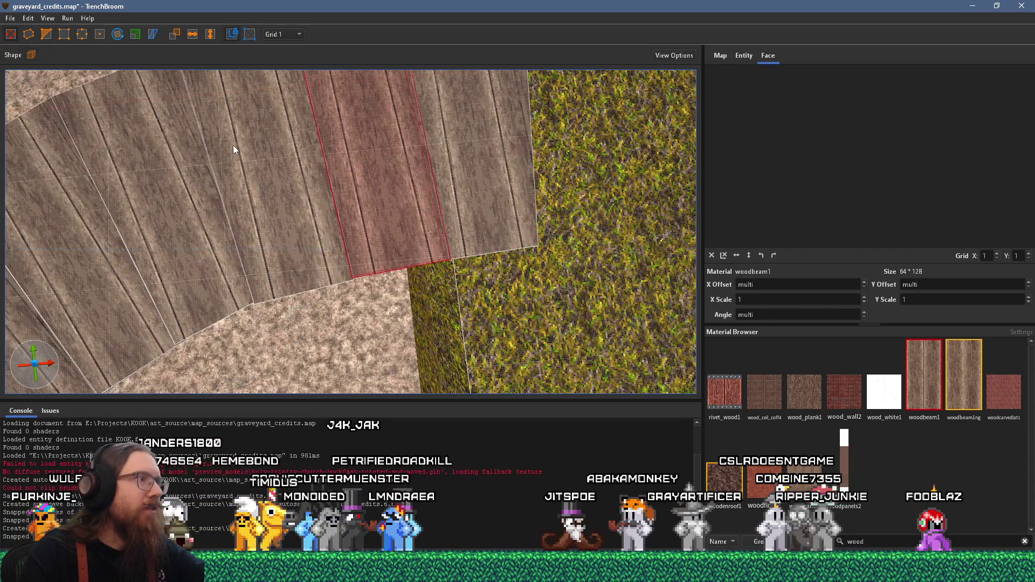
{"action": "left_click", "coordinate": [28, 19]}
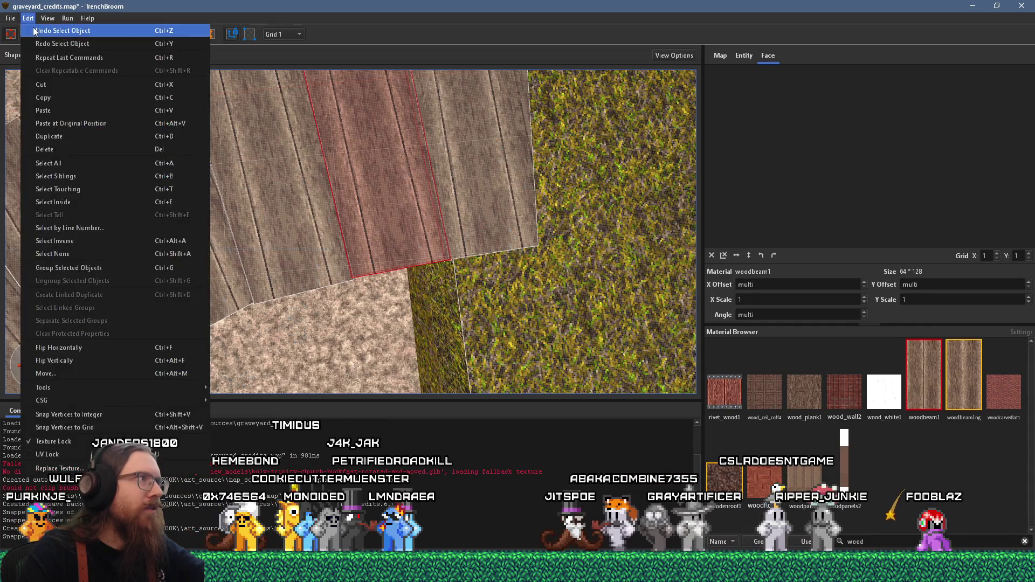
{"action": "left_click", "coordinate": [34, 28]}
{"action": "left_click", "coordinate": [31, 20]}
{"action": "left_click", "coordinate": [35, 31]}
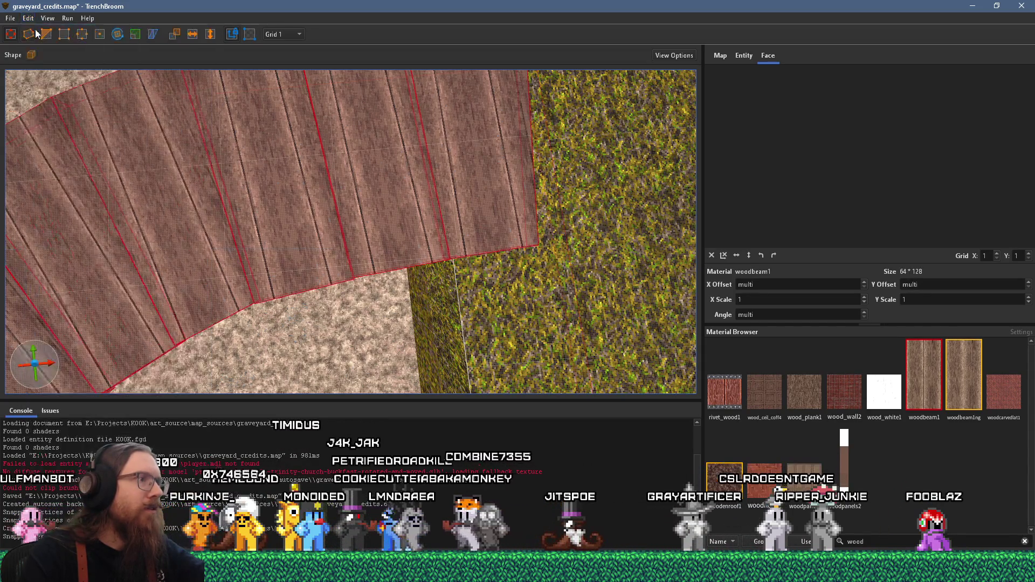
Step: Turn off Texture Lock from the Edit menu
{"action": "left_click", "coordinate": [28, 19]}
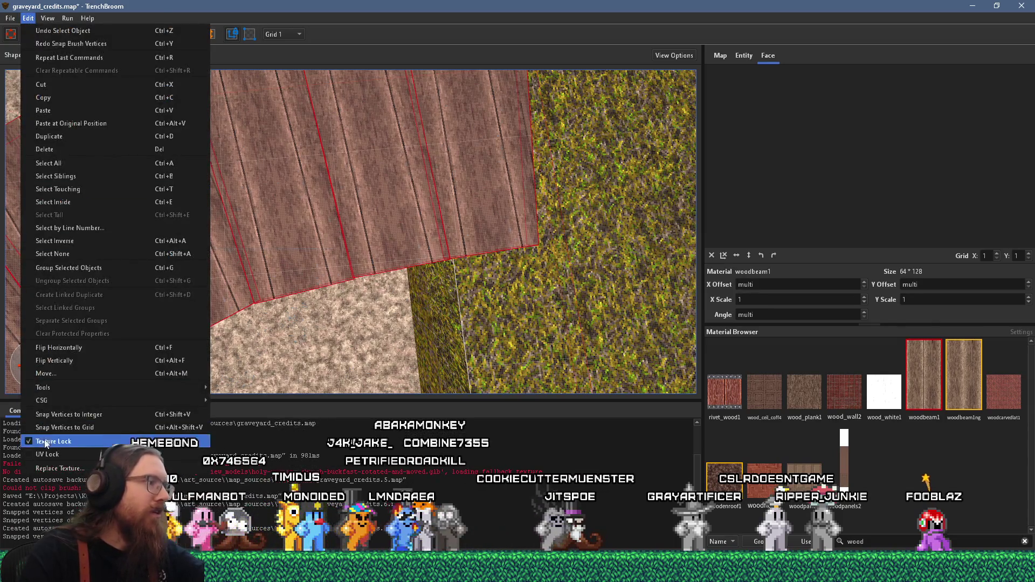
{"action": "left_click", "coordinate": [46, 442]}
{"action": "scroll", "coordinate": [332, 306], "scroll_direction": "up", "scroll_amount": 5}
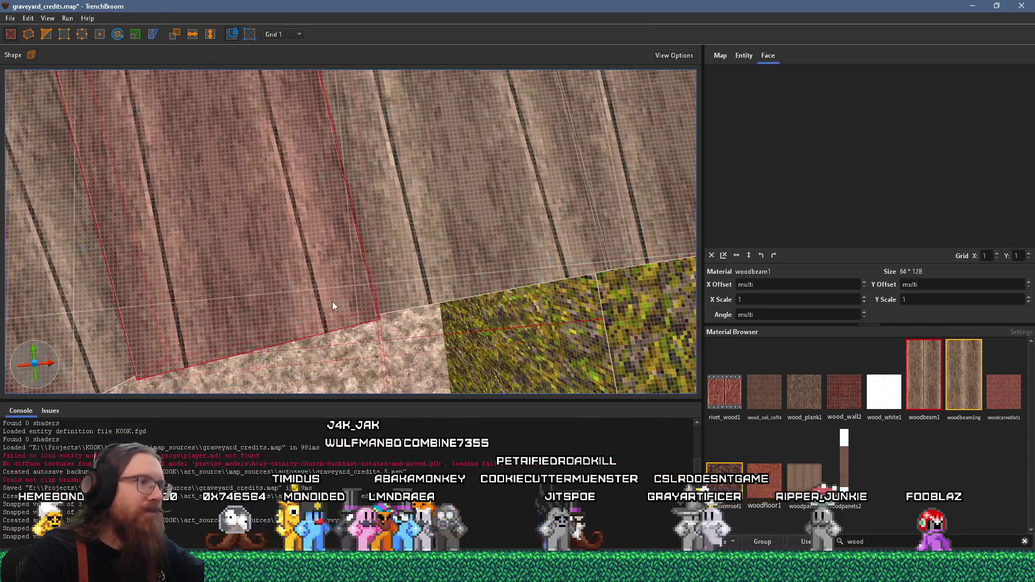
Step: Vertex-edit the planks along the stone edge, nudging one plank by a unit
{"action": "left_click", "coordinate": [83, 35]}
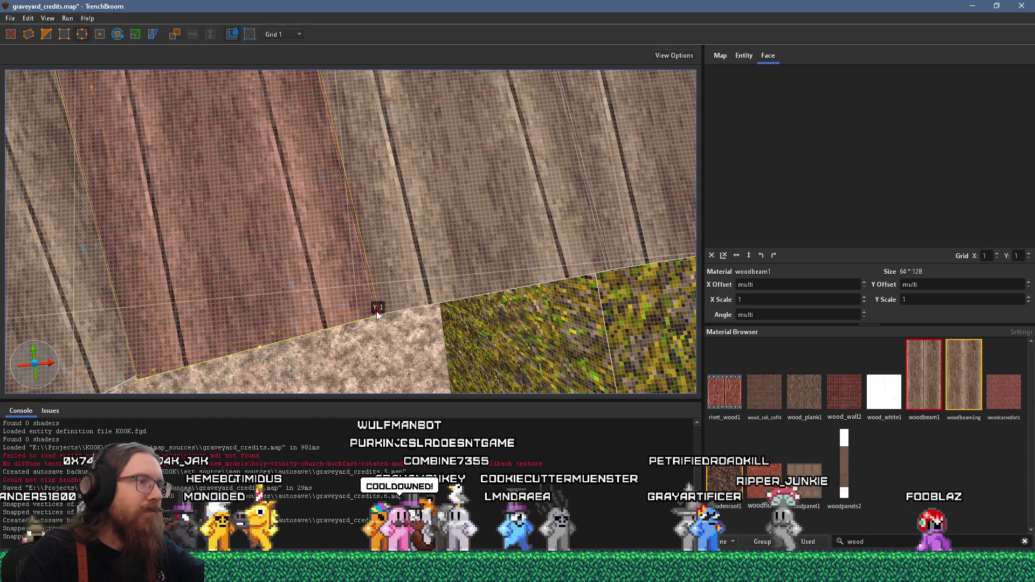
{"action": "scroll", "coordinate": [389, 295], "scroll_direction": "up", "scroll_amount": 1}
{"action": "left_click", "coordinate": [364, 282]}
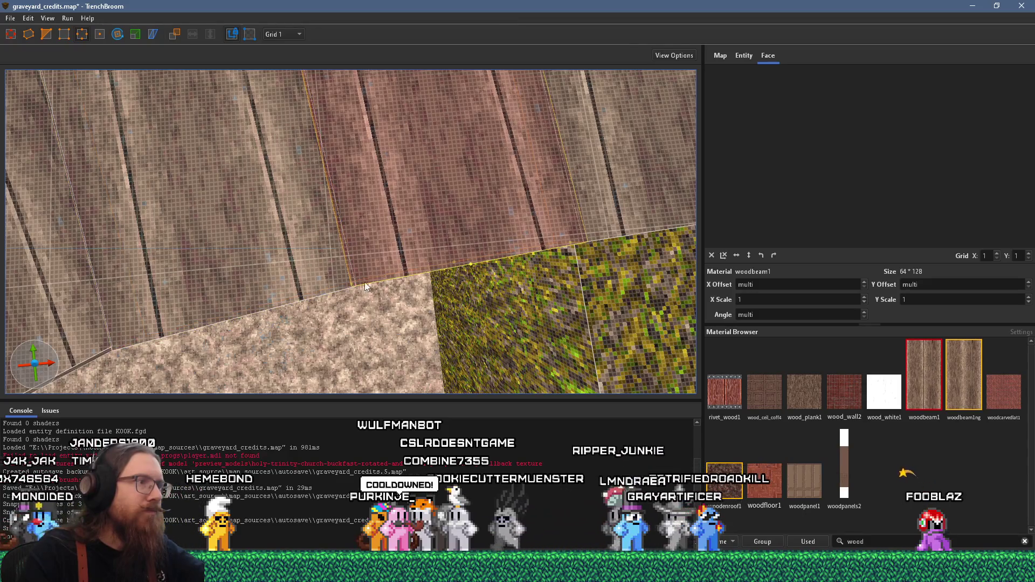
{"action": "scroll", "coordinate": [334, 275], "scroll_direction": "up", "scroll_amount": 3}
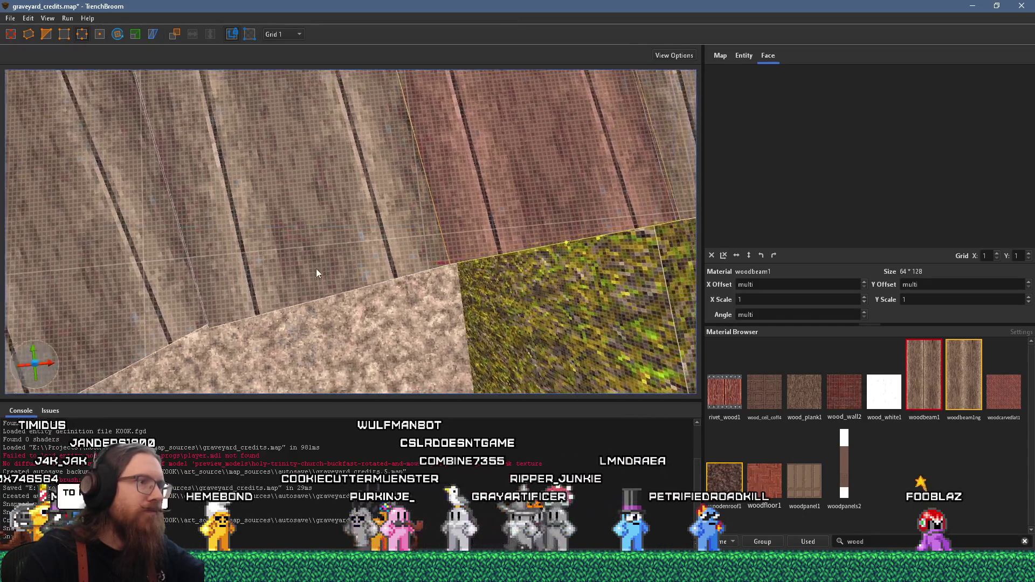
{"action": "scroll", "coordinate": [287, 265], "scroll_direction": "down", "scroll_amount": 3}
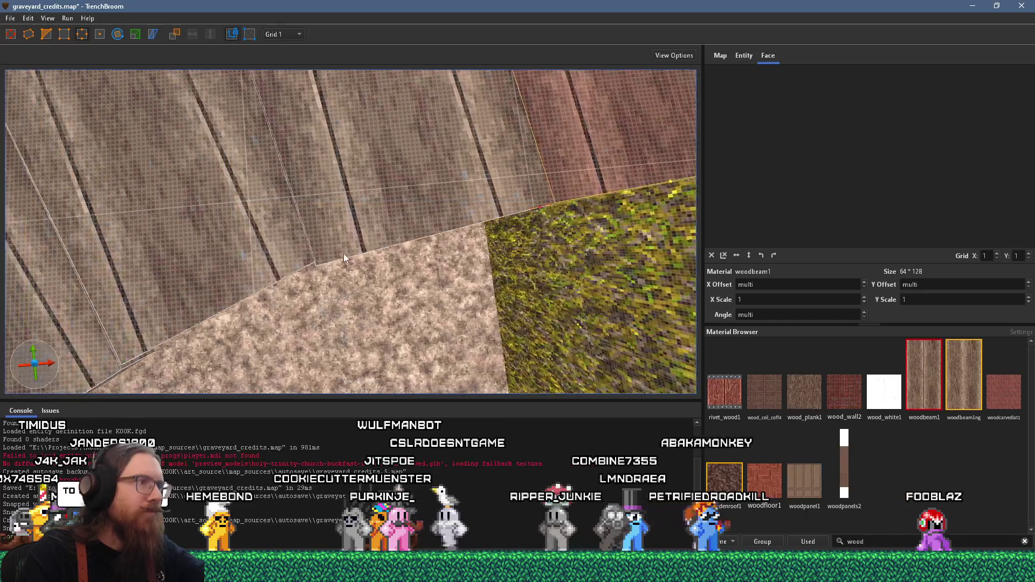
{"action": "key", "text": "a"}
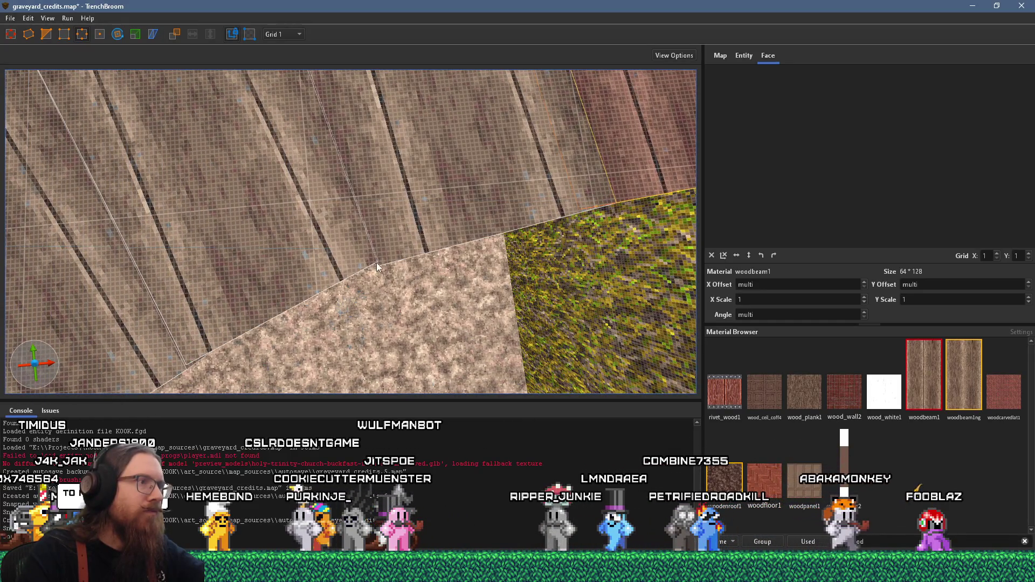
{"action": "left_click", "coordinate": [354, 256]}
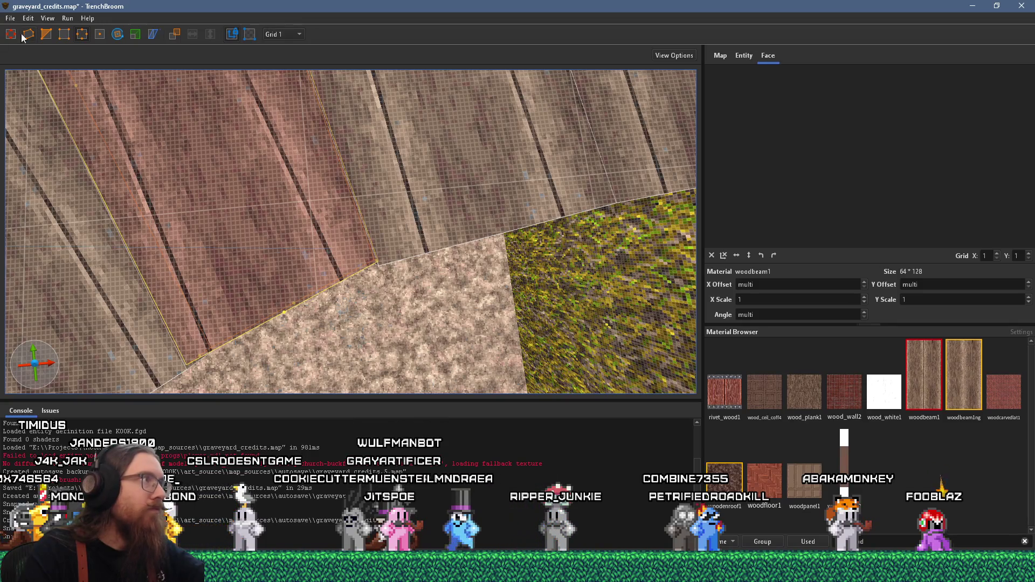
{"action": "mouse_move", "coordinate": [178, 181]}
{"action": "left_mouse_down"}
{"action": "mouse_move", "coordinate": [183, 173]}
{"action": "mouse_move", "coordinate": [267, 236]}
{"action": "mouse_move", "coordinate": [350, 336]}
{"action": "mouse_move", "coordinate": [331, 314]}
{"action": "left_mouse_up"}
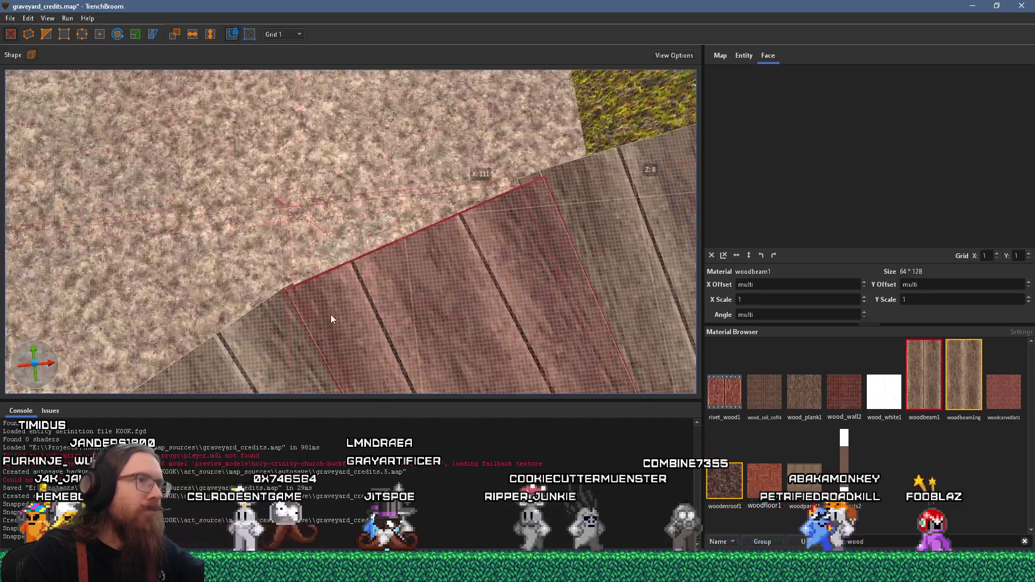
Step: Vertex-edit the next plank along the stone edge and look down on the woodbeam1 planks
{"action": "left_click", "coordinate": [46, 34]}
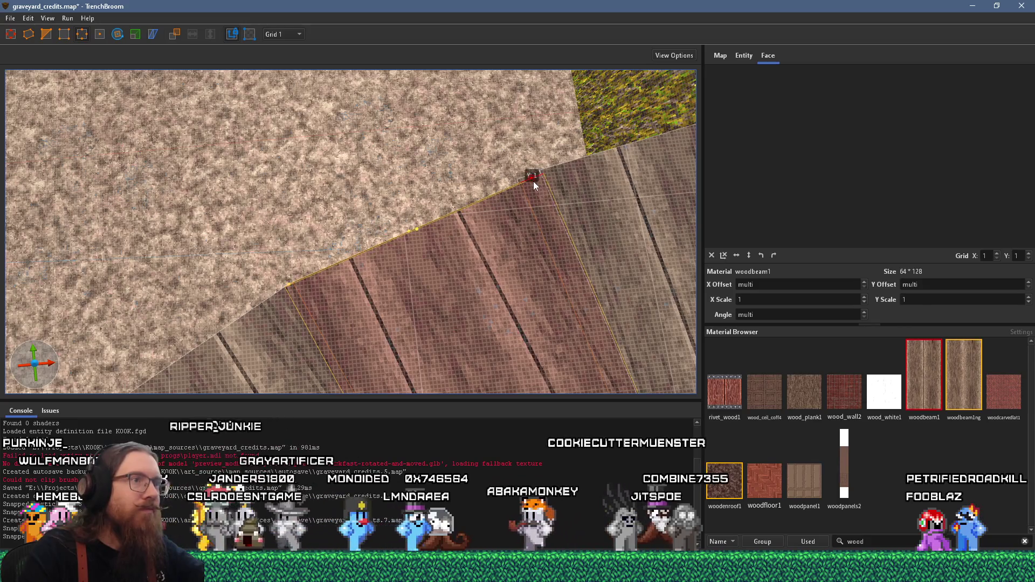
{"action": "mouse_move", "coordinate": [531, 177]}
{"action": "left_mouse_down"}
{"action": "mouse_move", "coordinate": [469, 236]}
{"action": "mouse_move", "coordinate": [522, 142]}
{"action": "mouse_move", "coordinate": [521, 156]}
{"action": "mouse_move", "coordinate": [442, 242]}
{"action": "left_mouse_up"}
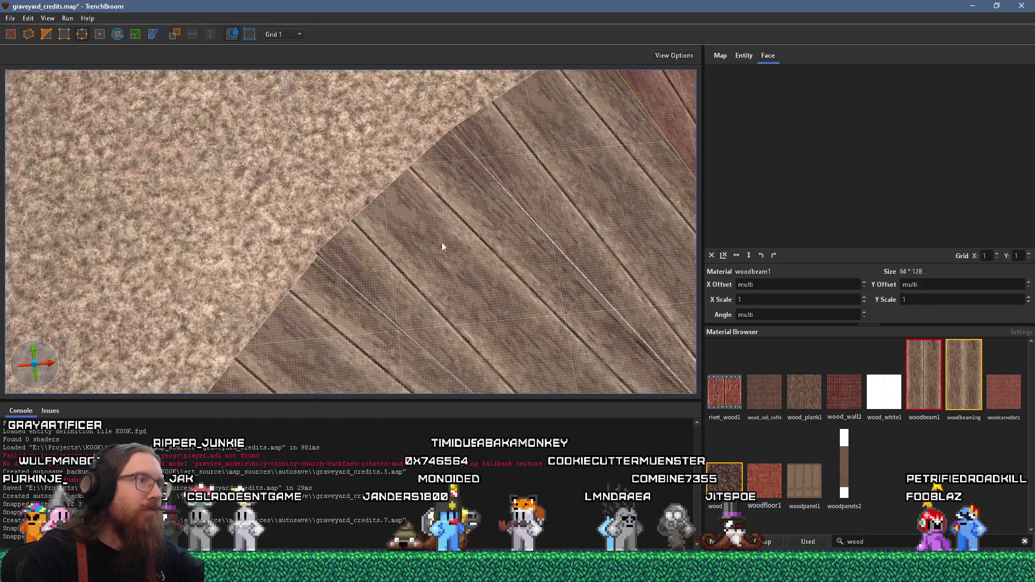
{"action": "left_click", "coordinate": [333, 262]}
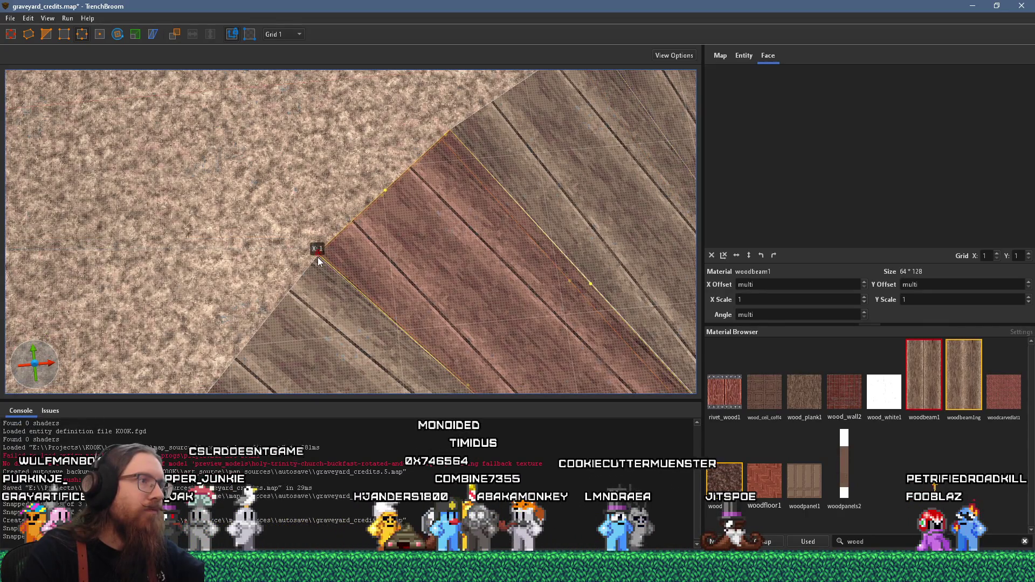
{"action": "scroll", "coordinate": [322, 257], "scroll_direction": "up", "scroll_amount": 3}
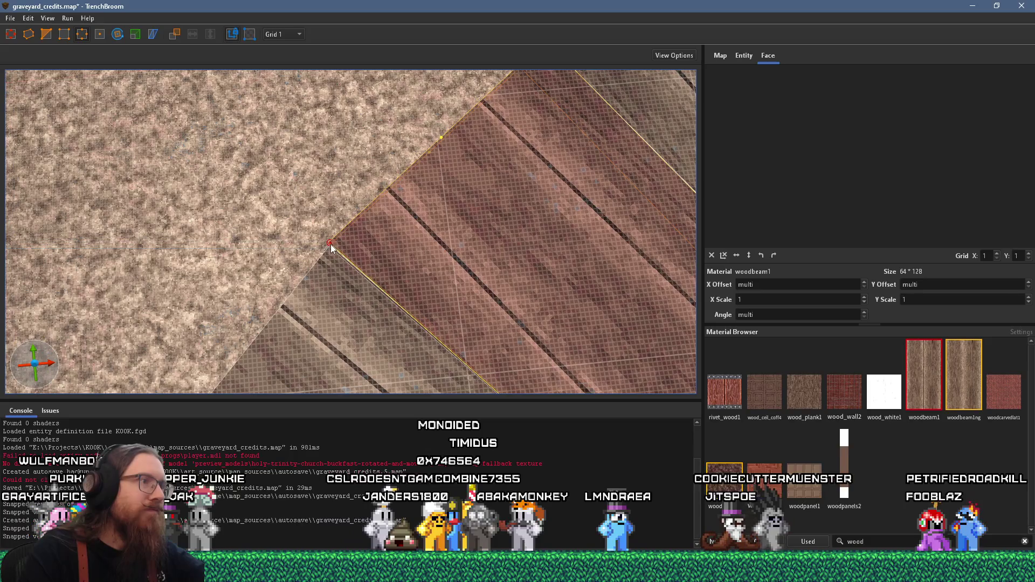
{"action": "left_click_drag", "start_coordinate": [376, 256], "coordinate": [317, 149]}
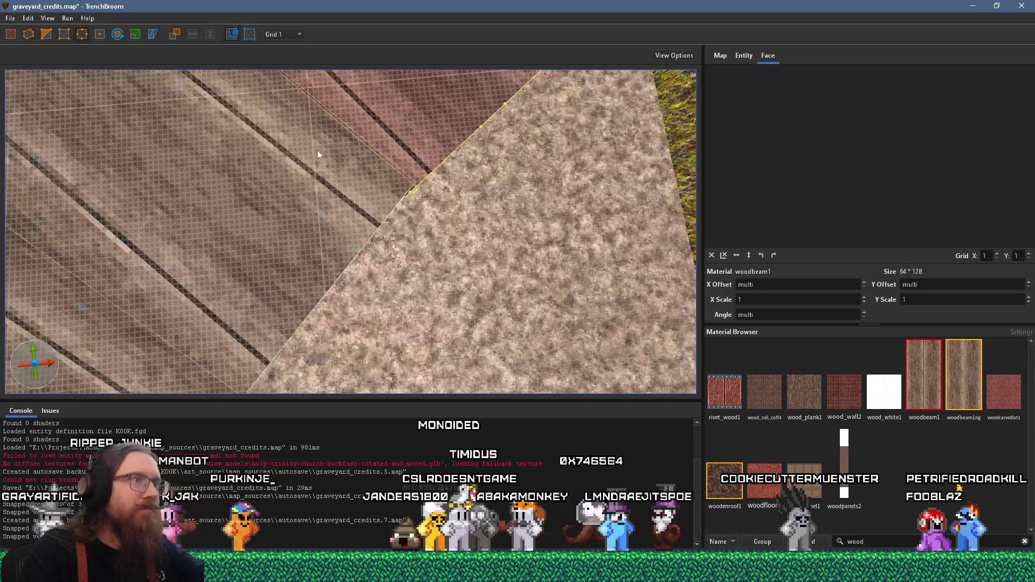
{"action": "scroll", "coordinate": [348, 222], "scroll_direction": "down", "scroll_amount": 5}
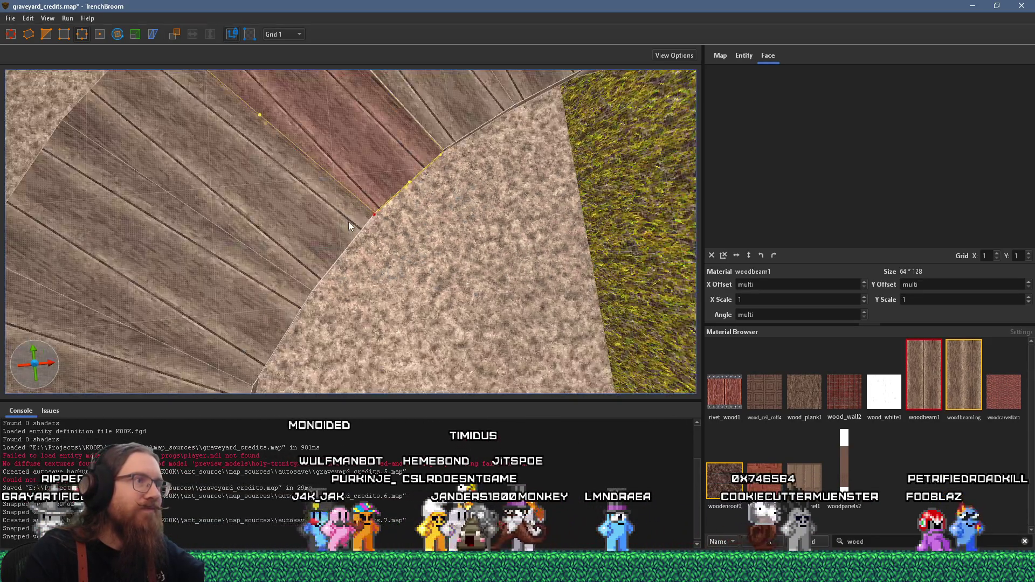
{"action": "scroll", "coordinate": [425, 213], "scroll_direction": "up", "scroll_amount": 5}
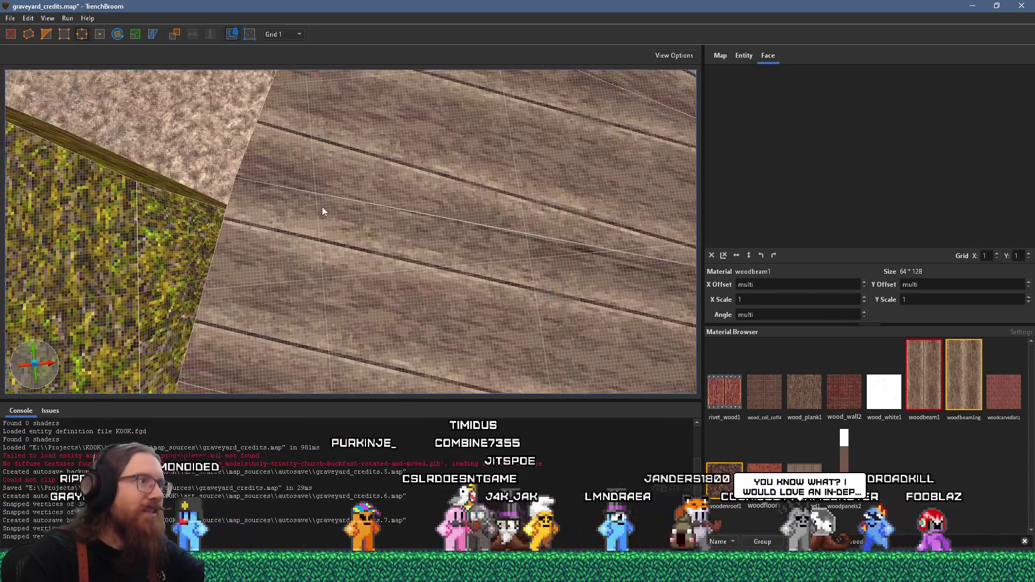
{"action": "mouse_move", "coordinate": [321, 207]}
{"action": "left_mouse_down"}
{"action": "mouse_move", "coordinate": [387, 96]}
{"action": "mouse_move", "coordinate": [299, 69]}
{"action": "mouse_move", "coordinate": [230, 74]}
{"action": "mouse_move", "coordinate": [296, 158]}
{"action": "mouse_move", "coordinate": [255, 267]}
{"action": "mouse_move", "coordinate": [298, 252]}
{"action": "left_mouse_up"}
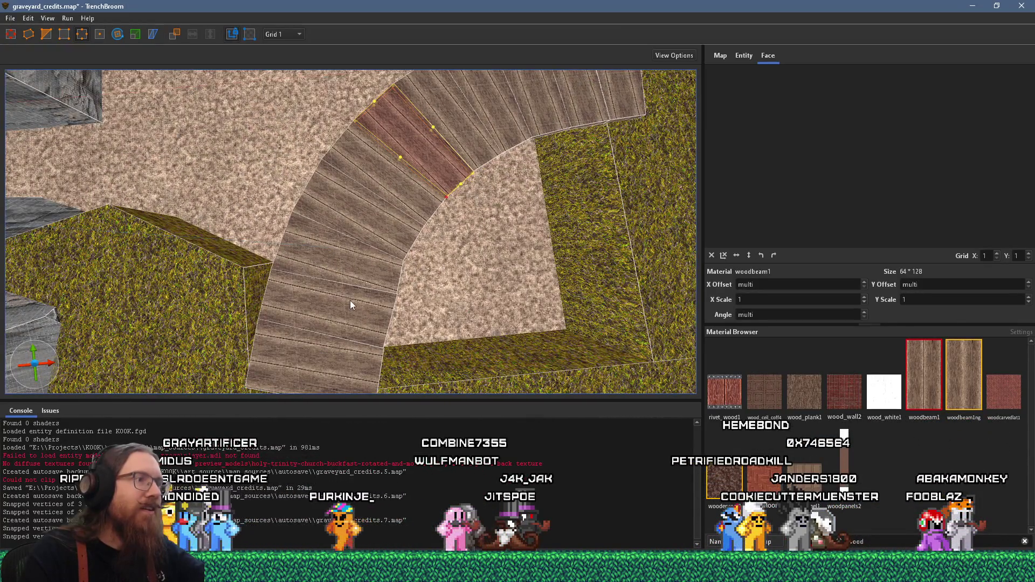
Step: Select two adjacent planks' tip vertex and pull it back to X:-3 along the stone
{"action": "scroll", "coordinate": [352, 301], "scroll_direction": "down", "scroll_amount": 2}
{"action": "left_click", "coordinate": [367, 300], "text": "shift"}
{"action": "left_click", "coordinate": [388, 308], "text": "ctrl+shift"}
{"action": "scroll", "coordinate": [417, 307], "scroll_direction": "down", "scroll_amount": 2}
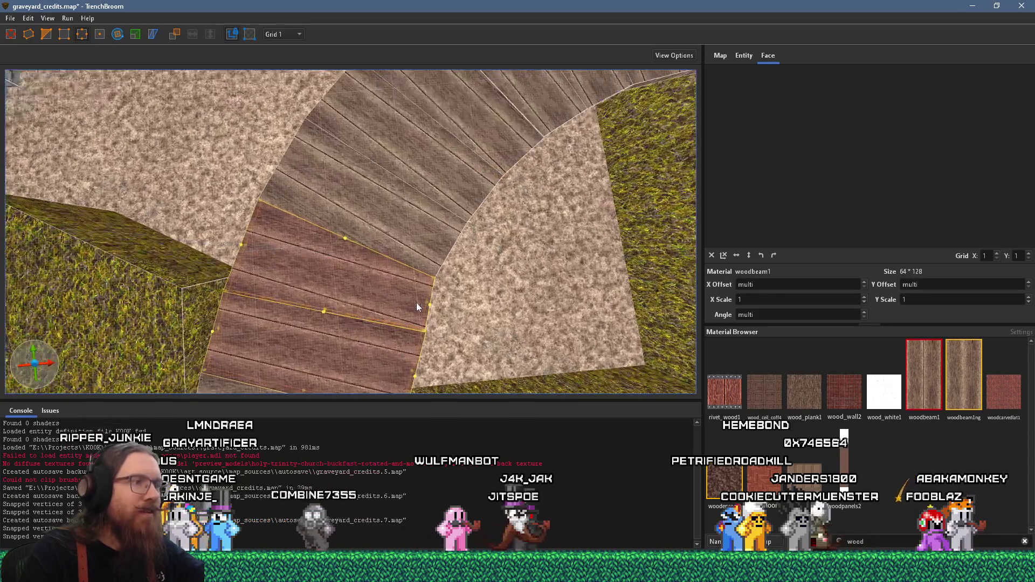
{"action": "scroll", "coordinate": [417, 306], "scroll_direction": "down", "scroll_amount": 6}
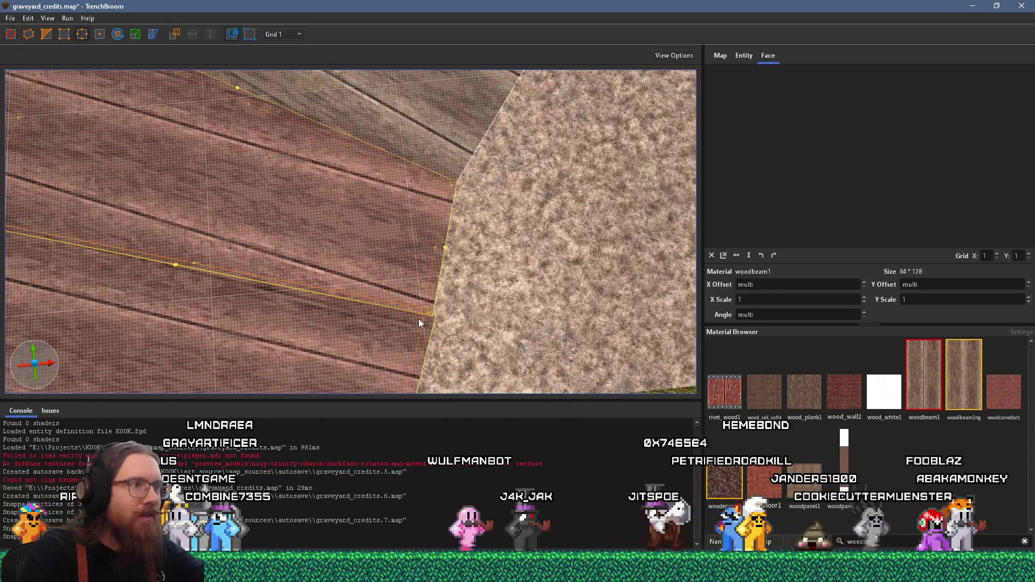
{"action": "left_click", "coordinate": [428, 315], "text": "ctrl+shift"}
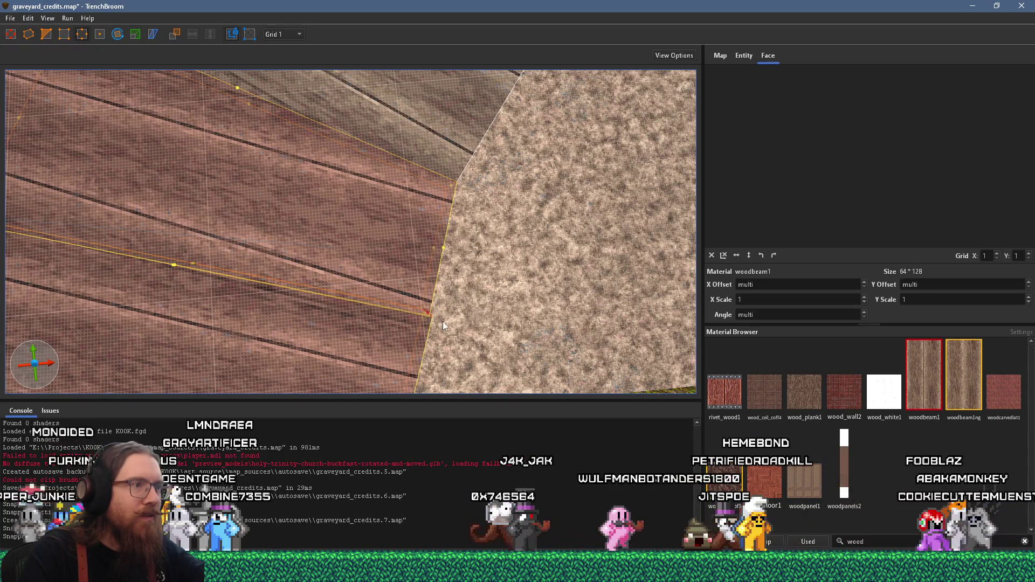
{"action": "scroll", "coordinate": [444, 325], "scroll_direction": "down", "scroll_amount": 3}
{"action": "left_click_drag", "start_coordinate": [362, 331], "coordinate": [336, 330]}
{"action": "scroll", "coordinate": [396, 282], "scroll_direction": "up", "scroll_amount": 5}
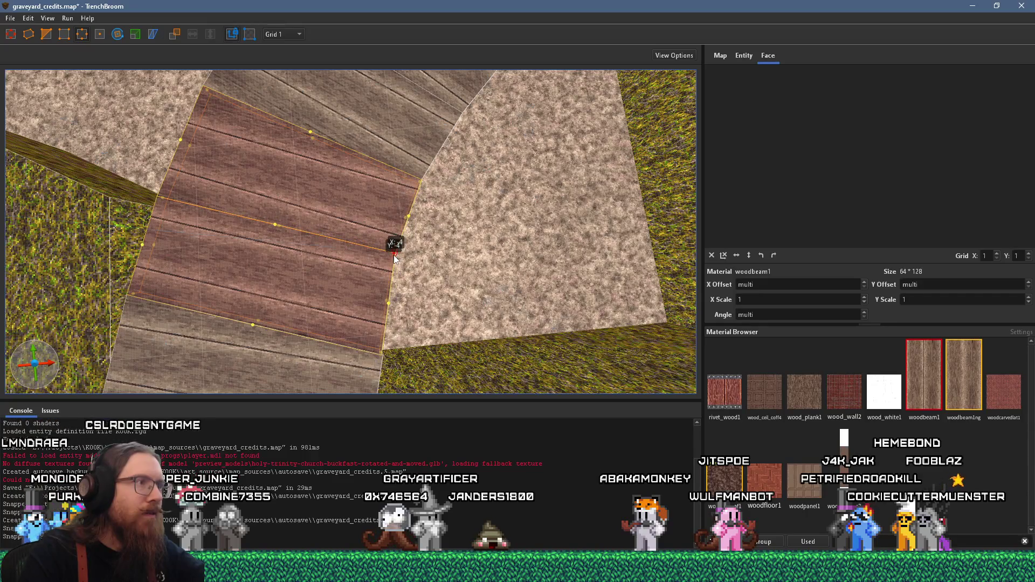
{"action": "scroll", "coordinate": [399, 261], "scroll_direction": "up", "scroll_amount": 3}
{"action": "left_click_drag", "start_coordinate": [420, 279], "coordinate": [405, 260]}
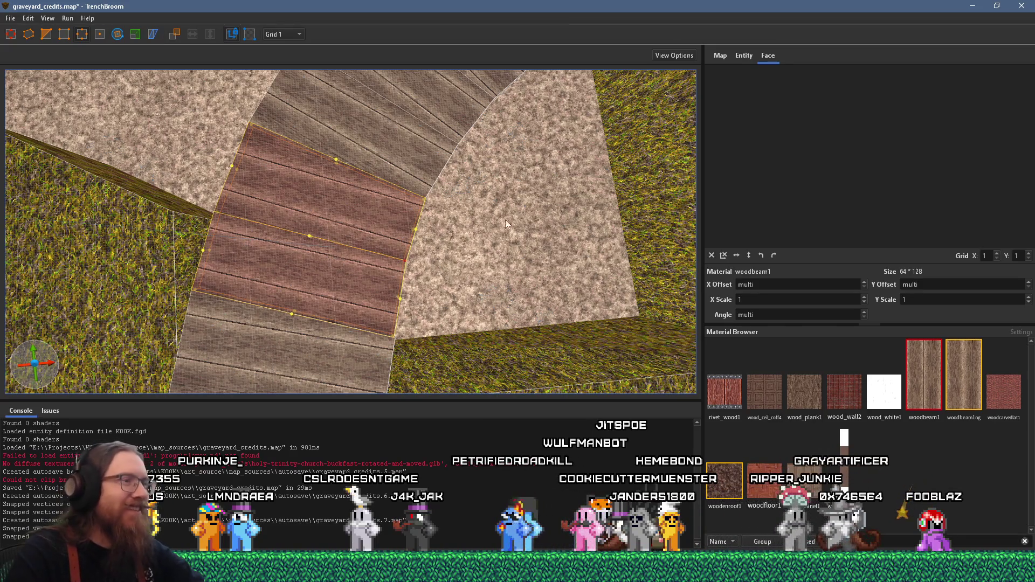
Step: Grab the lower plank's corner vertex, then switch to the chat app's shared photo
{"action": "scroll", "coordinate": [477, 254], "scroll_direction": "up", "scroll_amount": 5}
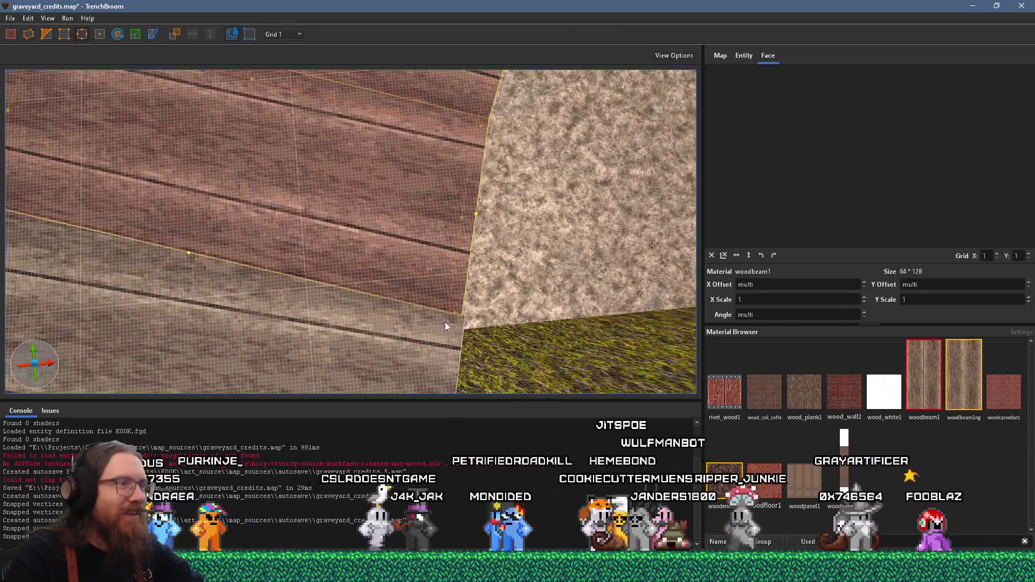
{"action": "left_click", "coordinate": [447, 324]}
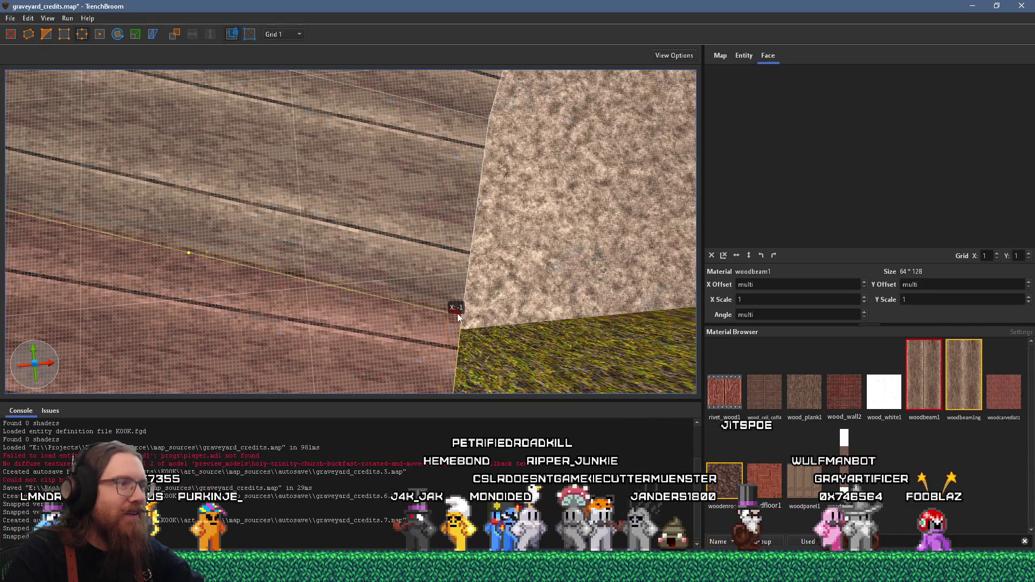
{"action": "scroll", "coordinate": [495, 313], "scroll_direction": "down", "scroll_amount": 5}
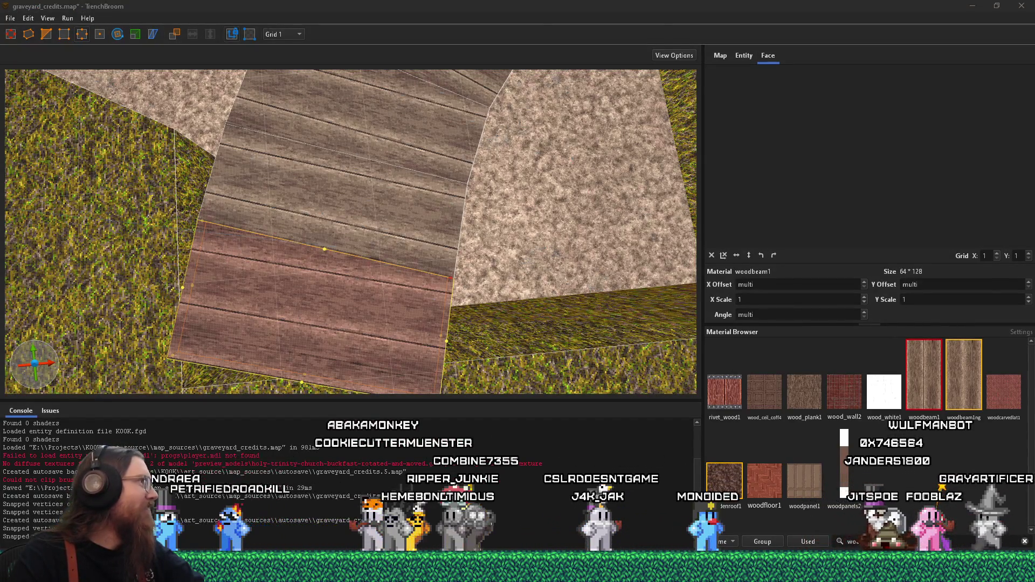
{"action": "key", "text": "alt+Tab"}
{"action": "left_click", "coordinate": [597, 458]}
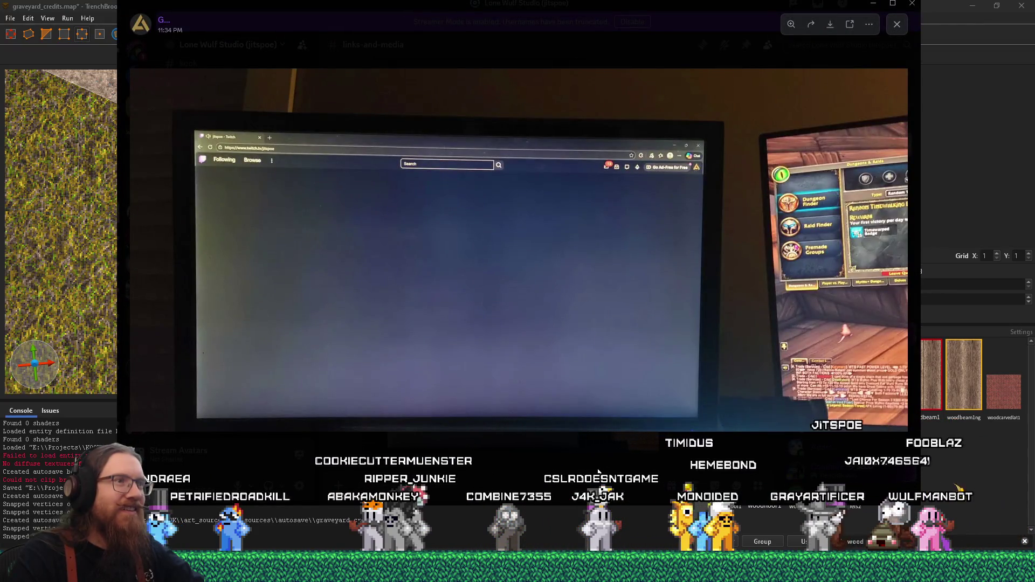
Step: Close the Discord photo and return to the TrenchBroom map
{"action": "key", "text": "alt+Tab"}
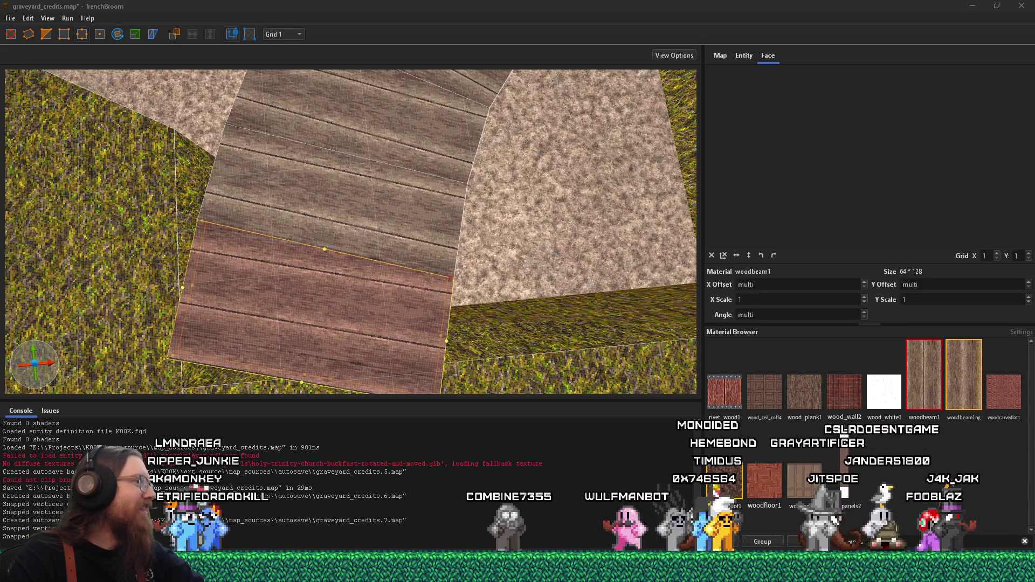
Step: Stretch the end plank about 23 units over the grass into a 173×120×8 piece
{"action": "scroll", "coordinate": [337, 293], "scroll_direction": "down", "scroll_amount": 10}
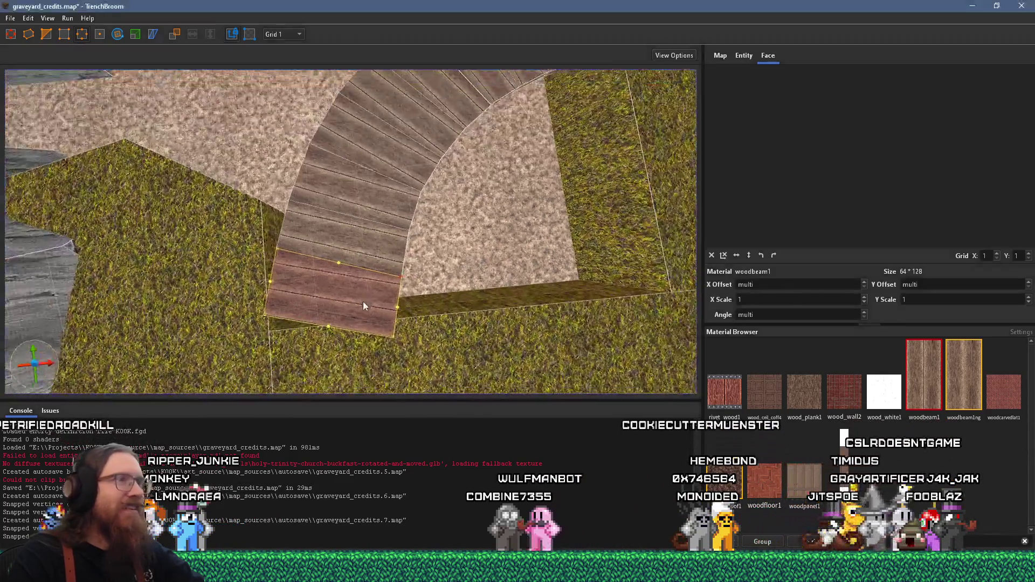
{"action": "scroll", "coordinate": [338, 383], "scroll_direction": "up", "scroll_amount": 10}
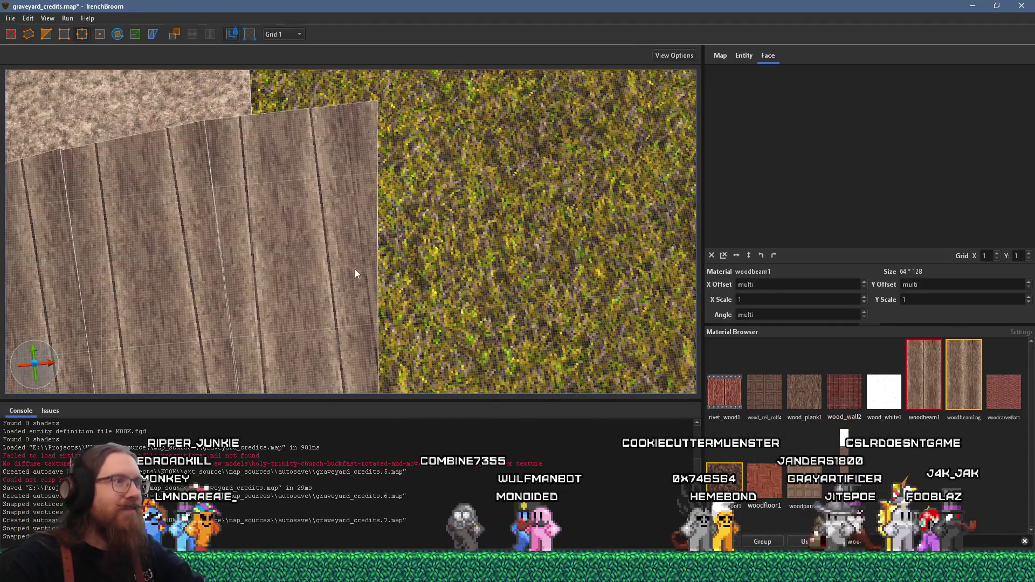
{"action": "left_click", "coordinate": [355, 270]}
{"action": "mouse_move", "coordinate": [359, 306]}
{"action": "left_mouse_down"}
{"action": "mouse_move", "coordinate": [421, 303]}
{"action": "mouse_move", "coordinate": [412, 308]}
{"action": "left_mouse_up"}
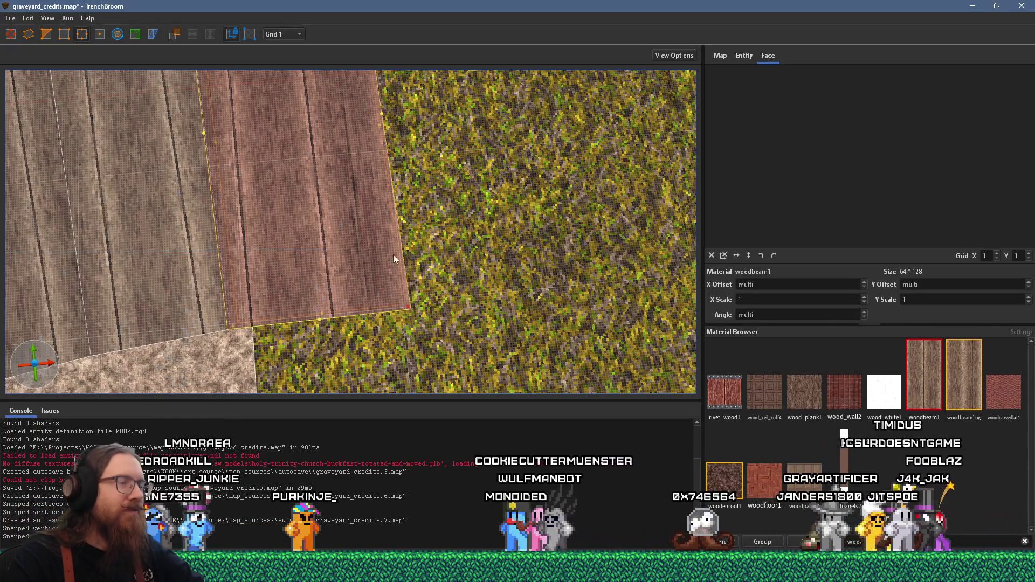
{"action": "scroll", "coordinate": [393, 255], "scroll_direction": "up", "scroll_amount": 5}
{"action": "scroll", "coordinate": [336, 235], "scroll_direction": "down", "scroll_amount": 10}
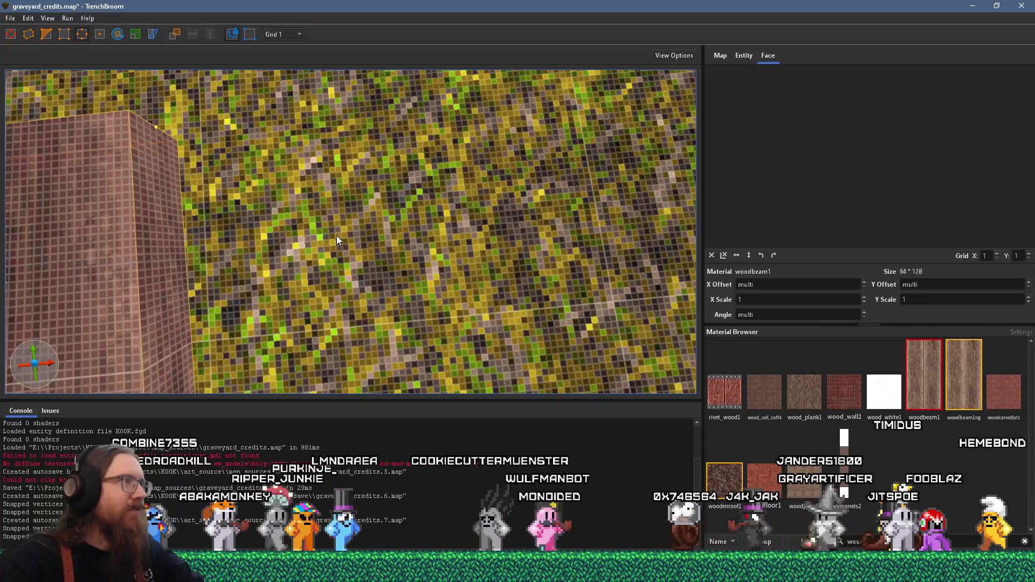
{"action": "scroll", "coordinate": [350, 232], "scroll_direction": "down", "scroll_amount": 5}
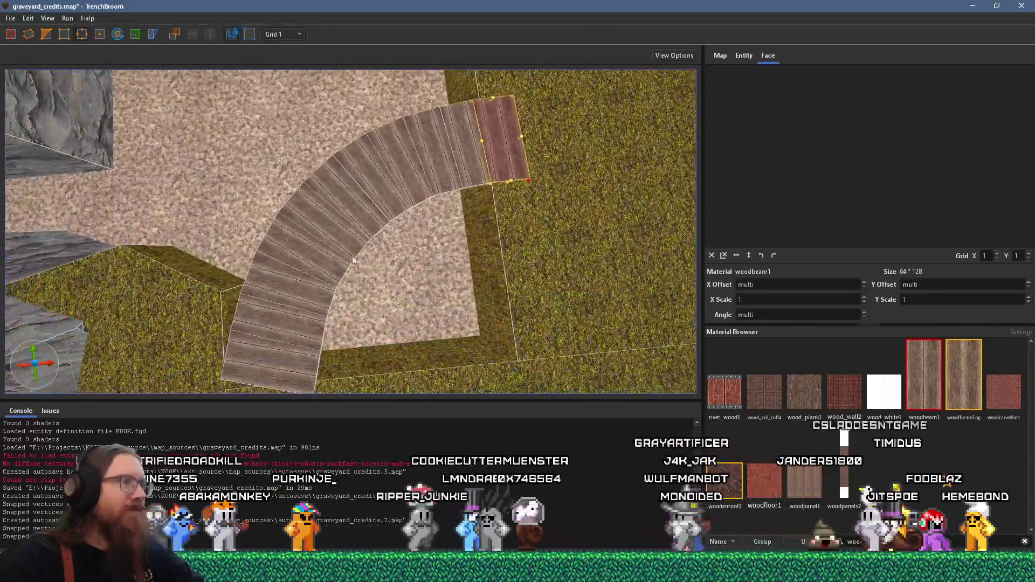
{"action": "scroll", "coordinate": [375, 300], "scroll_direction": "up", "scroll_amount": 5}
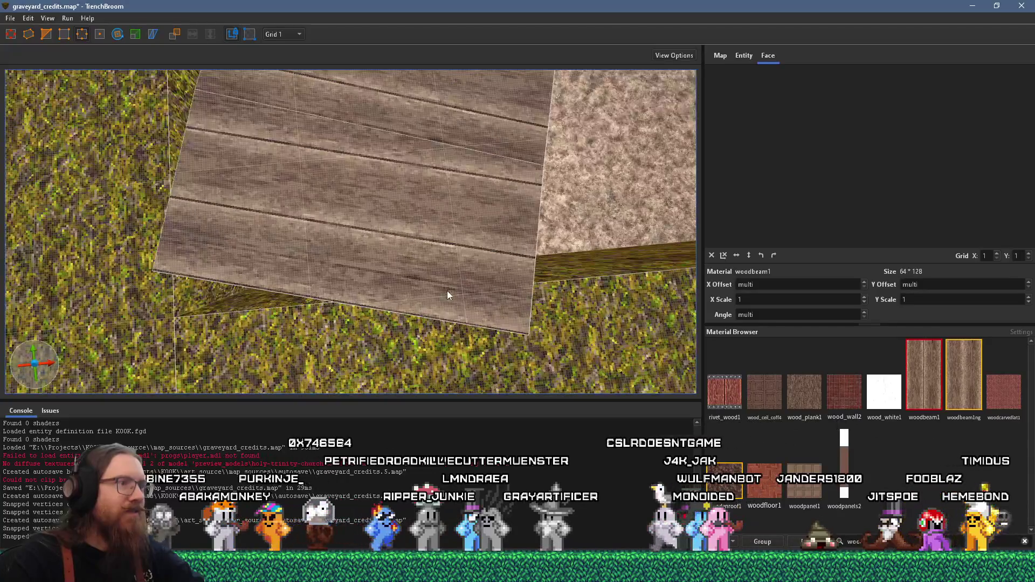
{"action": "left_click", "coordinate": [447, 290]}
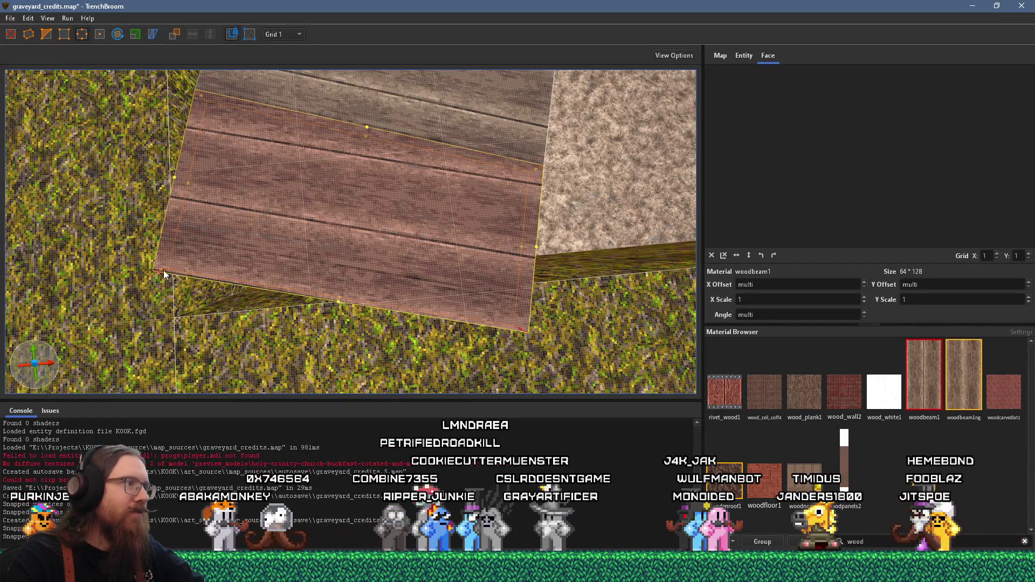
{"action": "key", "text": "a"}
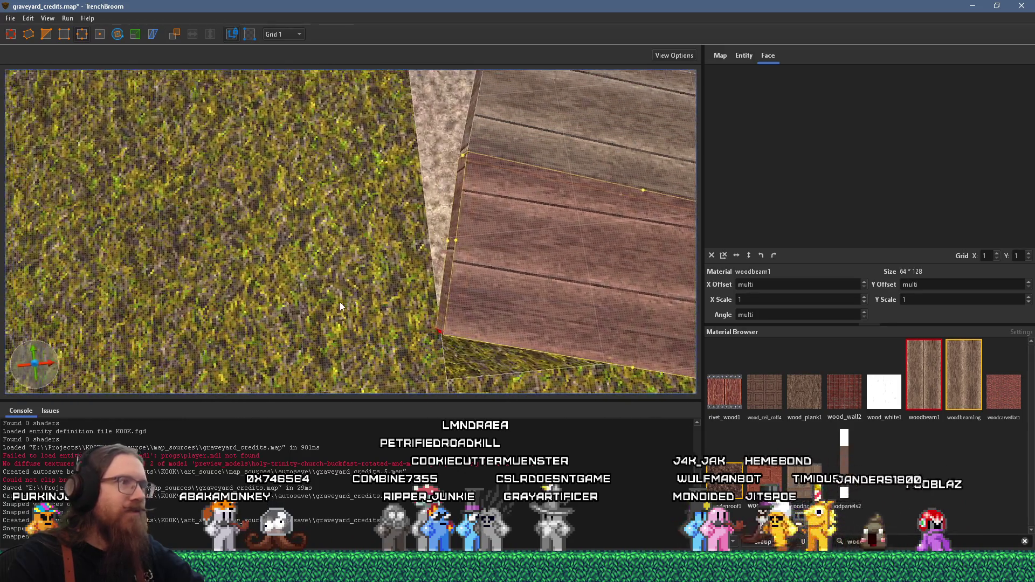
{"action": "key", "text": "a"}
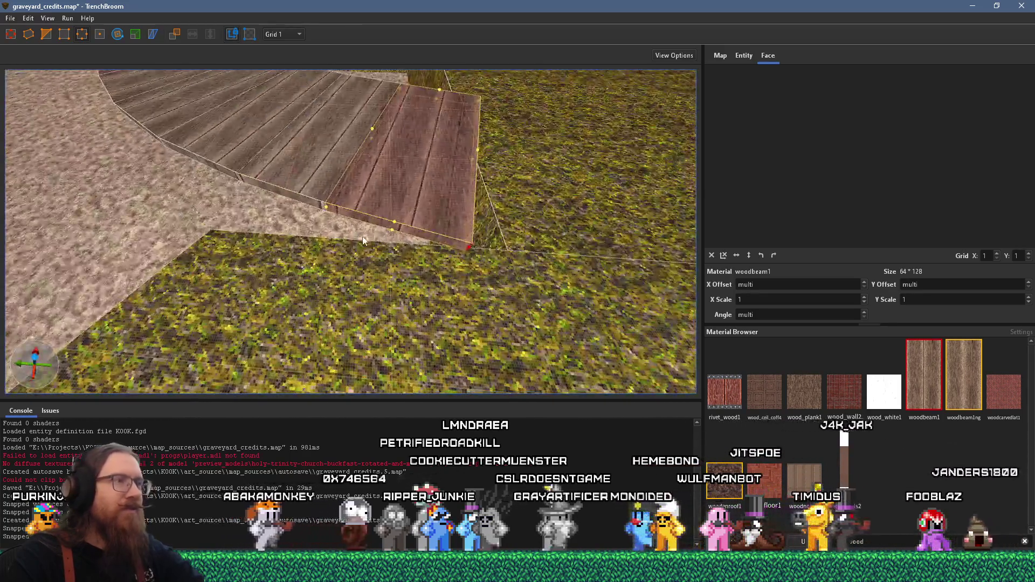
Step: Exit vertex mode, select the end planks' top faces, and undo wood texture on the stone floor
{"action": "key", "text": "v"}
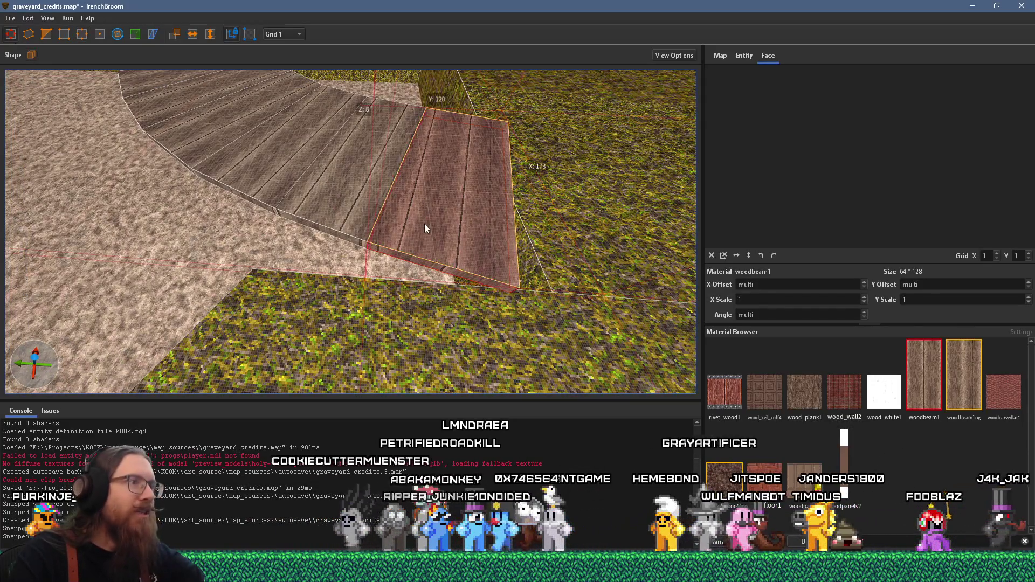
{"action": "left_click", "coordinate": [424, 224], "text": "shift"}
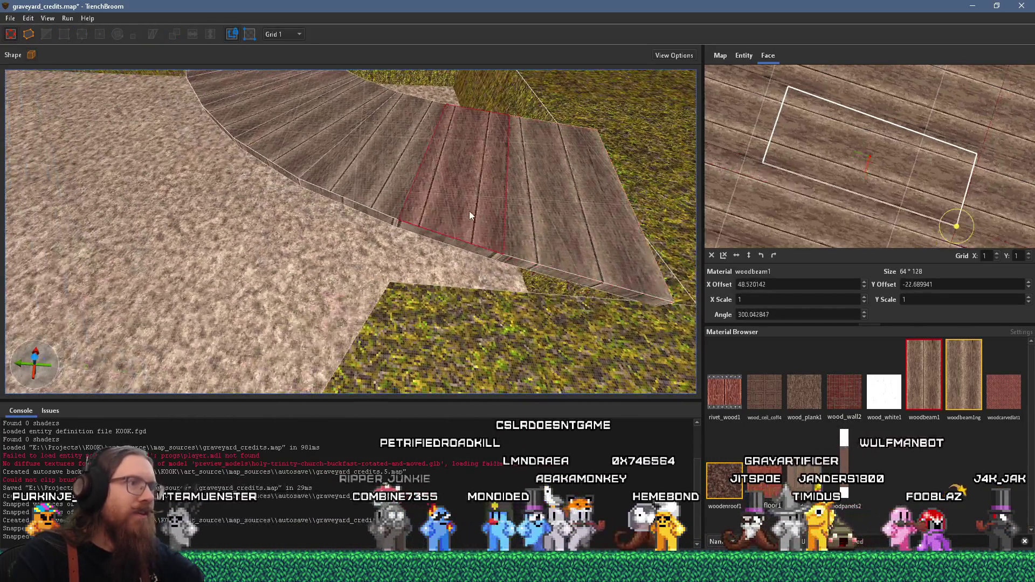
{"action": "left_click", "coordinate": [376, 204], "text": "shift"}
{"action": "left_click", "coordinate": [377, 221], "text": "alt"}
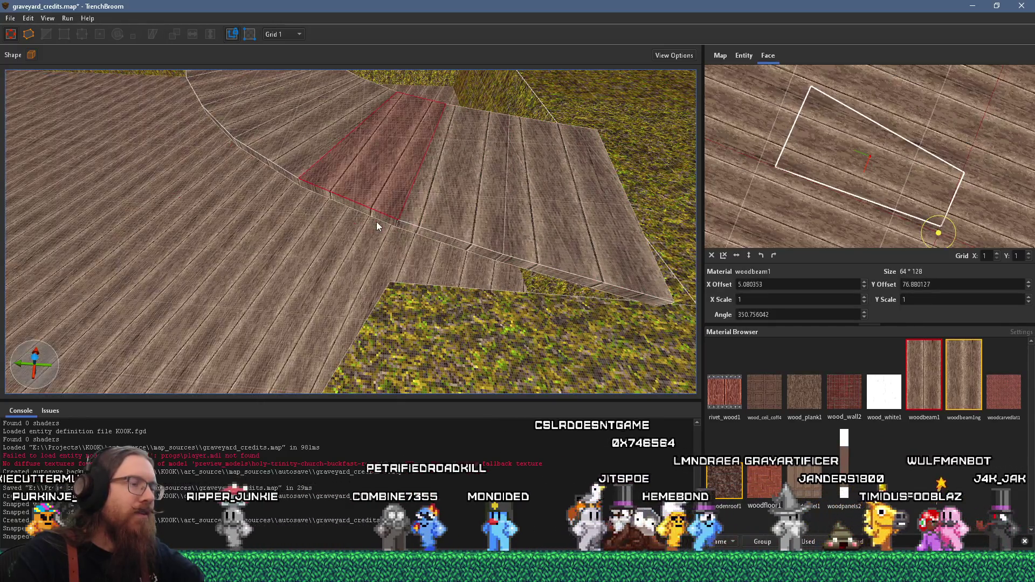
{"action": "key", "text": "ctrl+z"}
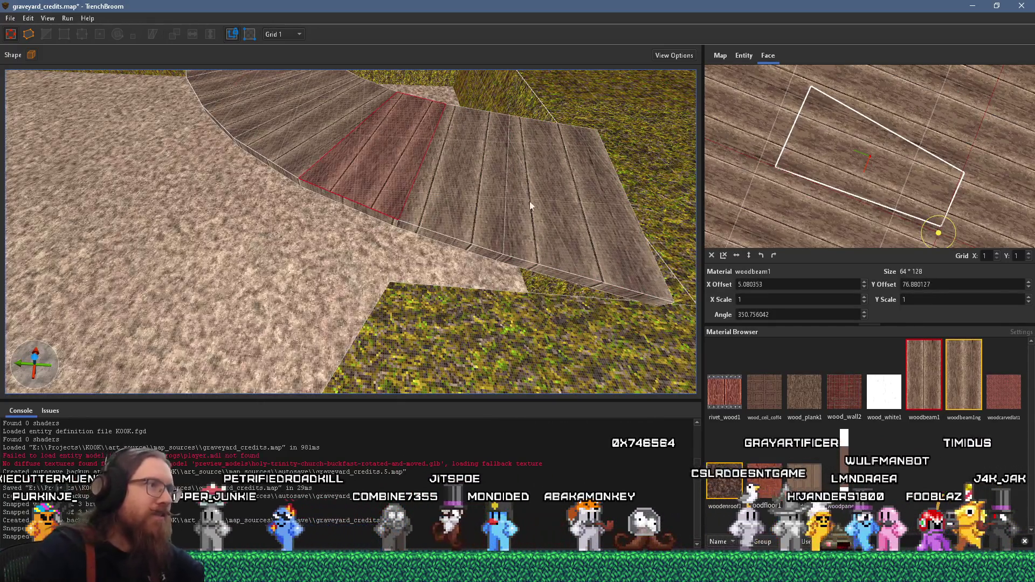
Step: Step through the plank top faces around the curve, checking their wood grain angle
{"action": "left_click", "coordinate": [535, 231], "text": "shift"}
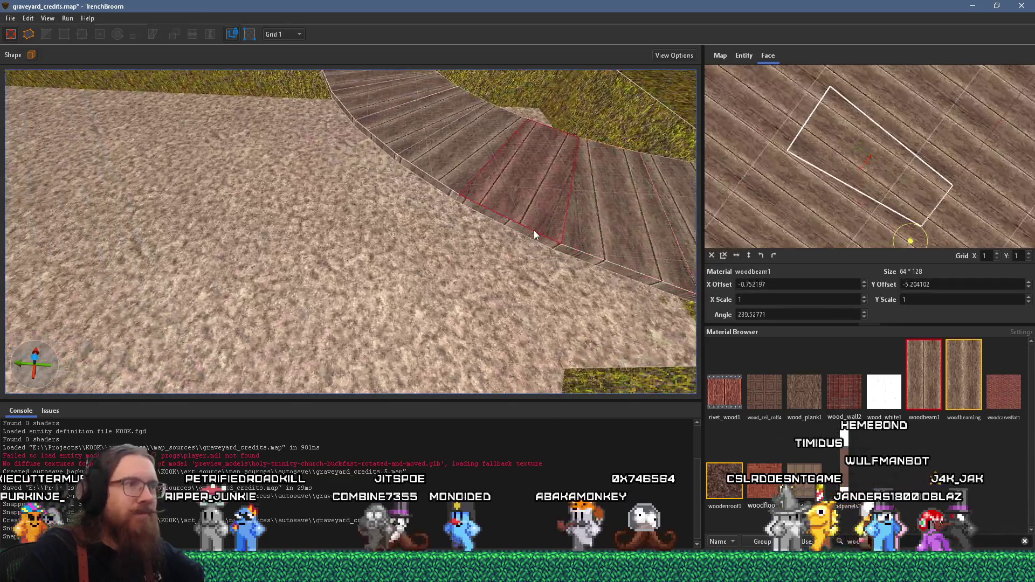
{"action": "left_click", "coordinate": [439, 189], "text": "shift"}
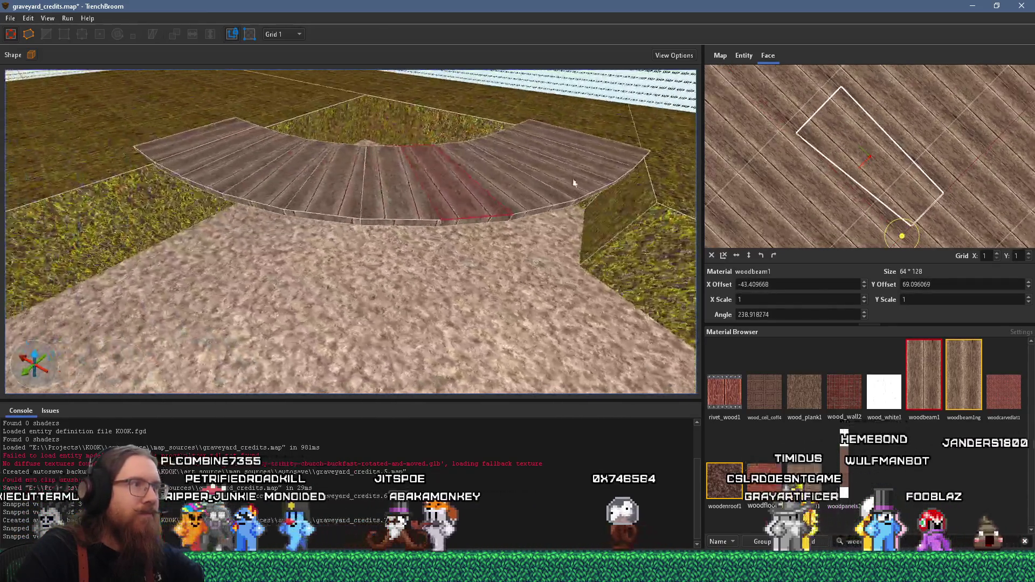
{"action": "left_click", "coordinate": [467, 202], "text": "shift"}
{"action": "left_click", "coordinate": [333, 212], "text": "shift"}
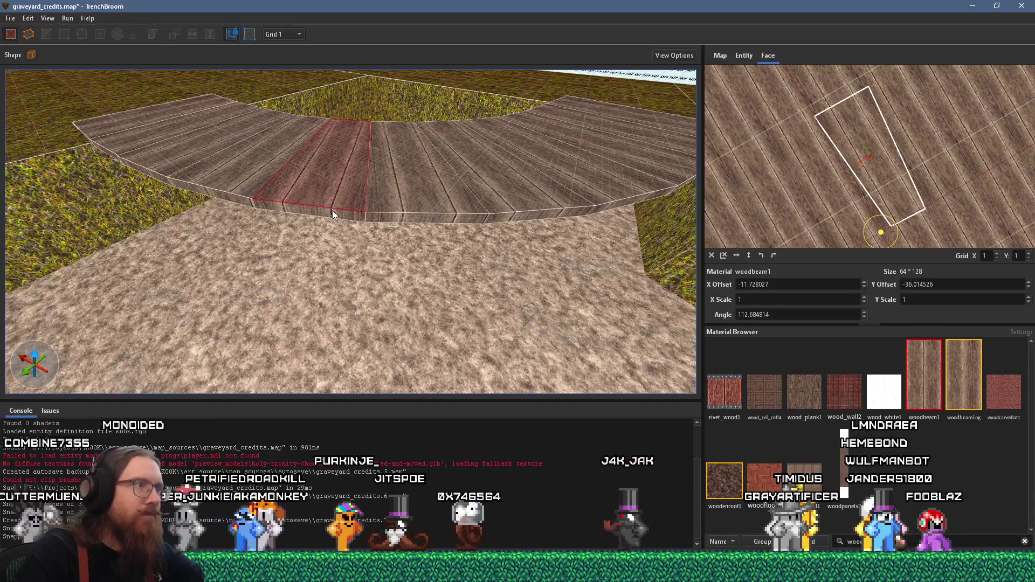
{"action": "left_click", "coordinate": [411, 231], "text": "shift"}
{"action": "left_click", "coordinate": [333, 210], "text": "shift"}
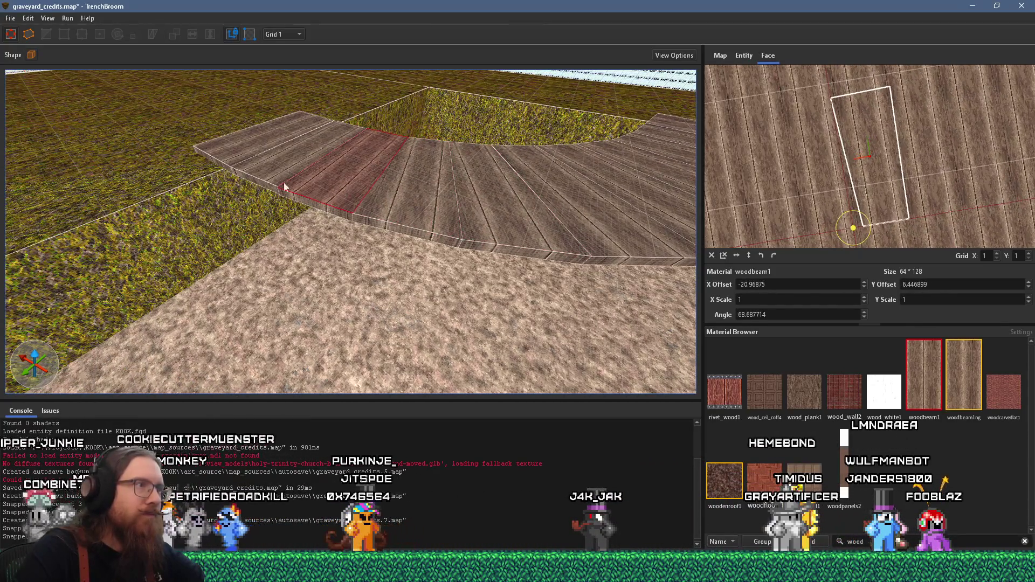
{"action": "left_click", "coordinate": [263, 186], "text": "shift"}
{"action": "left_click", "coordinate": [228, 159], "text": "shift"}
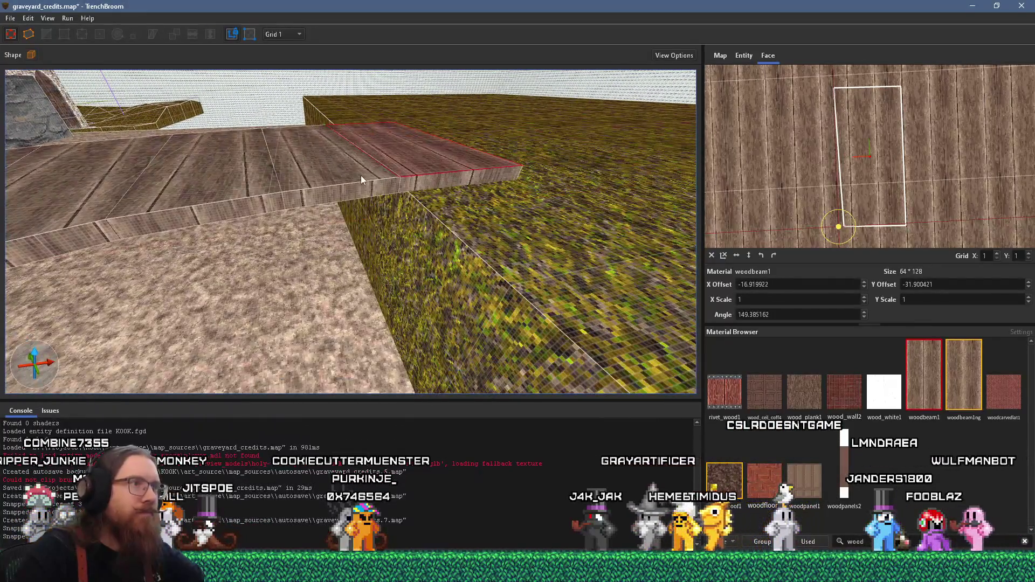
{"action": "left_click", "coordinate": [301, 186], "text": "shift"}
{"action": "left_click", "coordinate": [213, 217], "text": "shift"}
Step: Rotate and realign the woodbeam1 texture on the remaining plank faces to the left
{"action": "left_click", "coordinate": [101, 200], "text": "shift"}
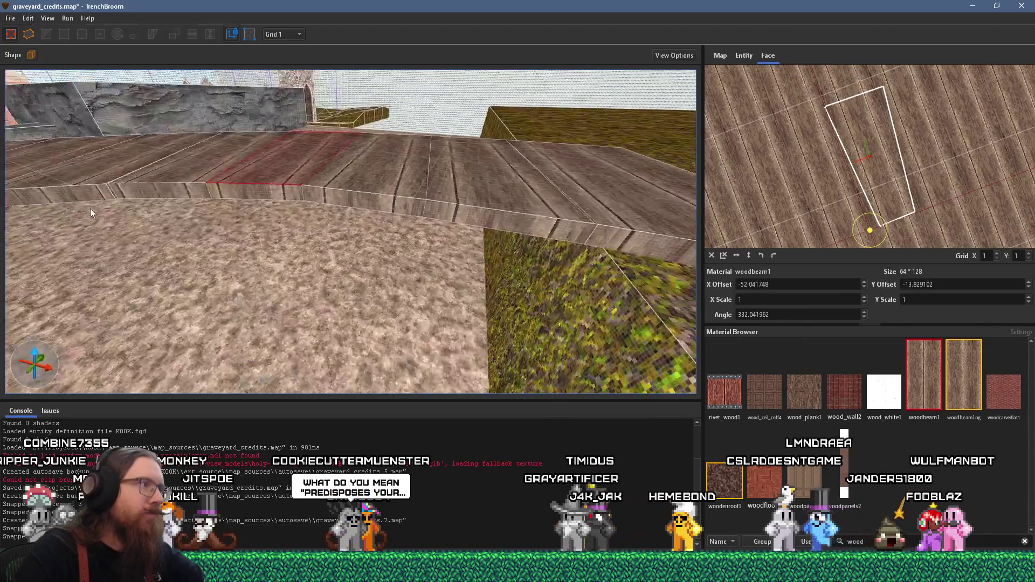
{"action": "left_click", "coordinate": [416, 227], "text": "shift"}
{"action": "left_click", "coordinate": [330, 218], "text": "shift"}
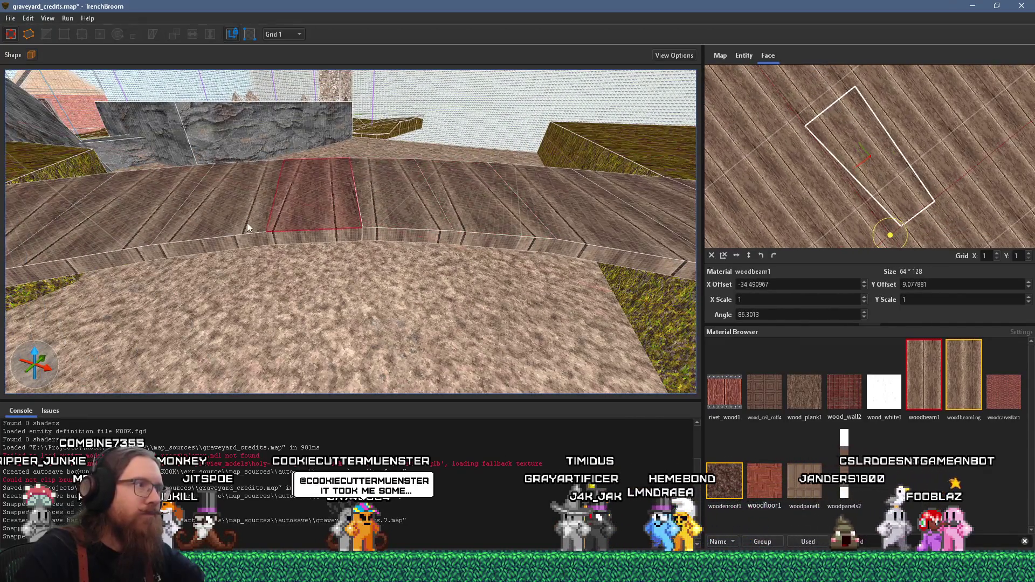
{"action": "left_click", "coordinate": [227, 226], "text": "shift"}
{"action": "left_click", "coordinate": [119, 243], "text": "shift"}
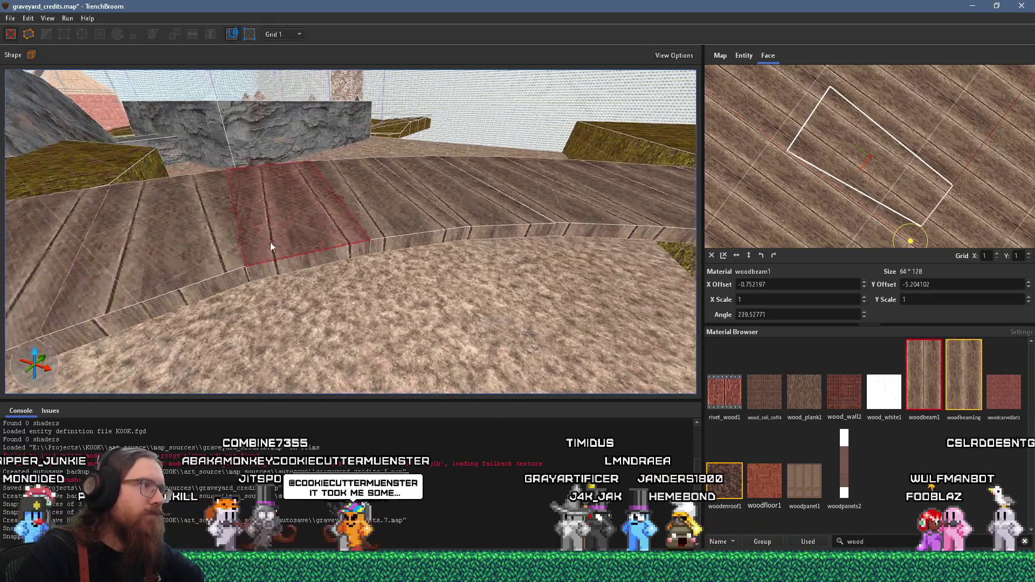
{"action": "left_click", "coordinate": [253, 252], "text": "shift"}
{"action": "left_click", "coordinate": [194, 301], "text": "shift"}
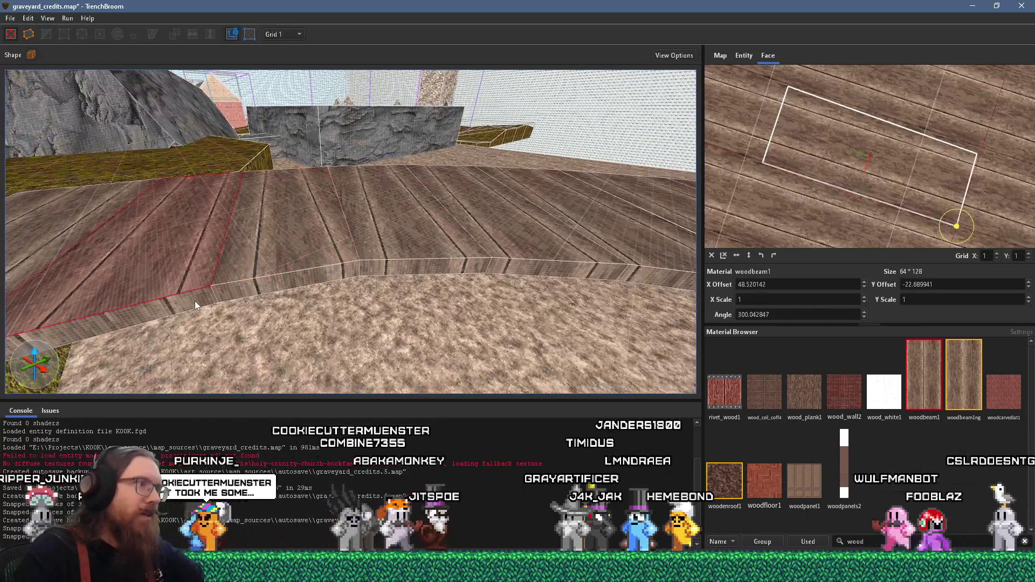
{"action": "left_click", "coordinate": [240, 287], "text": "shift"}
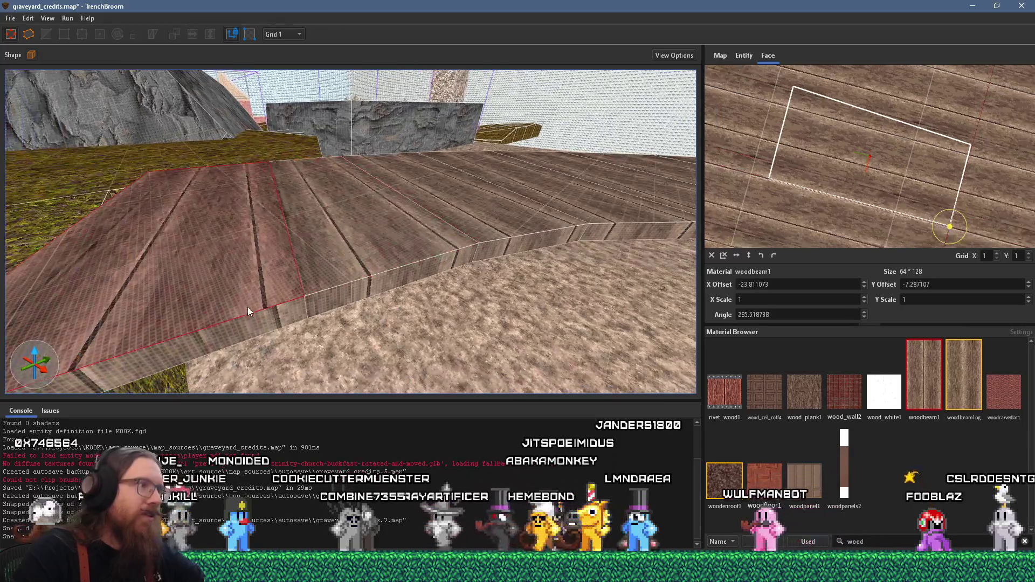
{"action": "scroll", "coordinate": [297, 200], "scroll_direction": "down", "scroll_amount": 5}
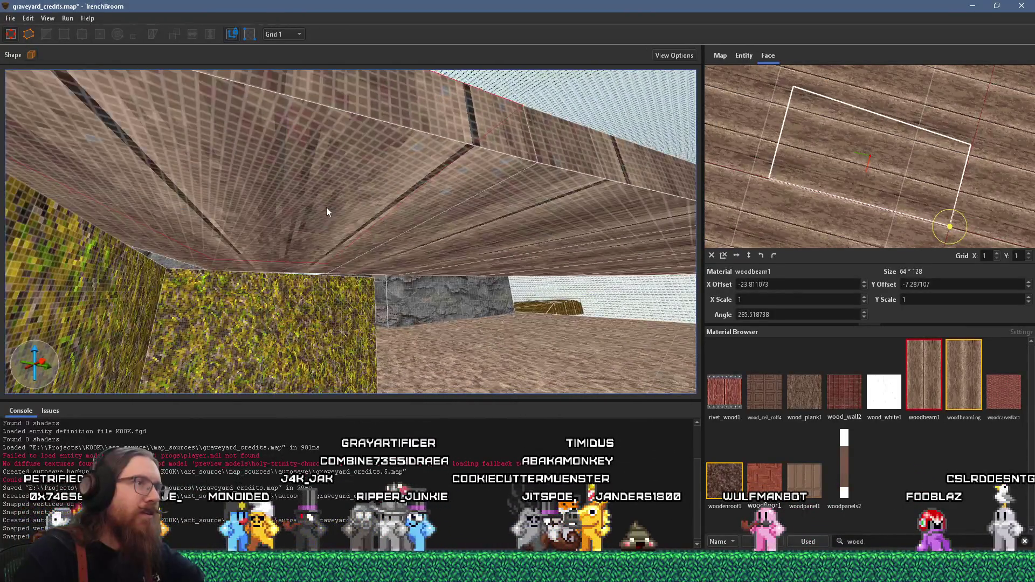
{"action": "mouse_move", "coordinate": [326, 207]}
{"action": "left_mouse_down"}
{"action": "mouse_move", "coordinate": [301, 183]}
{"action": "mouse_move", "coordinate": [399, 244]}
{"action": "mouse_move", "coordinate": [426, 244]}
{"action": "mouse_move", "coordinate": [342, 224]}
{"action": "mouse_move", "coordinate": [333, 236]}
{"action": "mouse_move", "coordinate": [303, 202]}
{"action": "mouse_move", "coordinate": [304, 171]}
{"action": "mouse_move", "coordinate": [318, 168]}
{"action": "mouse_move", "coordinate": [322, 246]}
{"action": "mouse_move", "coordinate": [370, 292]}
{"action": "mouse_move", "coordinate": [361, 81]}
{"action": "mouse_move", "coordinate": [354, 159]}
{"action": "mouse_move", "coordinate": [453, 262]}
{"action": "mouse_move", "coordinate": [418, 190]}
{"action": "mouse_move", "coordinate": [431, 68]}
{"action": "mouse_move", "coordinate": [344, 199]}
{"action": "mouse_move", "coordinate": [423, 268]}
{"action": "mouse_move", "coordinate": [394, 282]}
{"action": "mouse_move", "coordinate": [374, 265]}
{"action": "mouse_move", "coordinate": [376, 162]}
{"action": "mouse_move", "coordinate": [394, 264]}
{"action": "mouse_move", "coordinate": [332, 287]}
{"action": "mouse_move", "coordinate": [288, 193]}
{"action": "mouse_move", "coordinate": [360, 175]}
{"action": "mouse_move", "coordinate": [347, 225]}
{"action": "mouse_move", "coordinate": [411, 257]}
{"action": "mouse_move", "coordinate": [408, 140]}
{"action": "mouse_move", "coordinate": [462, 214]}
{"action": "mouse_move", "coordinate": [440, 279]}
{"action": "mouse_move", "coordinate": [415, 166]}
{"action": "left_mouse_up"}
Step: Select the ledge's plank top faces one by one and align their wood grain
{"action": "mouse_move", "coordinate": [429, 93]}
{"action": "left_mouse_down"}
{"action": "mouse_move", "coordinate": [410, 209]}
{"action": "mouse_move", "coordinate": [372, 263]}
{"action": "mouse_move", "coordinate": [393, 273]}
{"action": "left_mouse_up"}
{"action": "left_click", "coordinate": [373, 264], "text": "ctrl+shift"}
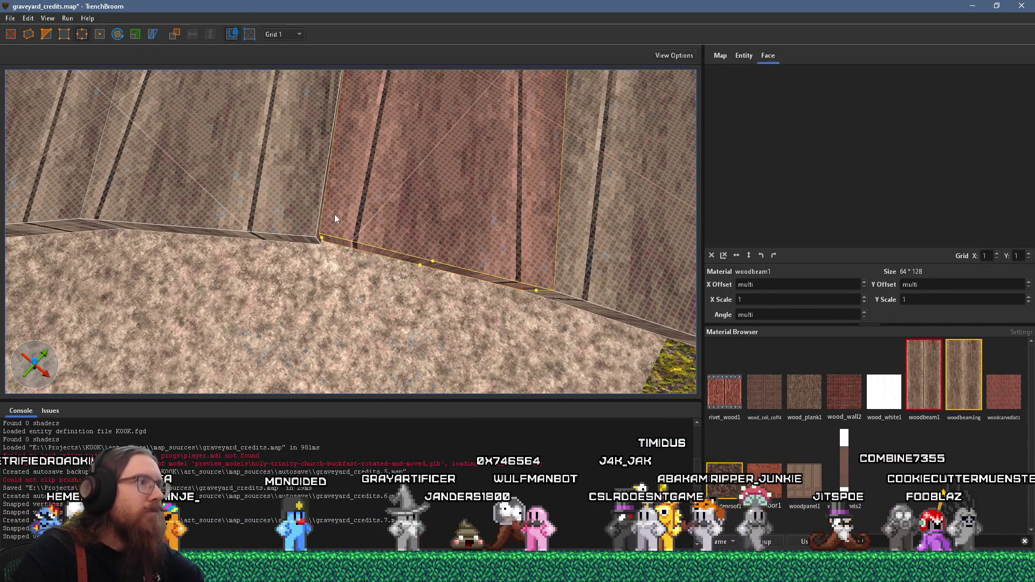
{"action": "mouse_move", "coordinate": [316, 241]}
{"action": "left_mouse_down"}
{"action": "mouse_move", "coordinate": [354, 220]}
{"action": "mouse_move", "coordinate": [303, 208]}
{"action": "left_mouse_up"}
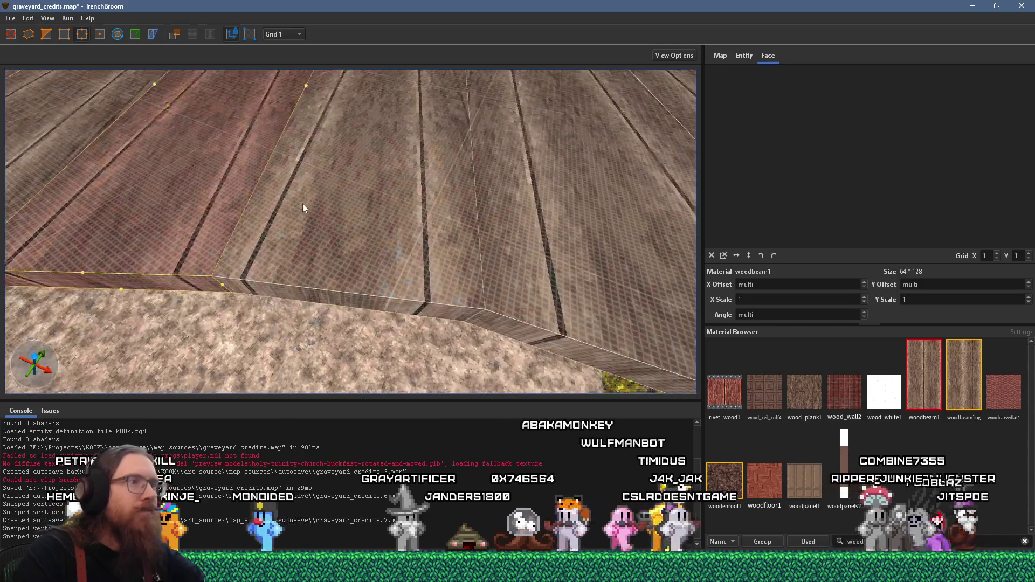
{"action": "left_click", "coordinate": [337, 206]}
{"action": "mouse_move", "coordinate": [324, 271]}
{"action": "left_mouse_down"}
{"action": "mouse_move", "coordinate": [337, 141]}
{"action": "mouse_move", "coordinate": [376, 155]}
{"action": "mouse_move", "coordinate": [363, 240]}
{"action": "left_mouse_up"}
{"action": "left_click", "coordinate": [365, 291]}
{"action": "mouse_move", "coordinate": [364, 291]}
{"action": "left_mouse_down"}
{"action": "mouse_move", "coordinate": [373, 205]}
{"action": "mouse_move", "coordinate": [400, 282]}
{"action": "mouse_move", "coordinate": [374, 270]}
{"action": "mouse_move", "coordinate": [373, 289]}
{"action": "left_mouse_up"}
{"action": "left_click", "coordinate": [374, 290]}
Step: Align the grain on the last plank faces toward the wall, then clear the selection
{"action": "mouse_move", "coordinate": [369, 327]}
{"action": "left_mouse_down"}
{"action": "mouse_move", "coordinate": [404, 205]}
{"action": "mouse_move", "coordinate": [424, 225]}
{"action": "mouse_move", "coordinate": [501, 255]}
{"action": "mouse_move", "coordinate": [435, 274]}
{"action": "mouse_move", "coordinate": [434, 178]}
{"action": "mouse_move", "coordinate": [422, 196]}
{"action": "mouse_move", "coordinate": [418, 271]}
{"action": "left_mouse_up"}
{"action": "left_click", "coordinate": [502, 255]}
{"action": "left_click", "coordinate": [417, 291], "text": "ctrl+shift"}
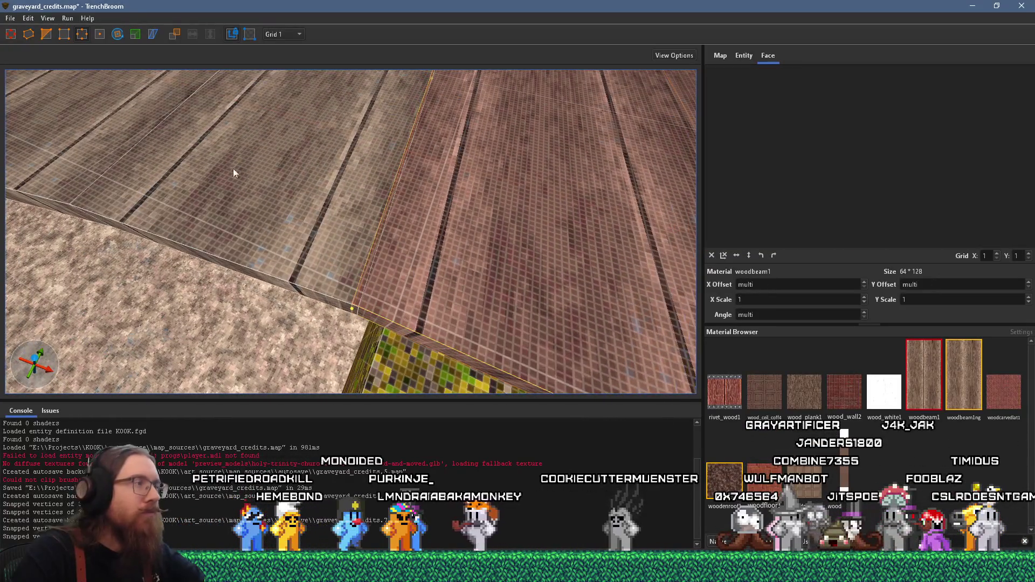
{"action": "mouse_move", "coordinate": [359, 306]}
{"action": "left_mouse_down"}
{"action": "mouse_move", "coordinate": [347, 353]}
{"action": "mouse_move", "coordinate": [381, 254]}
{"action": "mouse_move", "coordinate": [309, 284]}
{"action": "mouse_move", "coordinate": [358, 294]}
{"action": "mouse_move", "coordinate": [341, 245]}
{"action": "mouse_move", "coordinate": [421, 291]}
{"action": "mouse_move", "coordinate": [379, 244]}
{"action": "mouse_move", "coordinate": [311, 211]}
{"action": "mouse_move", "coordinate": [363, 247]}
{"action": "mouse_move", "coordinate": [405, 303]}
{"action": "mouse_move", "coordinate": [447, 230]}
{"action": "mouse_move", "coordinate": [383, 293]}
{"action": "left_mouse_up"}
{"action": "key", "text": "Escape"}
Step: Select the grass block beside the boardwalk and set the grid to 16
{"action": "left_click", "coordinate": [405, 302]}
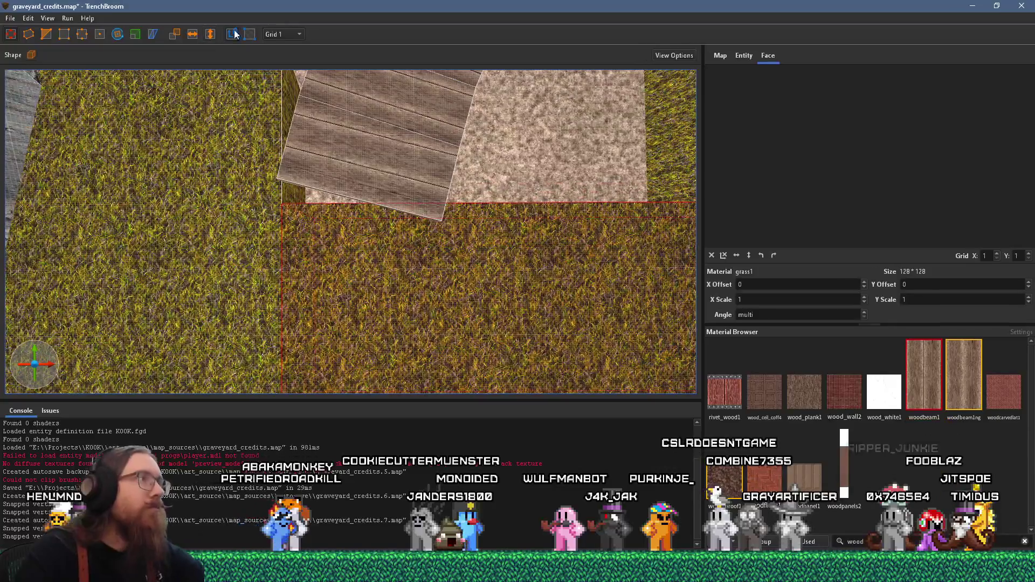
{"action": "left_click", "coordinate": [276, 34]}
{"action": "left_click", "coordinate": [281, 98]}
Step: Move the grass block's vertices with the Vertex tool so it meets the planks
{"action": "left_click_drag", "start_coordinate": [289, 238], "coordinate": [316, 252]}
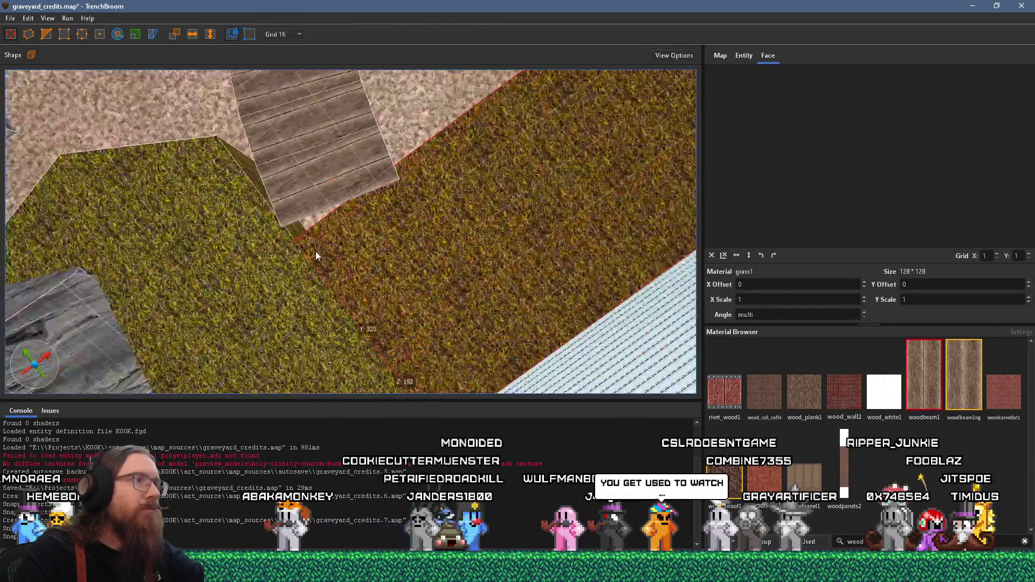
{"action": "mouse_move", "coordinate": [412, 255]}
{"action": "left_mouse_down"}
{"action": "mouse_move", "coordinate": [551, 288]}
{"action": "mouse_move", "coordinate": [450, 250]}
{"action": "left_mouse_up"}
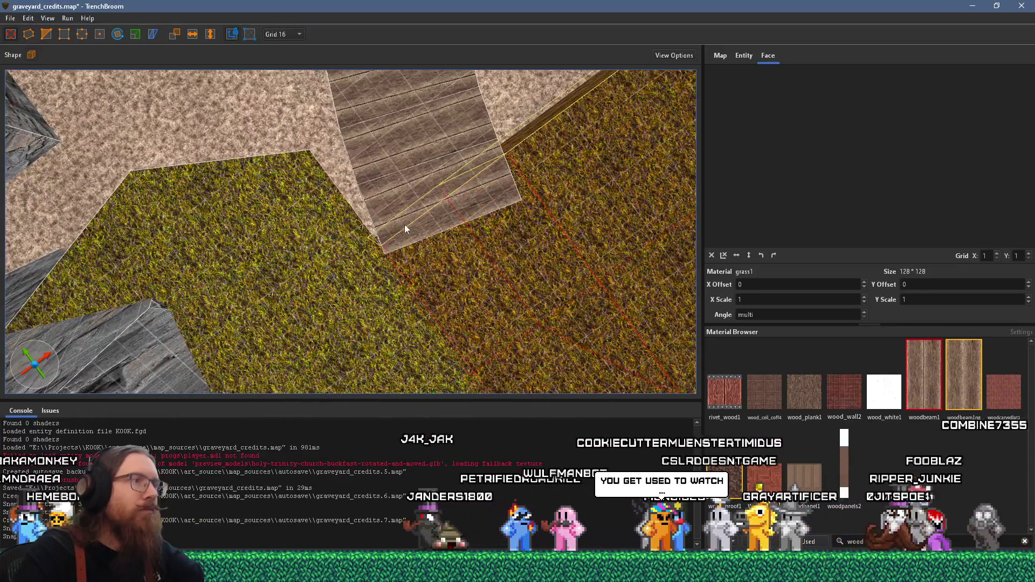
{"action": "key", "text": "ctrl+a"}
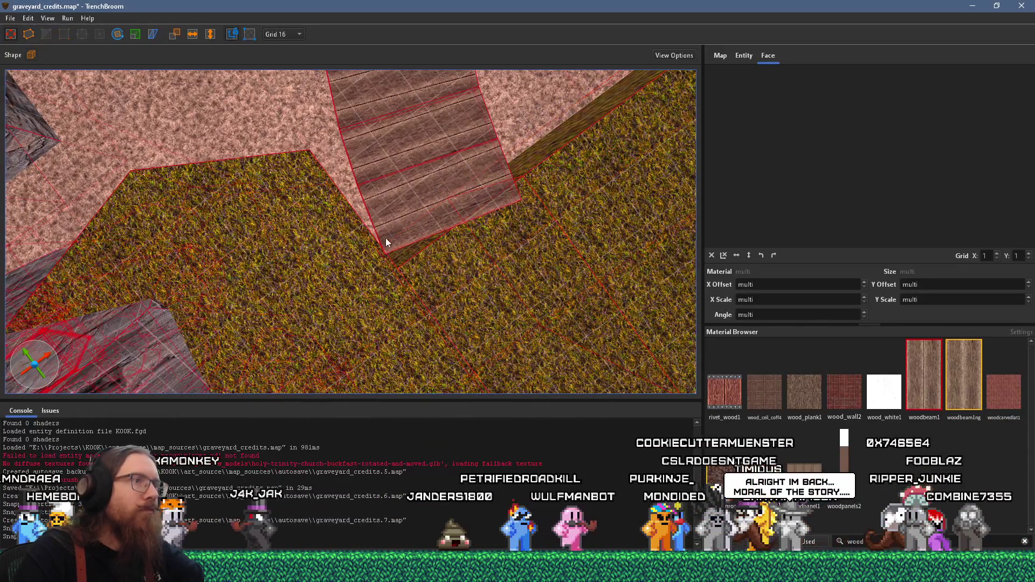
{"action": "left_click", "coordinate": [416, 261]}
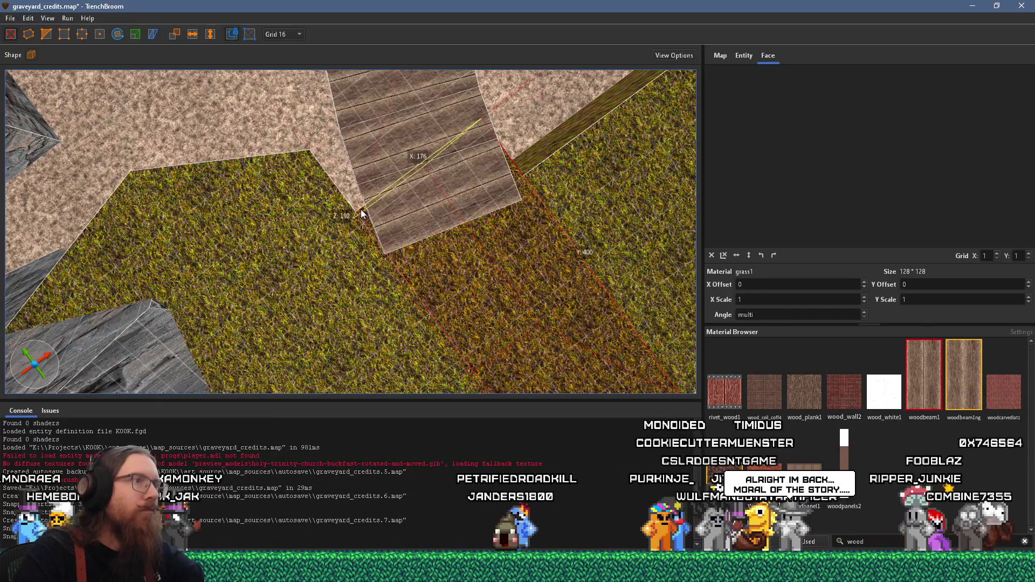
{"action": "left_click", "coordinate": [64, 34]}
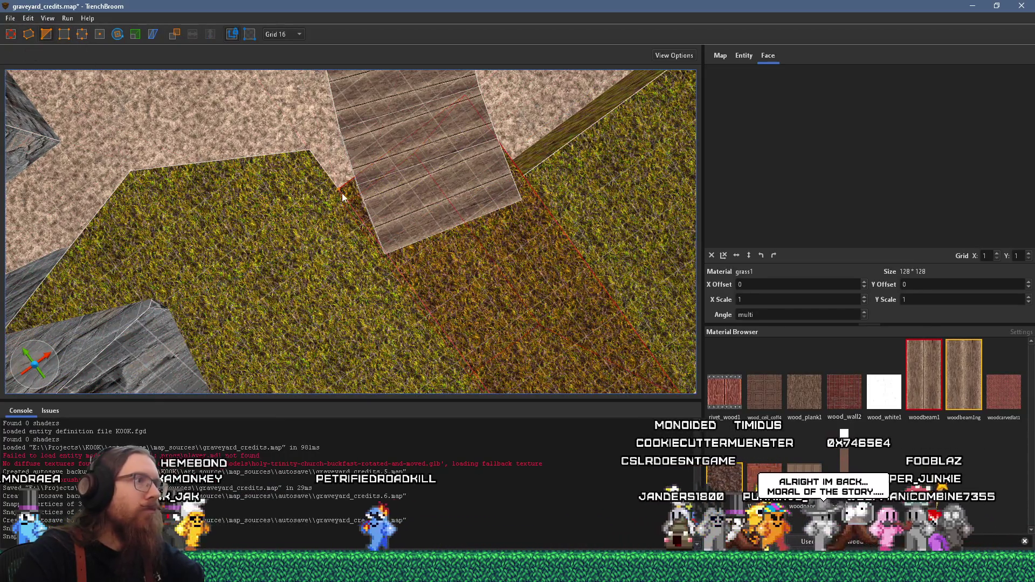
{"action": "left_click", "coordinate": [523, 177], "text": "shift"}
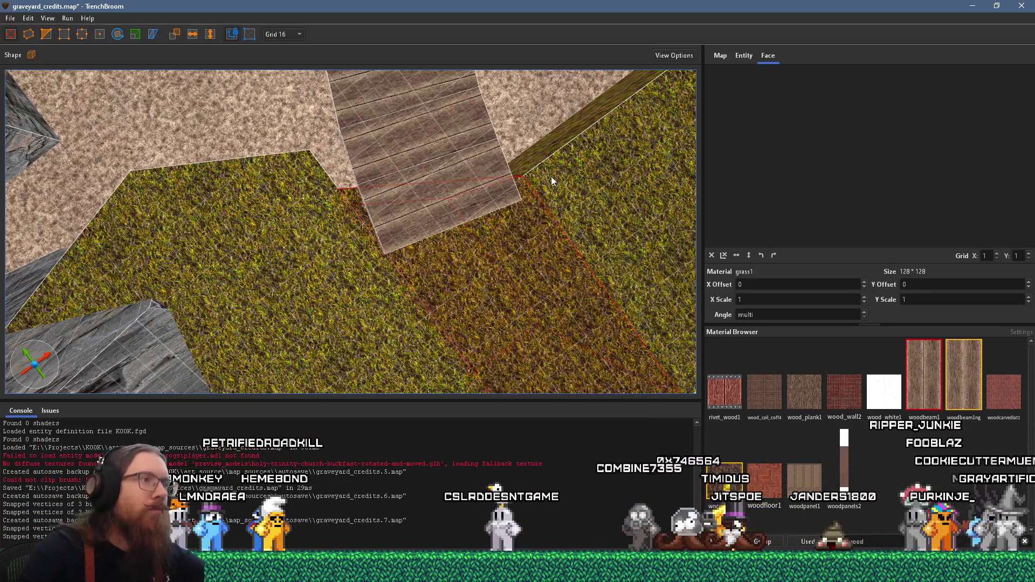
{"action": "key", "text": "Escape"}
{"action": "key", "text": "Escape"}
{"action": "key", "text": "Escape"}
{"action": "mouse_move", "coordinate": [556, 236]}
{"action": "left_mouse_down"}
{"action": "mouse_move", "coordinate": [427, 213]}
{"action": "mouse_move", "coordinate": [372, 248]}
{"action": "left_mouse_up"}
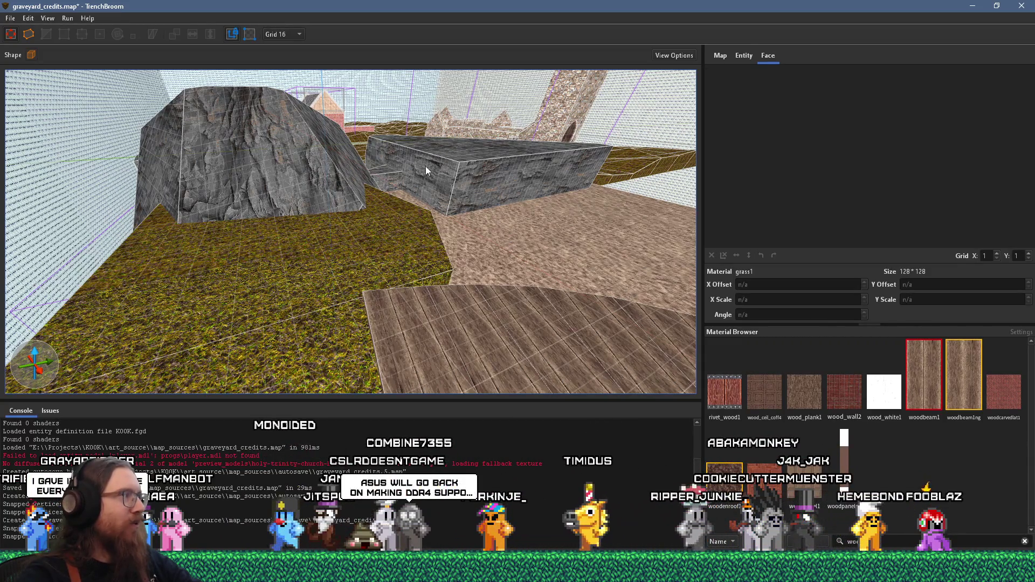
{"action": "mouse_move", "coordinate": [374, 217]}
{"action": "left_mouse_down"}
{"action": "mouse_move", "coordinate": [375, 247]}
{"action": "mouse_move", "coordinate": [334, 241]}
{"action": "mouse_move", "coordinate": [469, 301]}
{"action": "mouse_move", "coordinate": [495, 332]}
{"action": "left_mouse_up"}
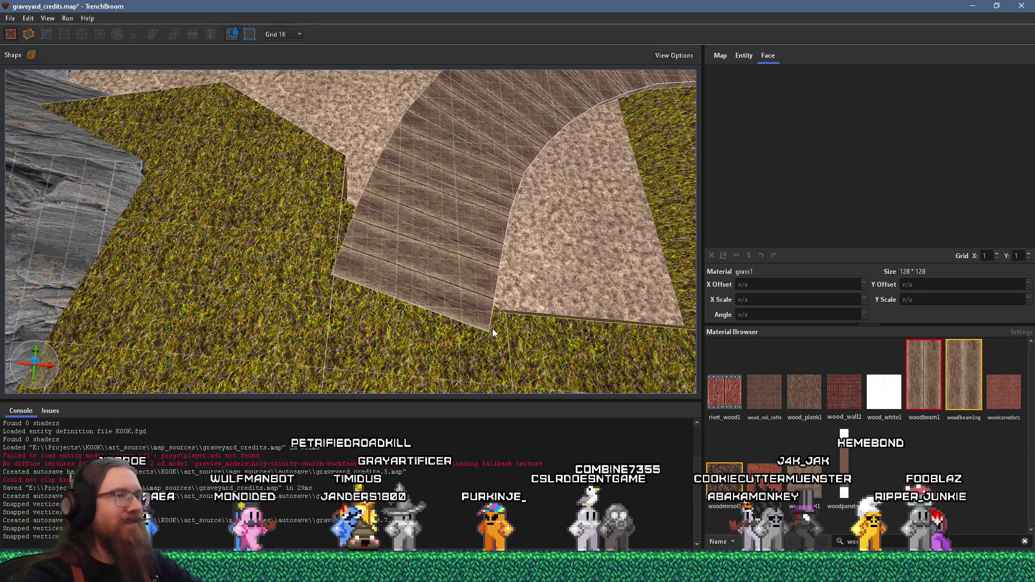
{"action": "mouse_move", "coordinate": [511, 273]}
{"action": "left_mouse_down"}
{"action": "mouse_move", "coordinate": [554, 195]}
{"action": "mouse_move", "coordinate": [283, 196]}
{"action": "mouse_move", "coordinate": [296, 193]}
{"action": "left_mouse_up"}
{"action": "mouse_move", "coordinate": [473, 171]}
{"action": "left_mouse_down"}
{"action": "mouse_move", "coordinate": [456, 147]}
{"action": "mouse_move", "coordinate": [540, 148]}
{"action": "mouse_move", "coordinate": [500, 156]}
{"action": "left_mouse_up"}
Step: Bring the foggy graveyard church reference image in front of TrenchBroom
{"action": "key", "text": "alt+Tab"}
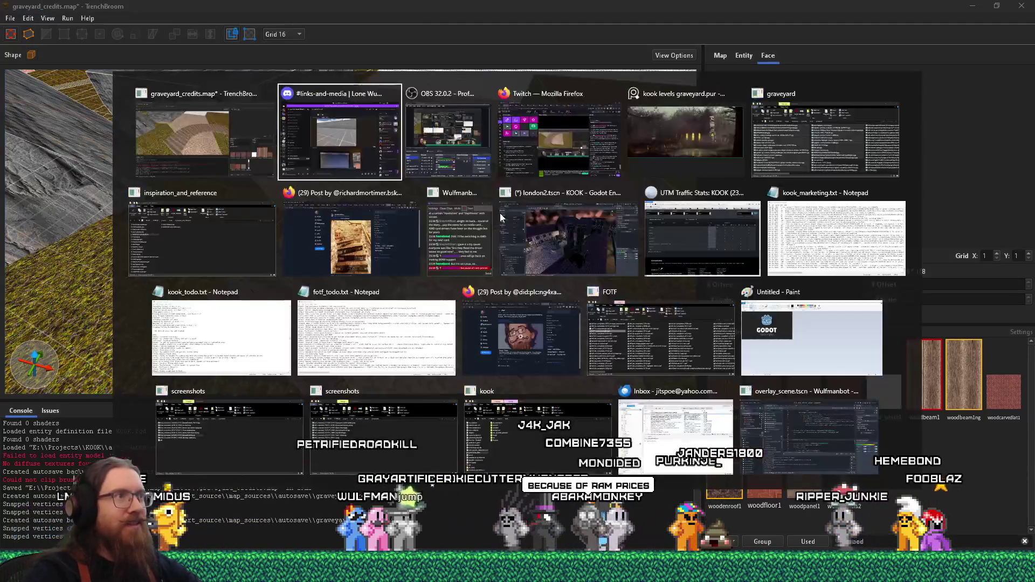
{"action": "key", "text": "Tab"}
{"action": "key", "text": "Tab"}
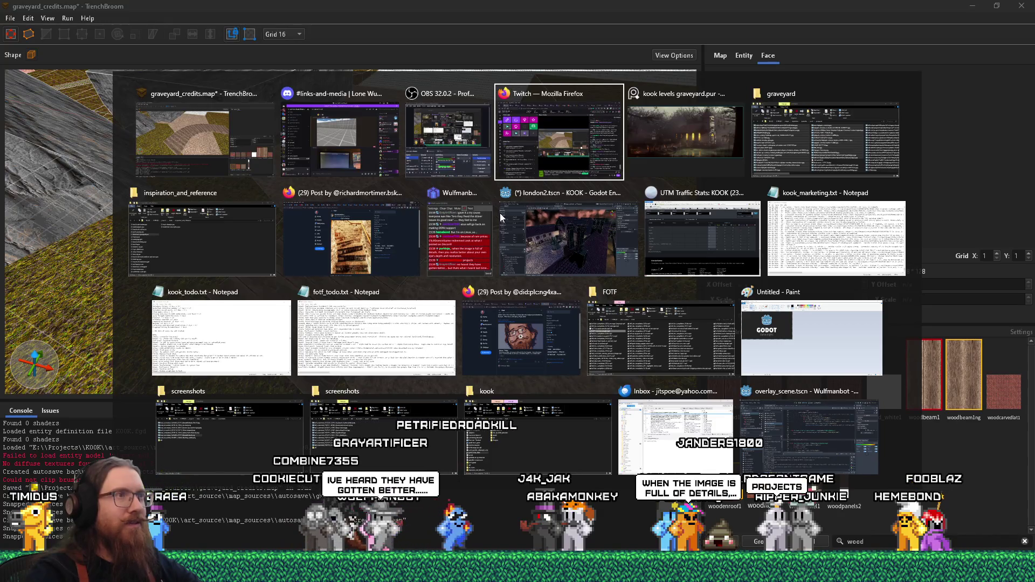
{"action": "key", "text": "shift+Tab"}
{"action": "key", "text": "shift+Tab"}
{"action": "key", "text": "shift+Tab"}
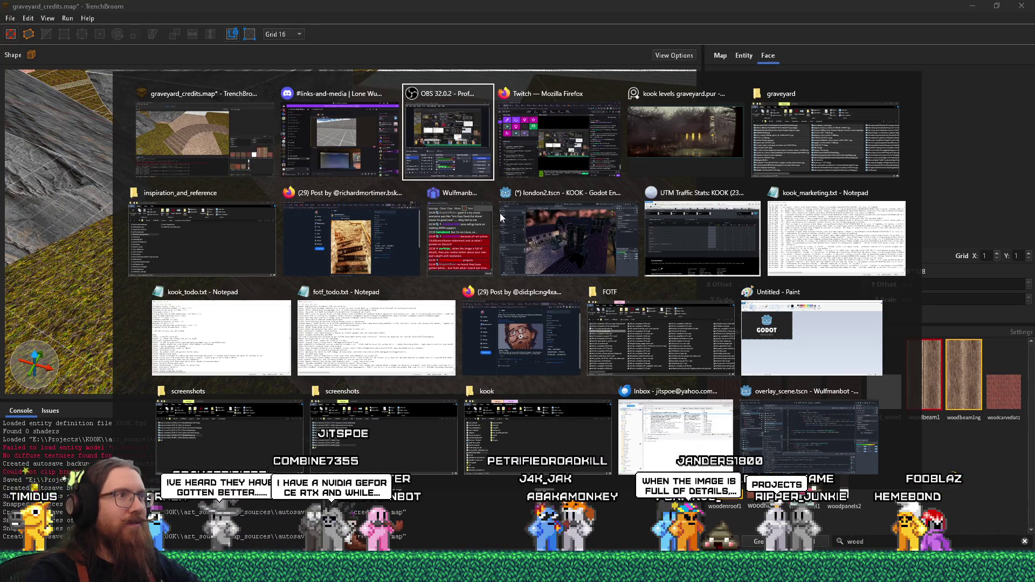
{"action": "key", "text": "Tab"}
{"action": "key", "text": "Tab"}
{"action": "key", "text": "Tab"}
{"action": "key", "text": "Tab"}
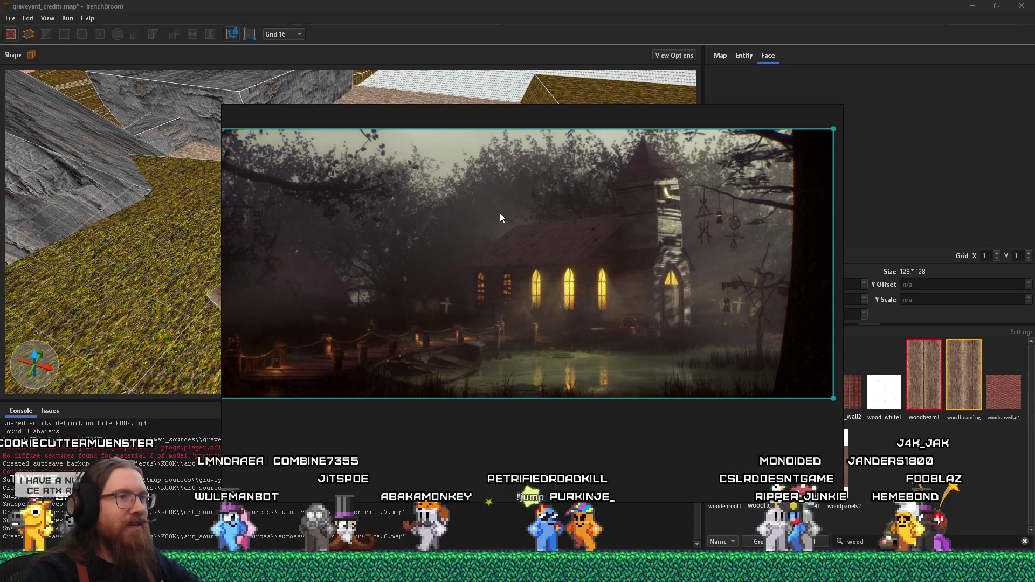
Step: Switch between the church reference image and the map to compare them
{"action": "key", "text": "alt+Tab"}
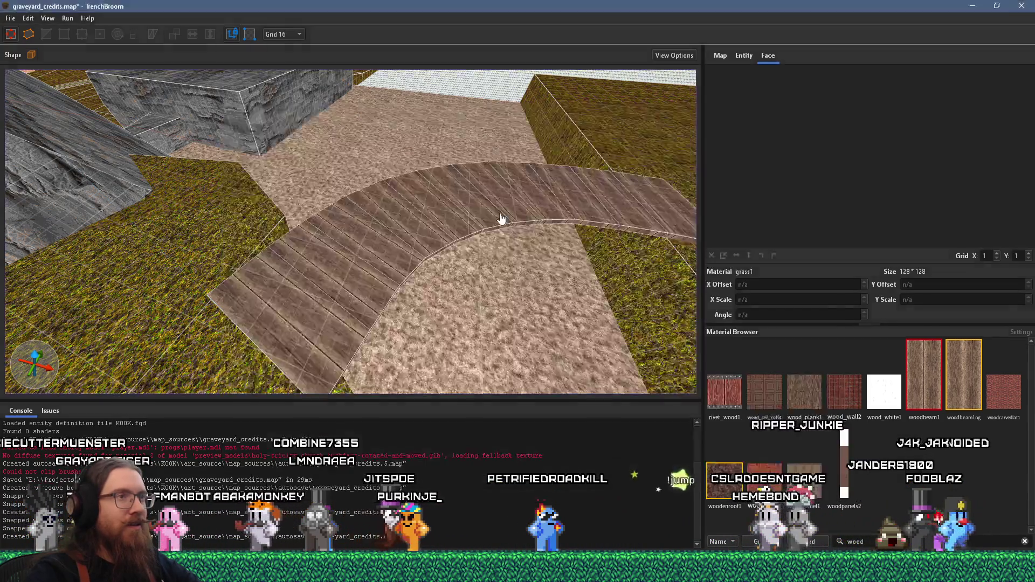
{"action": "scroll", "coordinate": [489, 212], "scroll_direction": "up", "scroll_amount": 5}
{"action": "key", "text": "alt+Tab"}
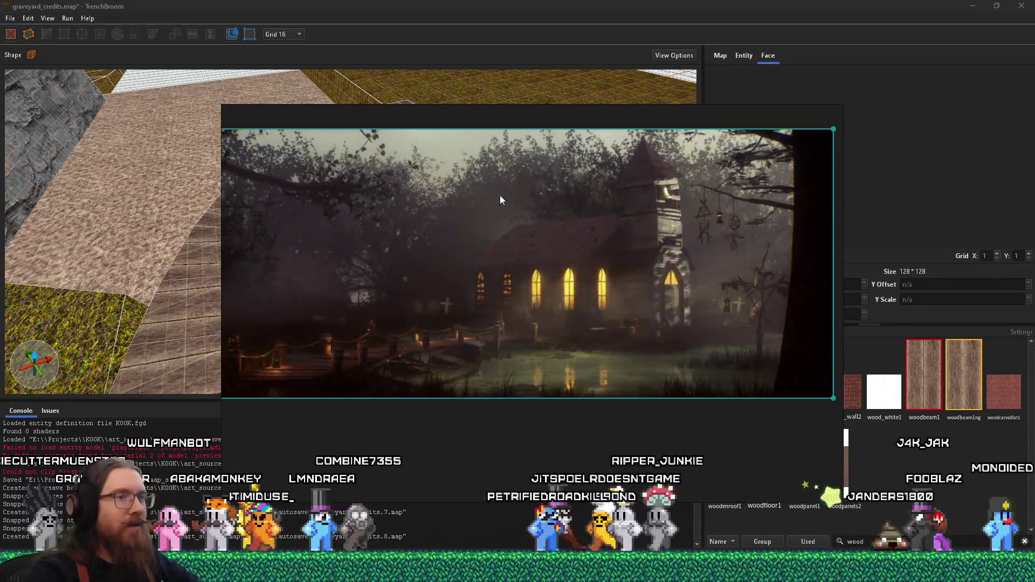
{"action": "key", "text": "alt+Tab"}
{"action": "scroll", "coordinate": [575, 222], "scroll_direction": "up", "scroll_amount": 5}
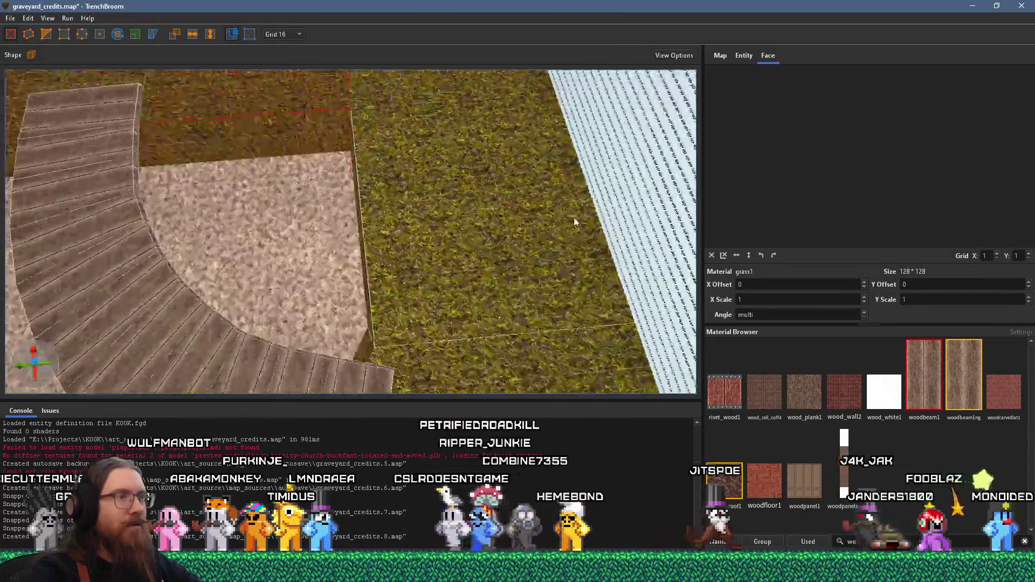
{"action": "scroll", "coordinate": [575, 223], "scroll_direction": "down", "scroll_amount": 5}
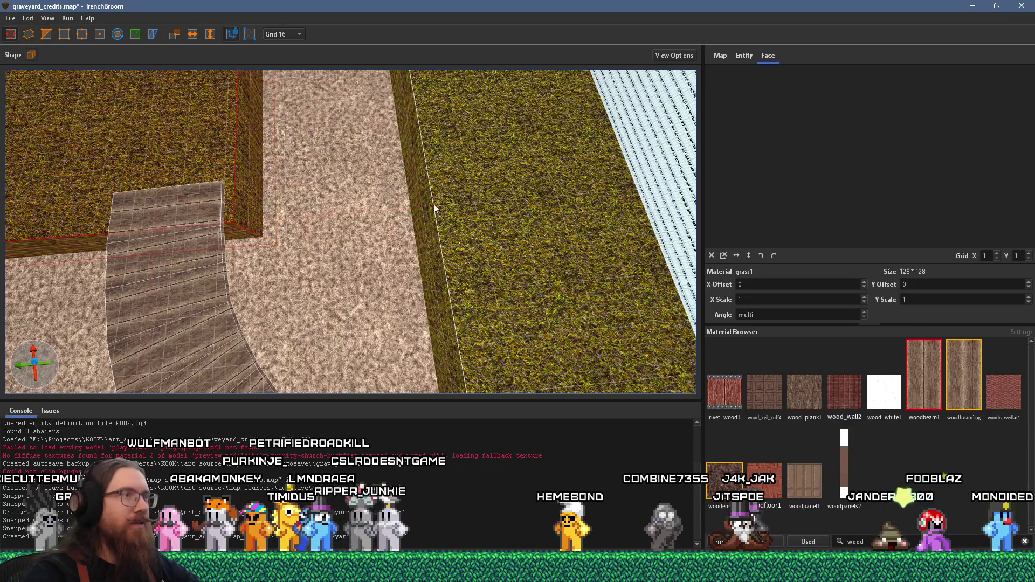
{"action": "scroll", "coordinate": [434, 203], "scroll_direction": "down", "scroll_amount": 3}
{"action": "key", "text": "alt+Tab"}
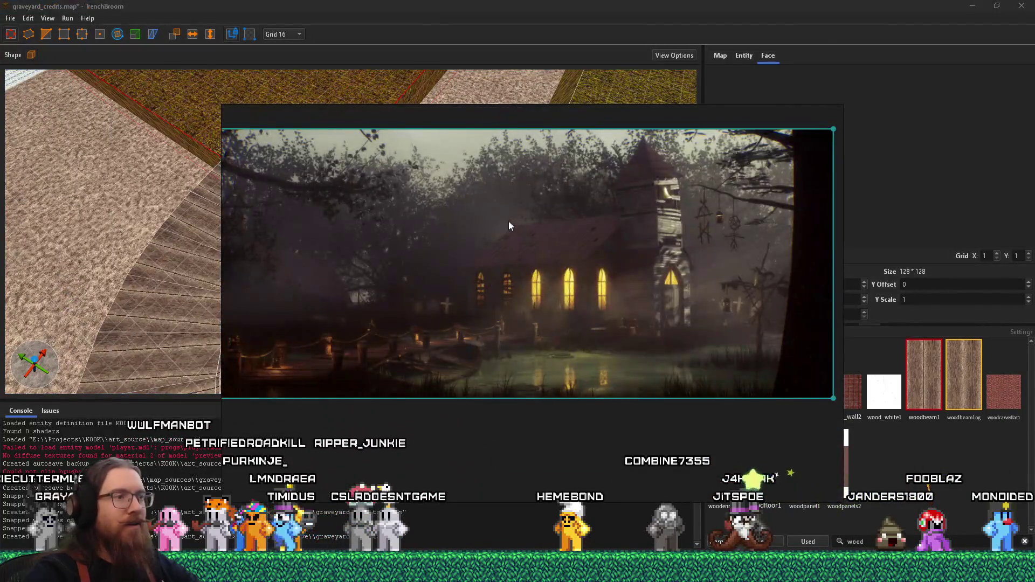
{"action": "key", "text": "alt+Tab"}
Step: Shorten the long grass block along the gravel path, leaving a gap before the next block
{"action": "scroll", "coordinate": [434, 209], "scroll_direction": "up", "scroll_amount": 5}
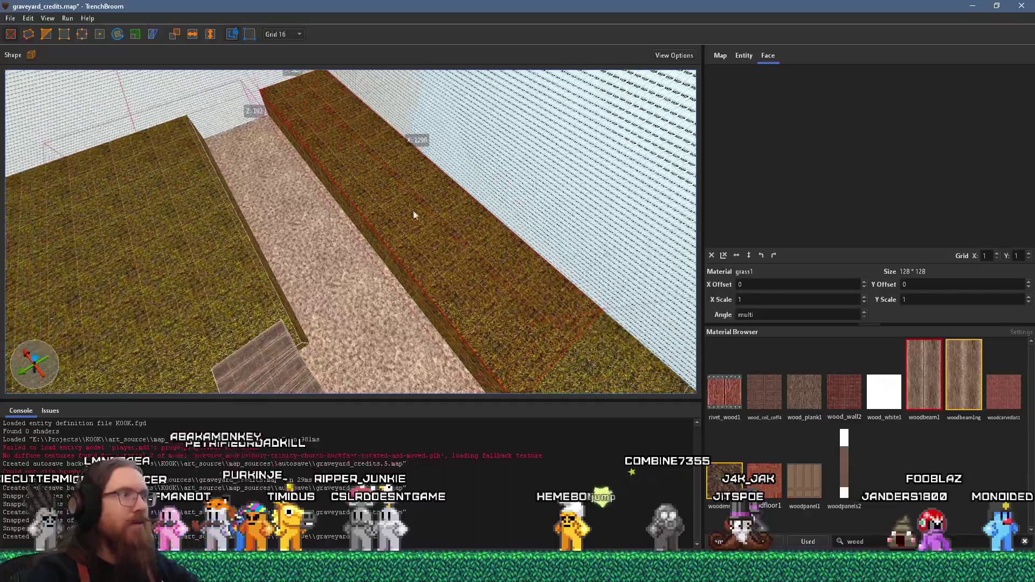
{"action": "mouse_move", "coordinate": [257, 81]}
{"action": "left_mouse_down"}
{"action": "mouse_move", "coordinate": [377, 183]}
{"action": "mouse_move", "coordinate": [457, 270]}
{"action": "mouse_move", "coordinate": [473, 269]}
{"action": "left_mouse_up"}
{"action": "scroll", "coordinate": [473, 269], "scroll_direction": "down", "scroll_amount": 3}
{"action": "mouse_move", "coordinate": [433, 331]}
{"action": "left_mouse_down"}
{"action": "mouse_move", "coordinate": [462, 294]}
{"action": "mouse_move", "coordinate": [378, 227]}
{"action": "mouse_move", "coordinate": [394, 258]}
{"action": "mouse_move", "coordinate": [399, 250]}
{"action": "mouse_move", "coordinate": [511, 302]}
{"action": "mouse_move", "coordinate": [420, 248]}
{"action": "left_mouse_up"}
Step: Duplicate the grass block with Ctrl+D and place the copy in the gap
{"action": "left_click", "coordinate": [421, 249], "text": "shift"}
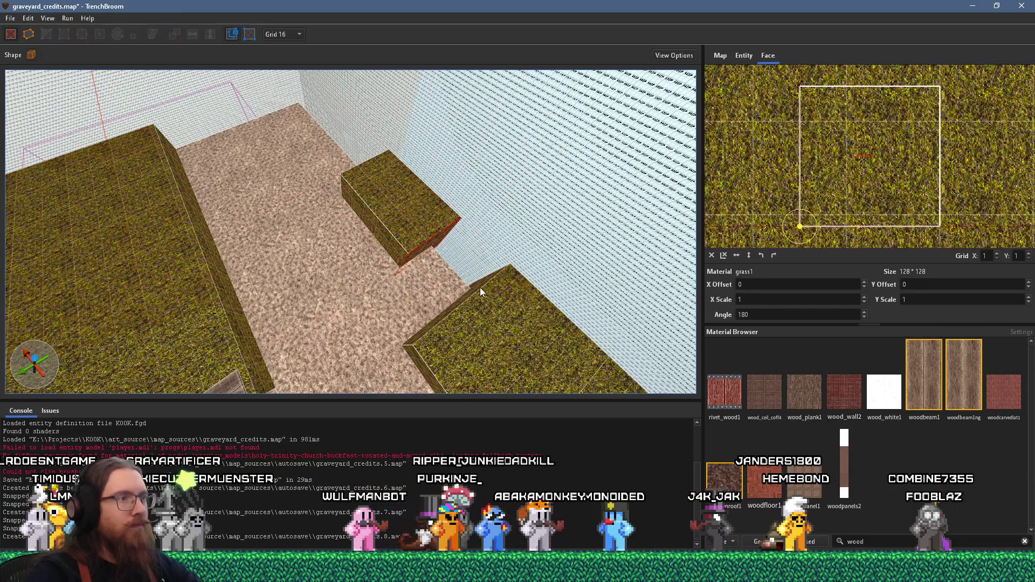
{"action": "left_click", "coordinate": [482, 284]}
{"action": "key", "text": "ctrl+d"}
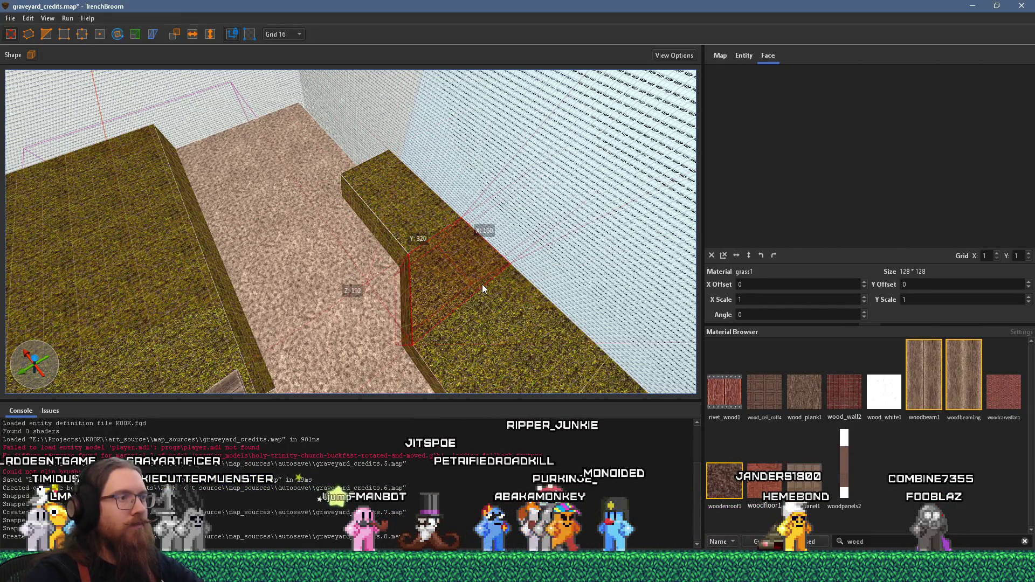
{"action": "mouse_move", "coordinate": [515, 308]}
{"action": "left_mouse_down"}
{"action": "mouse_move", "coordinate": [450, 293]}
{"action": "mouse_move", "coordinate": [382, 162]}
{"action": "mouse_move", "coordinate": [408, 264]}
{"action": "left_mouse_up"}
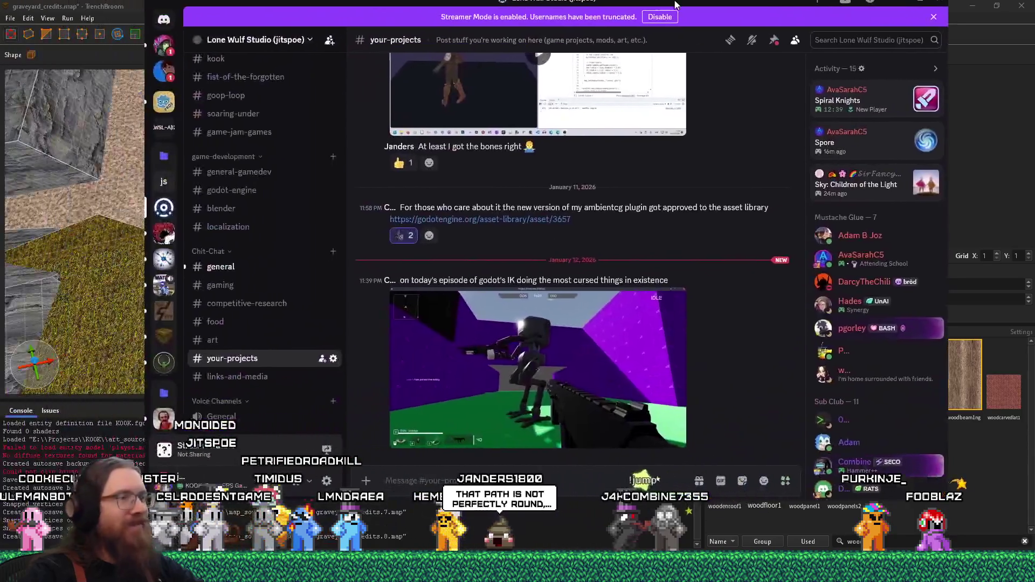
Step: Watch the posted game video in Discord's your-projects channel, then return to TrenchBroom
{"action": "left_click", "coordinate": [587, 370]}
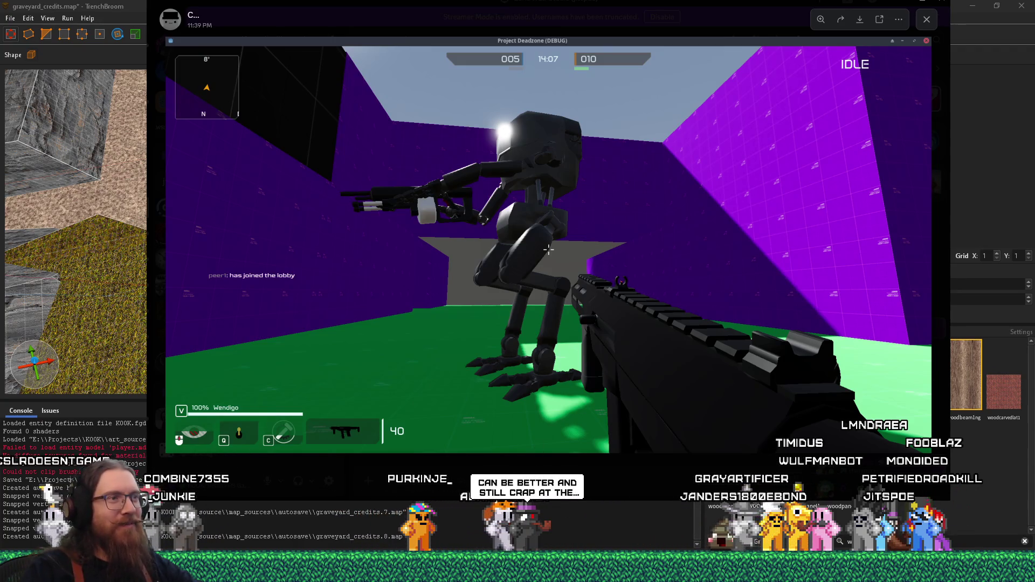
{"action": "left_click", "coordinate": [727, 5]}
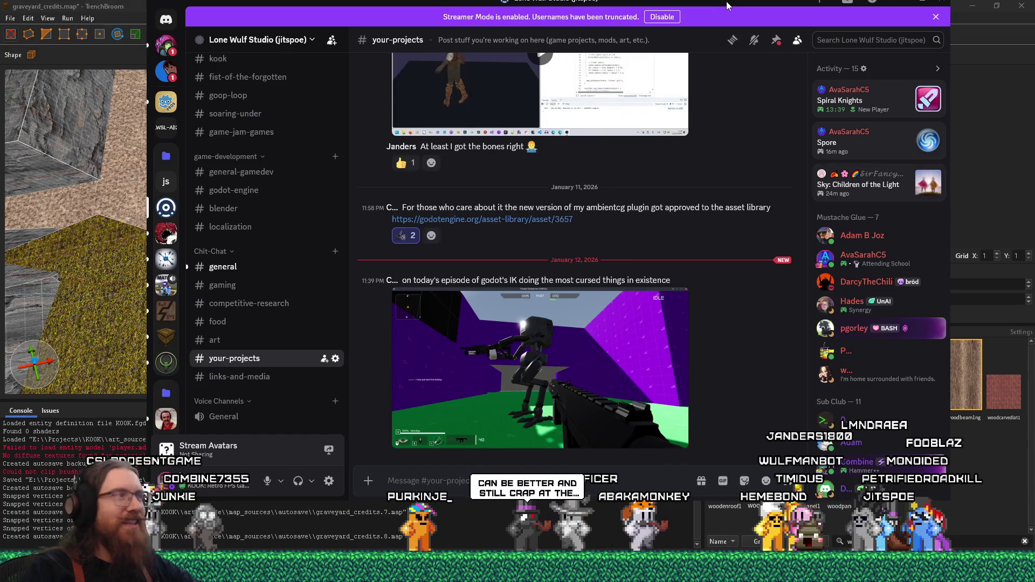
{"action": "key", "text": "alt+Tab"}
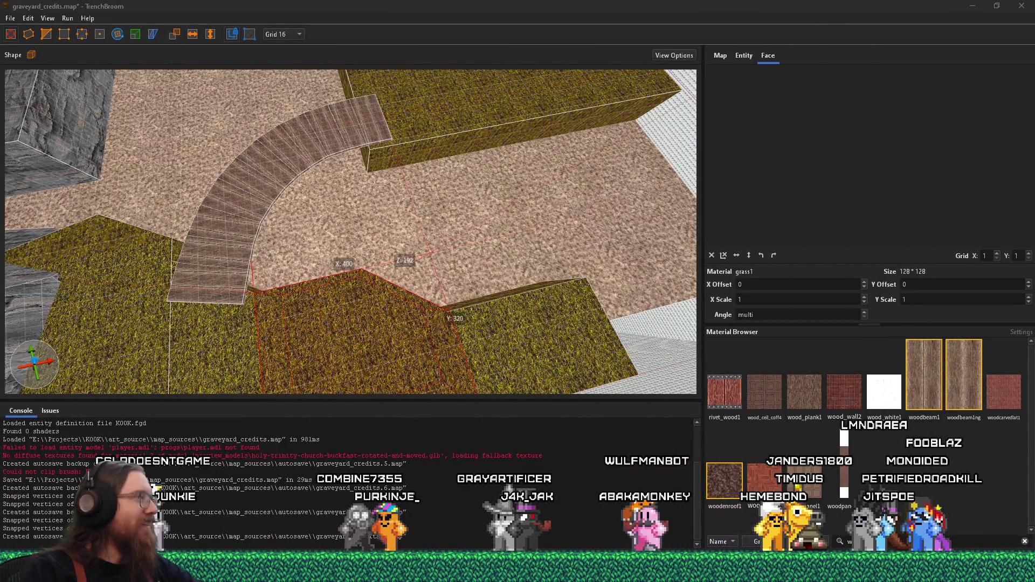
Step: Orbit around the curved stairs and select the grass ledge brushes
{"action": "scroll", "coordinate": [296, 194], "scroll_direction": "up", "scroll_amount": 5}
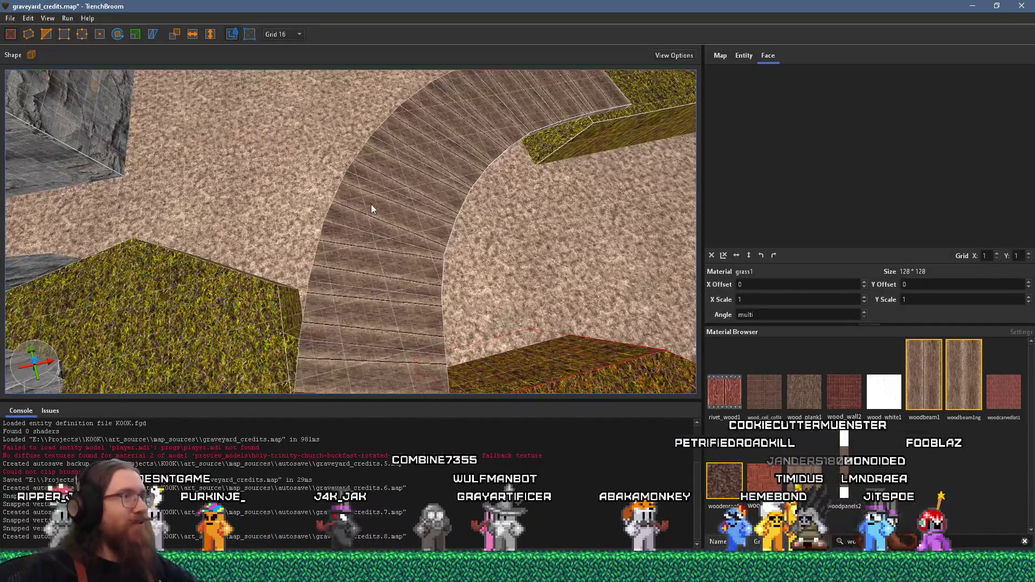
{"action": "mouse_move", "coordinate": [371, 205]}
{"action": "left_mouse_down"}
{"action": "mouse_move", "coordinate": [352, 323]}
{"action": "mouse_move", "coordinate": [392, 237]}
{"action": "mouse_move", "coordinate": [256, 307]}
{"action": "mouse_move", "coordinate": [489, 165]}
{"action": "mouse_move", "coordinate": [459, 199]}
{"action": "mouse_move", "coordinate": [302, 218]}
{"action": "mouse_move", "coordinate": [462, 203]}
{"action": "mouse_move", "coordinate": [121, 154]}
{"action": "mouse_move", "coordinate": [257, 181]}
{"action": "mouse_move", "coordinate": [264, 169]}
{"action": "left_mouse_up"}
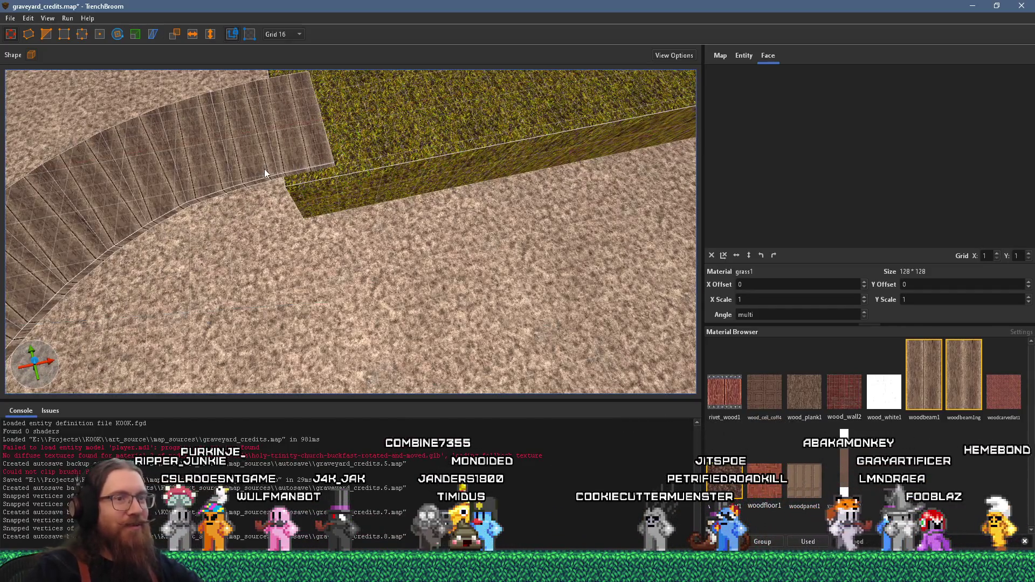
{"action": "key", "text": "alt+Tab"}
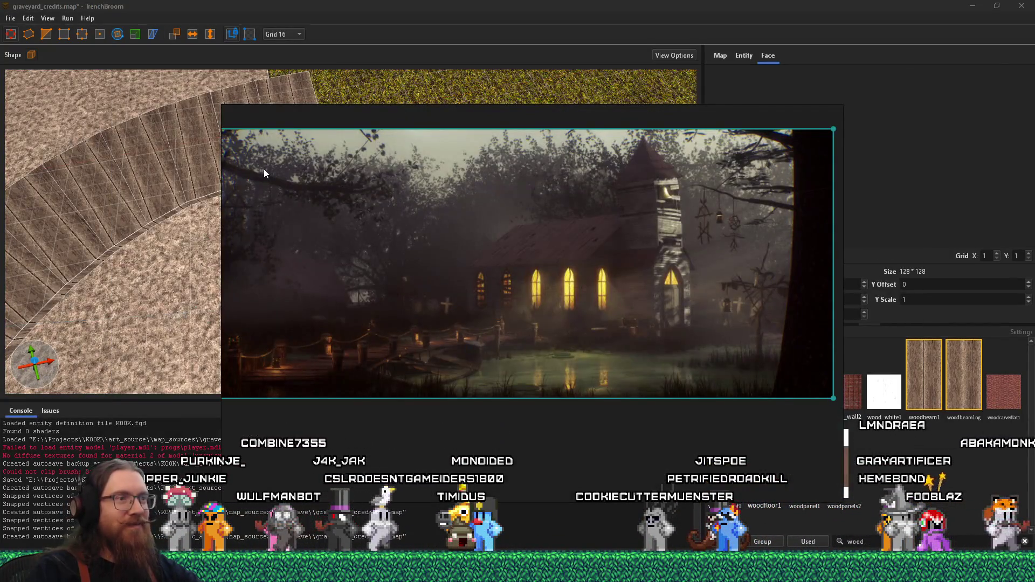
{"action": "key", "text": "alt+Tab"}
{"action": "mouse_move", "coordinate": [263, 169]}
{"action": "left_mouse_down"}
{"action": "mouse_move", "coordinate": [410, 222]}
{"action": "mouse_move", "coordinate": [447, 339]}
{"action": "mouse_move", "coordinate": [513, 350]}
{"action": "mouse_move", "coordinate": [451, 222]}
{"action": "mouse_move", "coordinate": [447, 377]}
{"action": "mouse_move", "coordinate": [266, 324]}
{"action": "mouse_move", "coordinate": [404, 317]}
{"action": "mouse_move", "coordinate": [336, 247]}
{"action": "mouse_move", "coordinate": [418, 289]}
{"action": "left_mouse_up"}
{"action": "left_click", "coordinate": [416, 291]}
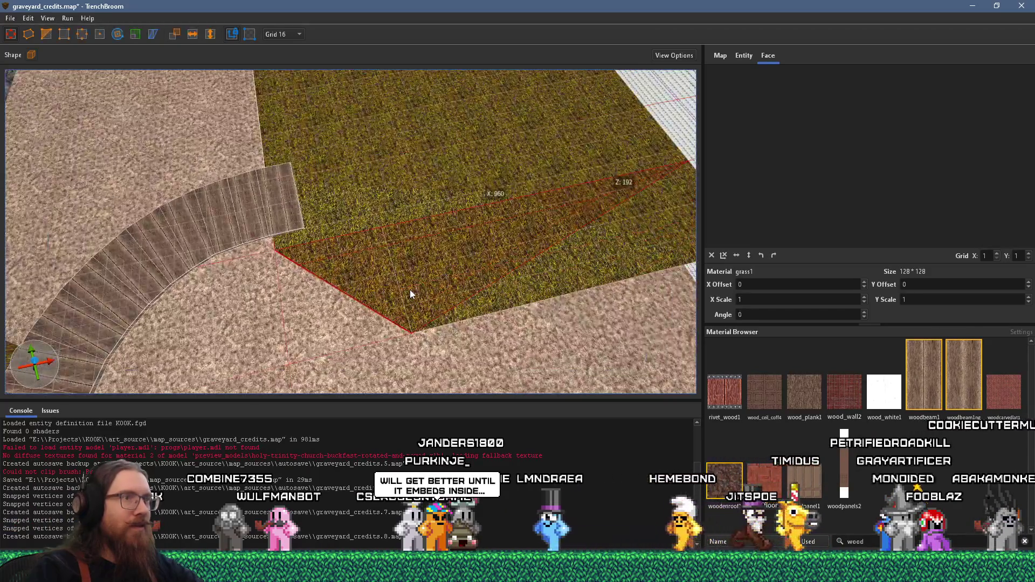
{"action": "left_click", "coordinate": [513, 294], "text": "ctrl"}
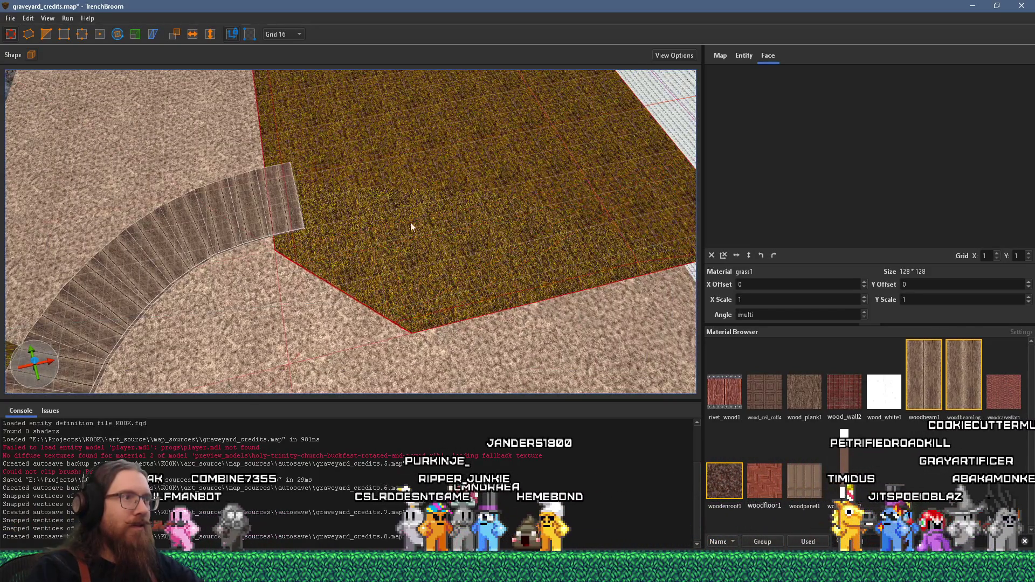
{"action": "key", "text": "a"}
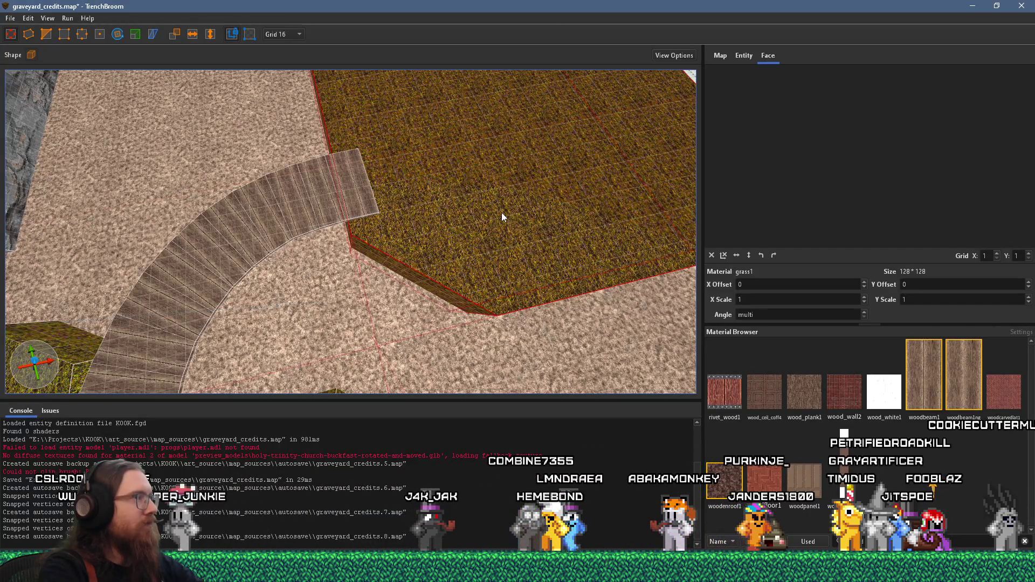
{"action": "scroll", "coordinate": [491, 208], "scroll_direction": "down", "scroll_amount": 5}
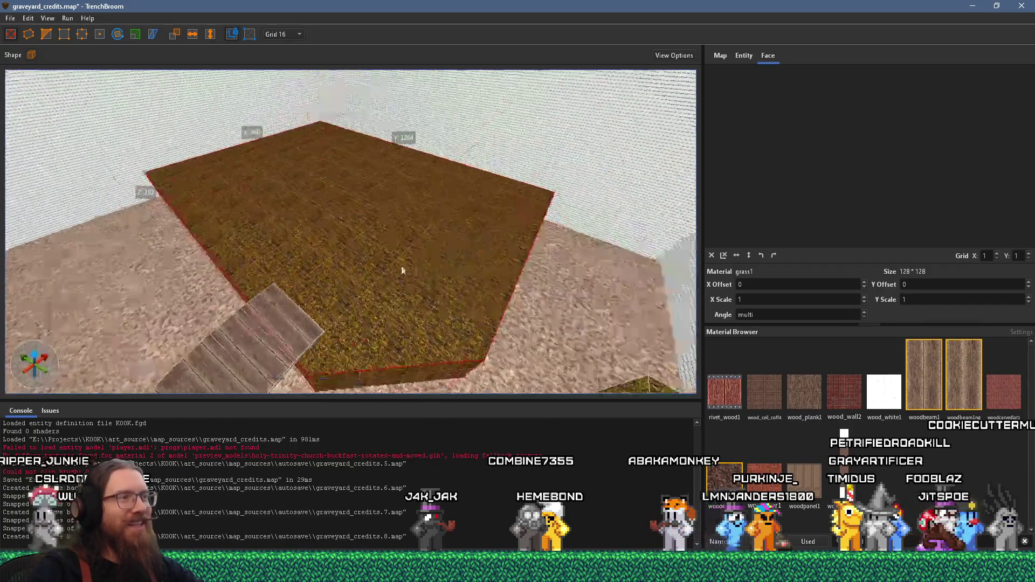
{"action": "scroll", "coordinate": [487, 304], "scroll_direction": "up", "scroll_amount": 5}
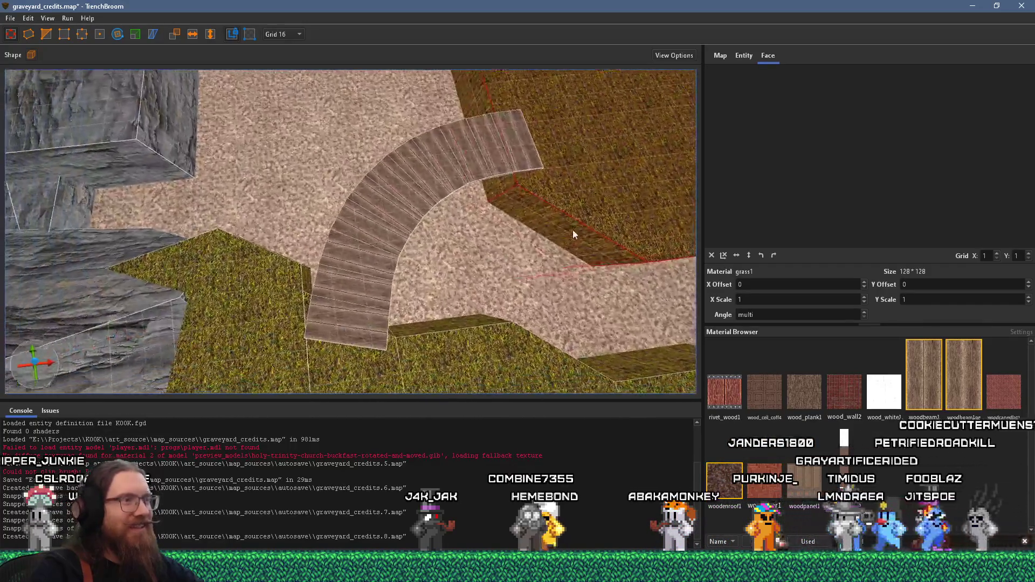
Step: Try woodbeam1ng on the grass top face, then undo to keep the grass texture
{"action": "key", "text": "alt+Tab"}
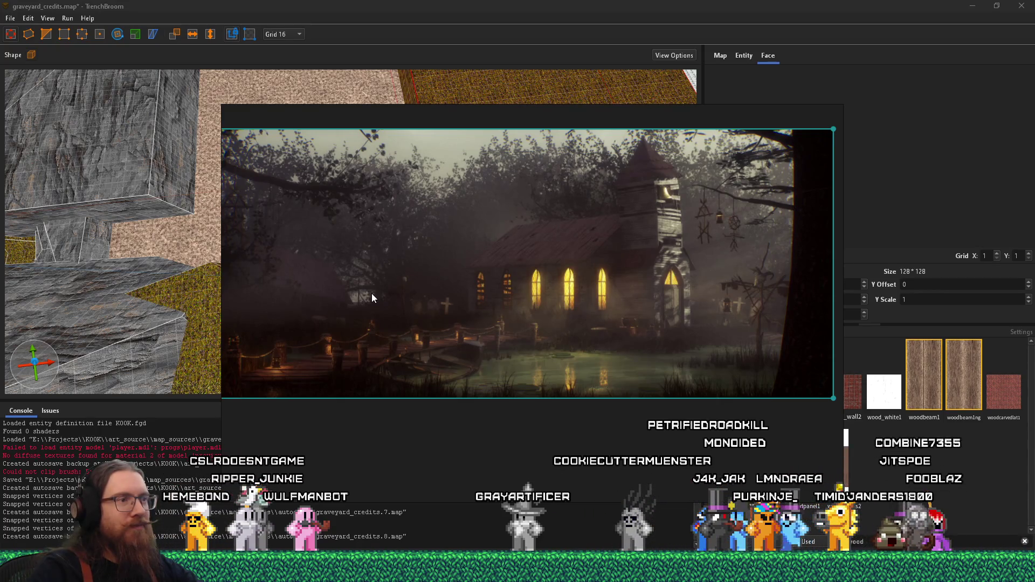
{"action": "key", "text": "alt+Tab"}
{"action": "scroll", "coordinate": [403, 288], "scroll_direction": "down", "scroll_amount": 5}
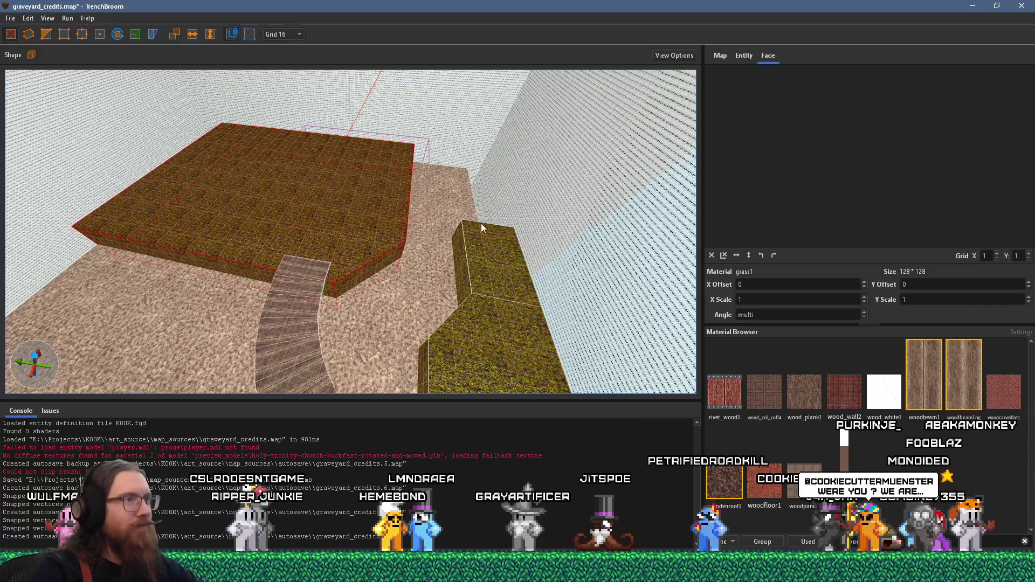
{"action": "mouse_move", "coordinate": [349, 222]}
{"action": "left_mouse_down"}
{"action": "mouse_move", "coordinate": [311, 258]}
{"action": "mouse_move", "coordinate": [352, 215]}
{"action": "mouse_move", "coordinate": [332, 281]}
{"action": "mouse_move", "coordinate": [334, 353]}
{"action": "left_mouse_up"}
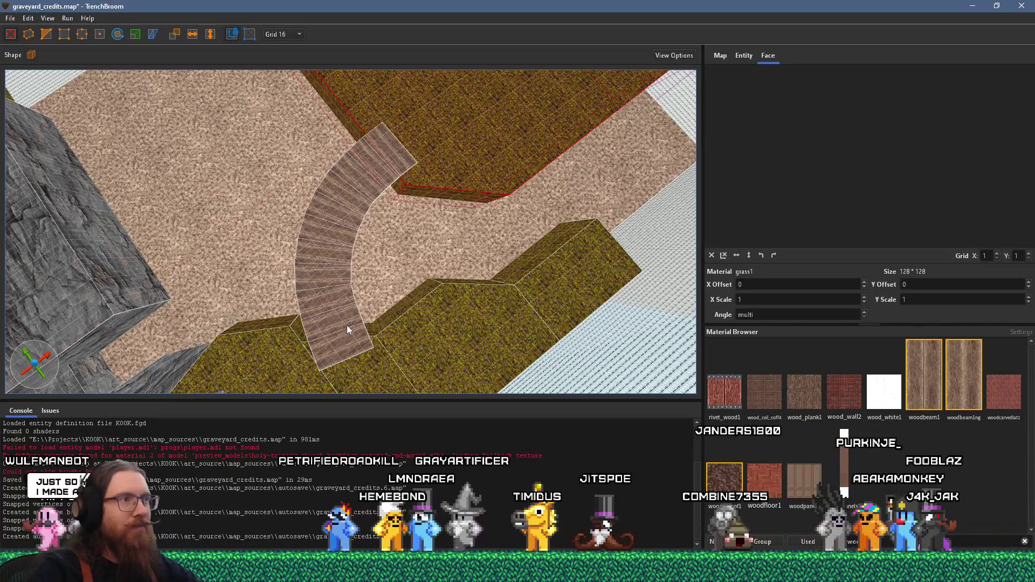
{"action": "key", "text": "alt+Tab"}
{"action": "key", "text": "alt+Tab"}
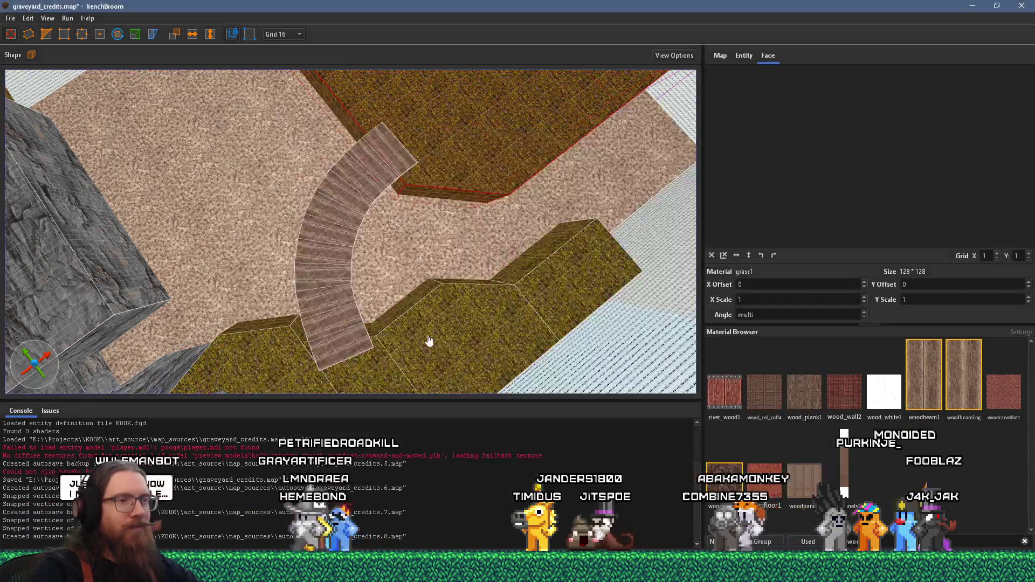
{"action": "left_click", "coordinate": [962, 374]}
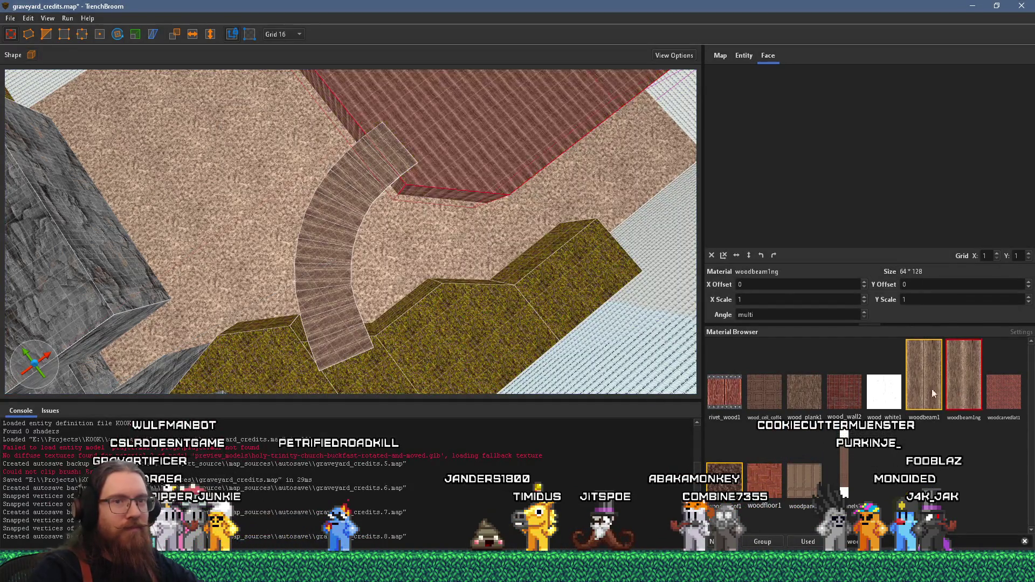
{"action": "key", "text": "ctrl+z"}
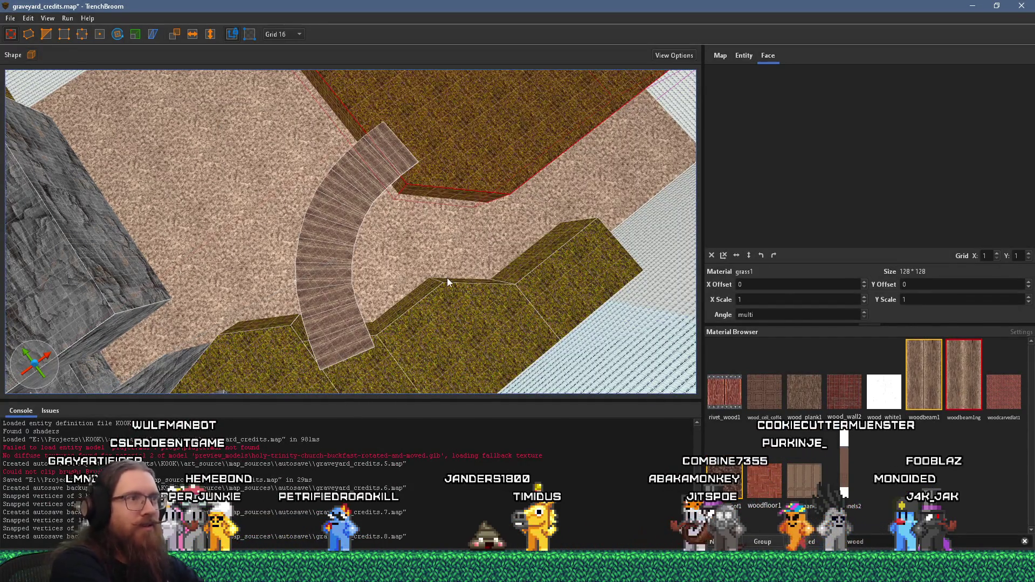
{"action": "key", "text": "ctrl+z"}
Step: Delete the small stray brush lying on the curved stairs
{"action": "scroll", "coordinate": [429, 202], "scroll_direction": "up", "scroll_amount": 5}
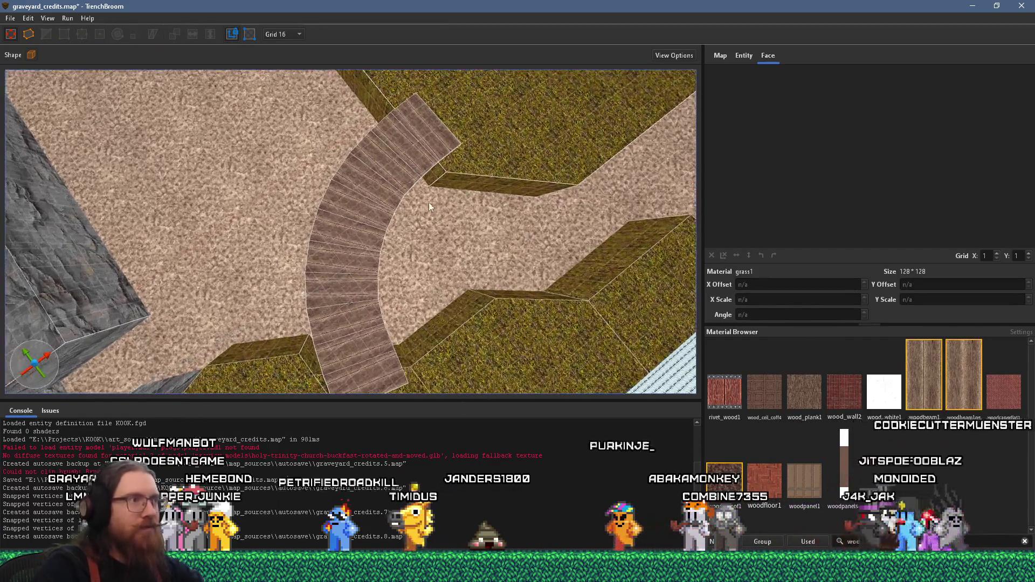
{"action": "left_click", "coordinate": [384, 249]}
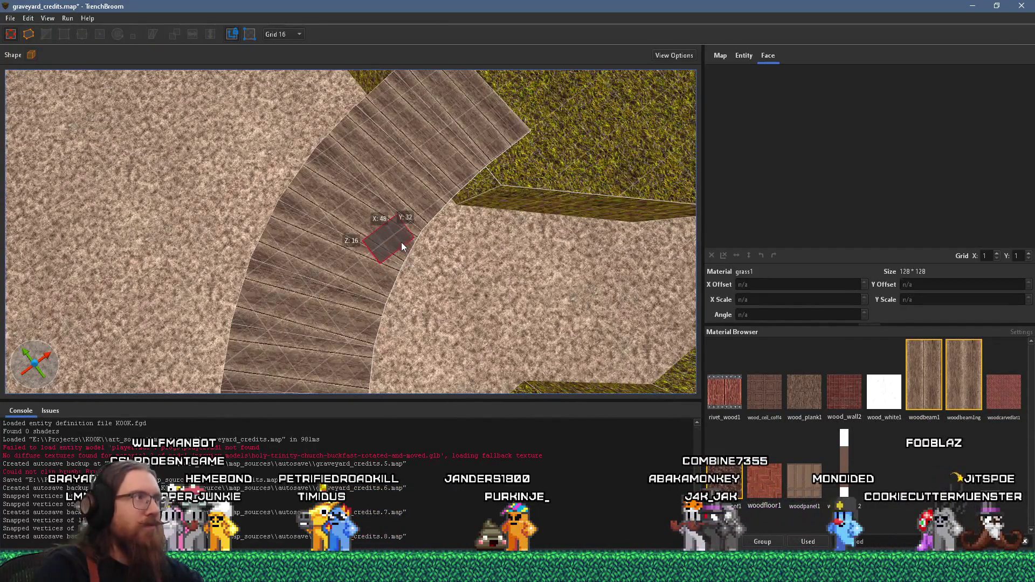
{"action": "key", "text": "Delete"}
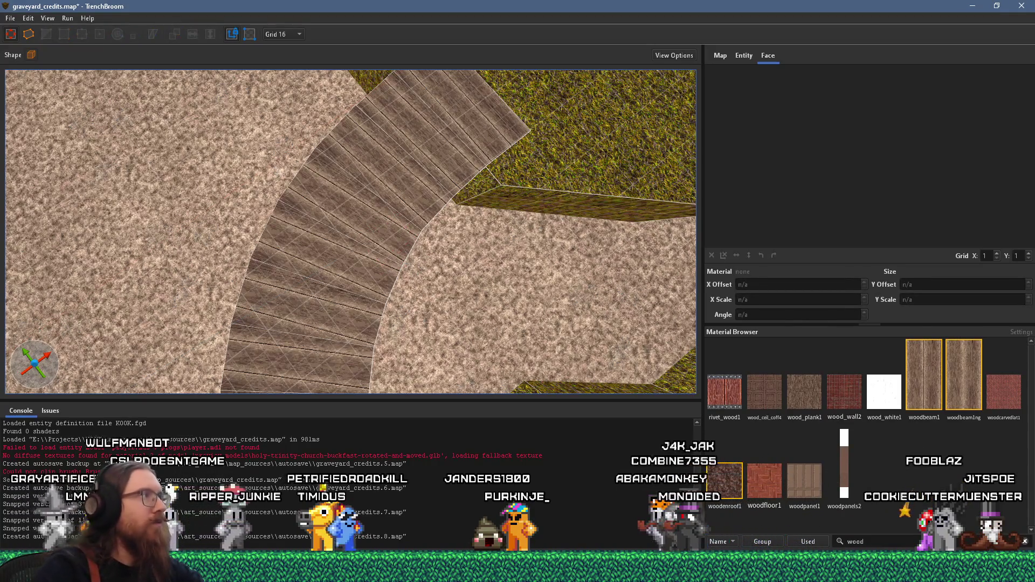
{"action": "left_click", "coordinate": [31, 53]}
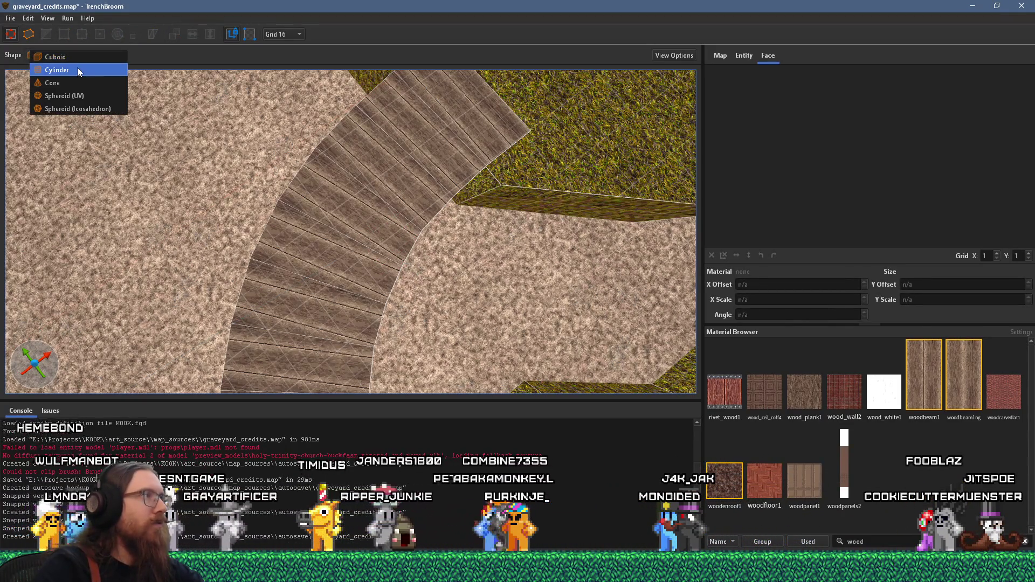
Step: Draw an 8-sided cylinder brush on the boardwalk
{"action": "left_click", "coordinate": [77, 69]}
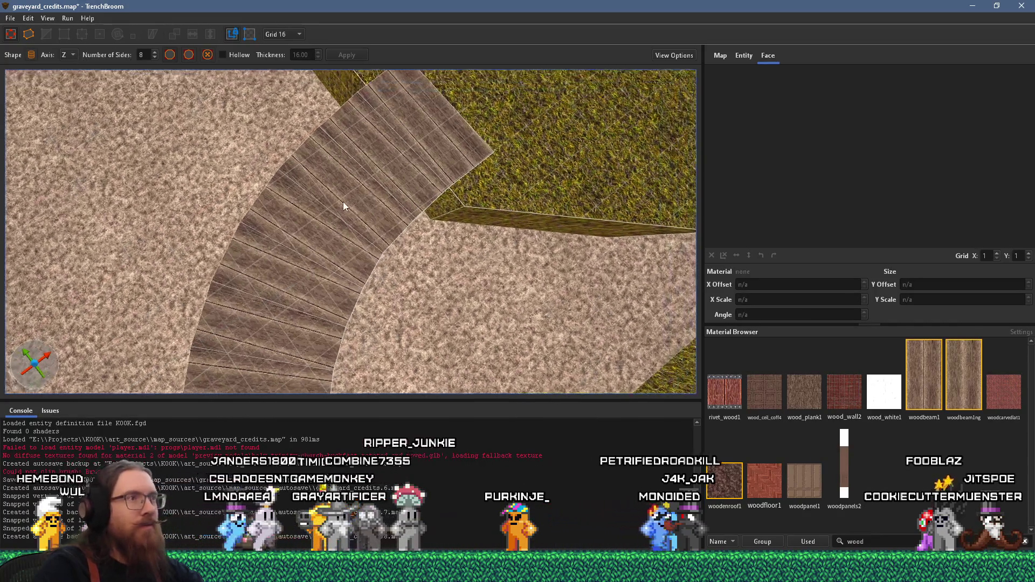
{"action": "left_click_drag", "start_coordinate": [366, 212], "coordinate": [393, 228]}
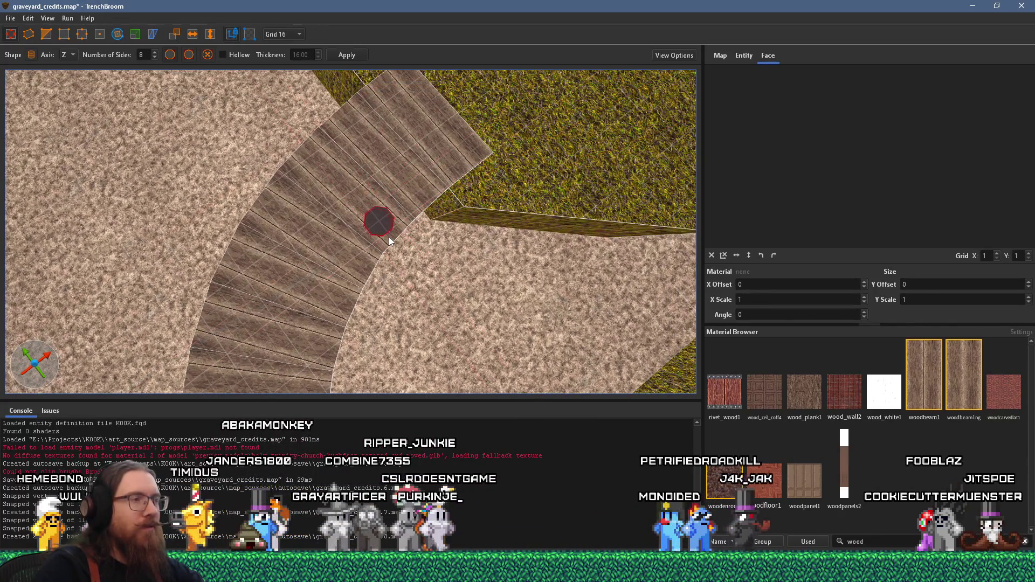
{"action": "mouse_move", "coordinate": [678, 350]}
{"action": "left_mouse_down"}
{"action": "mouse_move", "coordinate": [377, 326]}
{"action": "mouse_move", "coordinate": [362, 361]}
{"action": "left_mouse_up"}
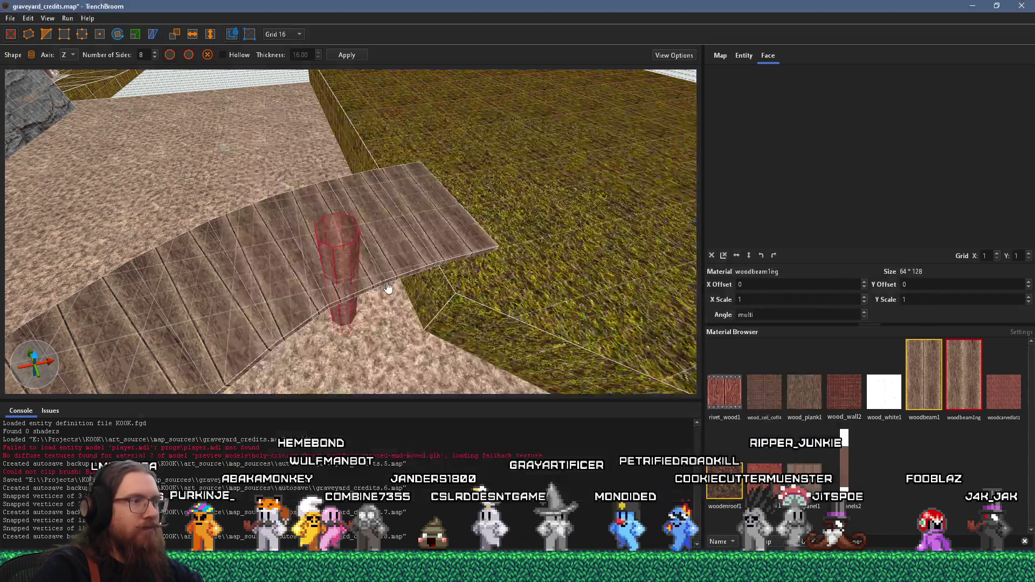
{"action": "mouse_move", "coordinate": [387, 287]}
{"action": "left_mouse_down"}
{"action": "mouse_move", "coordinate": [337, 281]}
{"action": "mouse_move", "coordinate": [287, 336]}
{"action": "mouse_move", "coordinate": [328, 318]}
{"action": "mouse_move", "coordinate": [261, 325]}
{"action": "mouse_move", "coordinate": [414, 196]}
{"action": "mouse_move", "coordinate": [395, 292]}
{"action": "mouse_move", "coordinate": [322, 333]}
{"action": "left_mouse_up"}
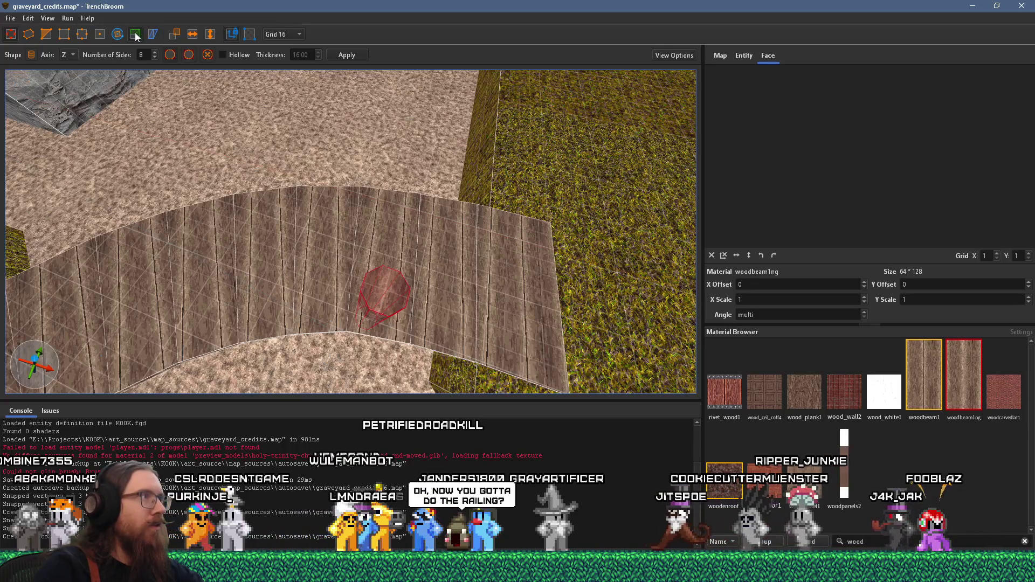
{"action": "key", "text": "Return"}
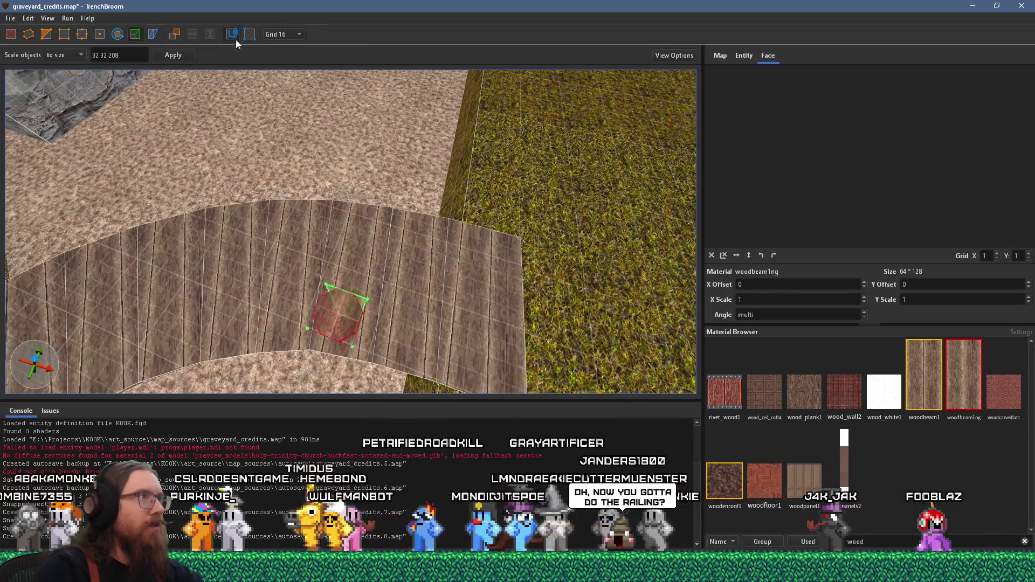
Step: Set the grid to 8 and stretch the cylinder into a tall wooden post
{"action": "left_click", "coordinate": [282, 34]}
{"action": "left_click", "coordinate": [288, 84]}
{"action": "mouse_move", "coordinate": [373, 214]}
{"action": "left_mouse_down"}
{"action": "mouse_move", "coordinate": [380, 270]}
{"action": "mouse_move", "coordinate": [459, 132]}
{"action": "mouse_move", "coordinate": [418, 207]}
{"action": "mouse_move", "coordinate": [412, 164]}
{"action": "mouse_move", "coordinate": [383, 152]}
{"action": "mouse_move", "coordinate": [377, 164]}
{"action": "mouse_move", "coordinate": [217, 107]}
{"action": "left_mouse_up"}
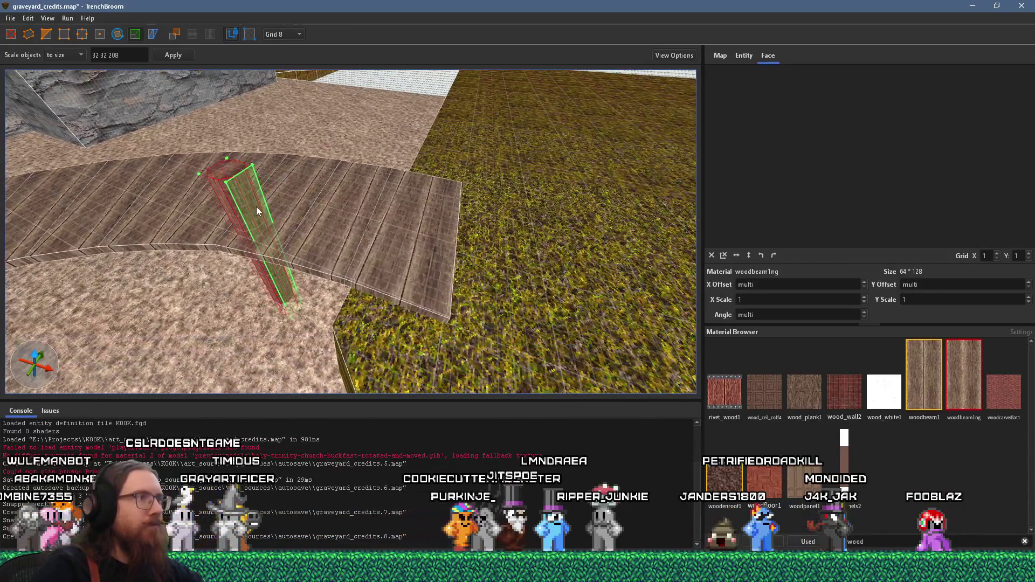
{"action": "mouse_move", "coordinate": [259, 202]}
{"action": "left_mouse_down"}
{"action": "mouse_move", "coordinate": [415, 140]}
{"action": "mouse_move", "coordinate": [394, 242]}
{"action": "mouse_move", "coordinate": [315, 205]}
{"action": "mouse_move", "coordinate": [351, 117]}
{"action": "mouse_move", "coordinate": [292, 44]}
{"action": "mouse_move", "coordinate": [233, 75]}
{"action": "left_mouse_up"}
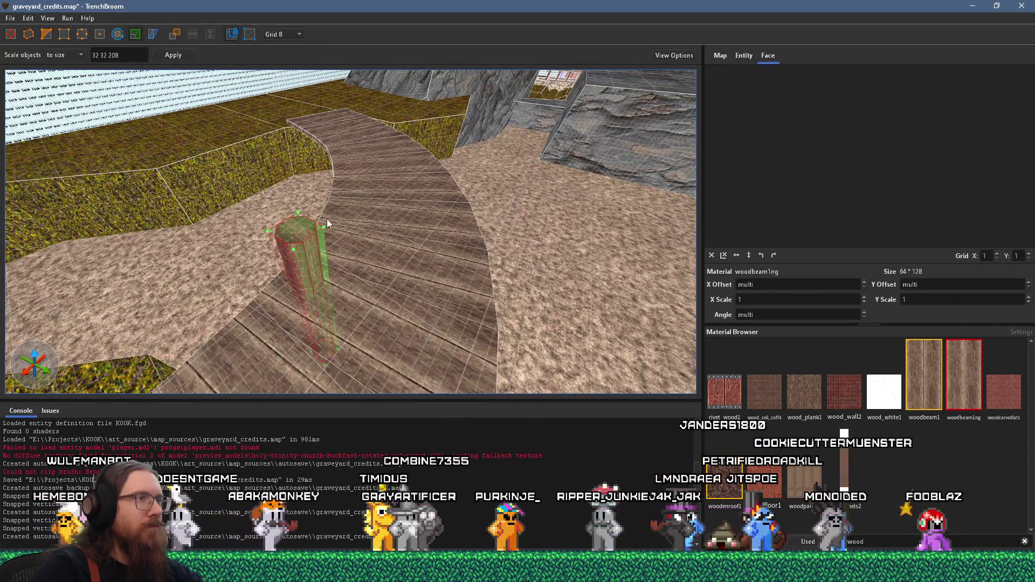
Step: Start drawing a second 24 by 24 by 208 octagonal post on the boardwalk
{"action": "left_click", "coordinate": [14, 35]}
{"action": "mouse_move", "coordinate": [496, 295]}
{"action": "left_mouse_down"}
{"action": "mouse_move", "coordinate": [485, 232]}
{"action": "mouse_move", "coordinate": [454, 203]}
{"action": "left_mouse_up"}
{"action": "scroll", "coordinate": [431, 237], "scroll_direction": "up", "scroll_amount": 5}
{"action": "left_click_drag", "start_coordinate": [405, 268], "coordinate": [430, 255]}
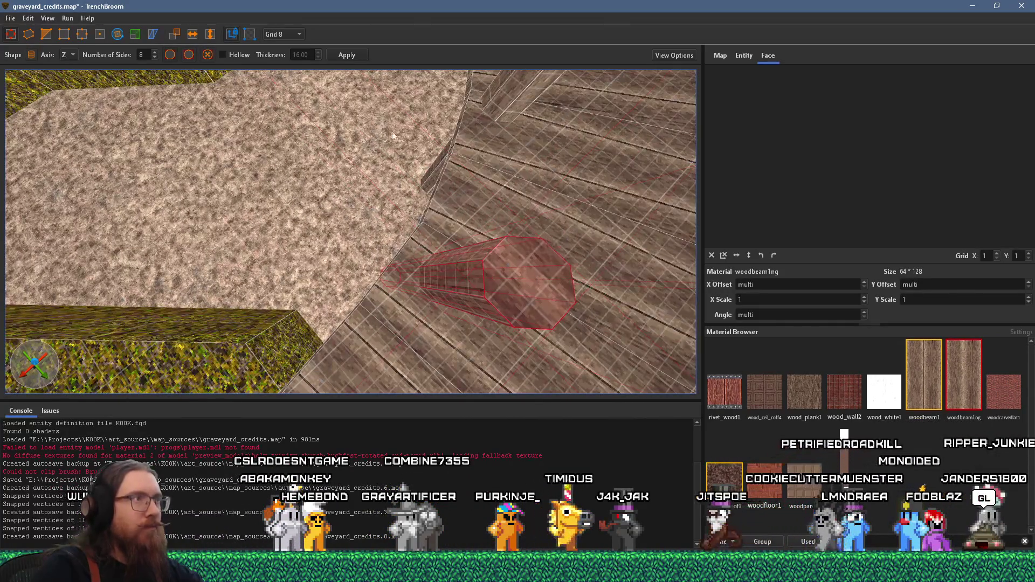
Step: Set the grid to 1 and move the new post into place on the boardwalk
{"action": "left_click", "coordinate": [285, 35]}
{"action": "left_click", "coordinate": [276, 47]}
{"action": "mouse_move", "coordinate": [504, 292]}
{"action": "left_mouse_down"}
{"action": "mouse_move", "coordinate": [492, 248]}
{"action": "mouse_move", "coordinate": [475, 247]}
{"action": "mouse_move", "coordinate": [475, 236]}
{"action": "left_mouse_up"}
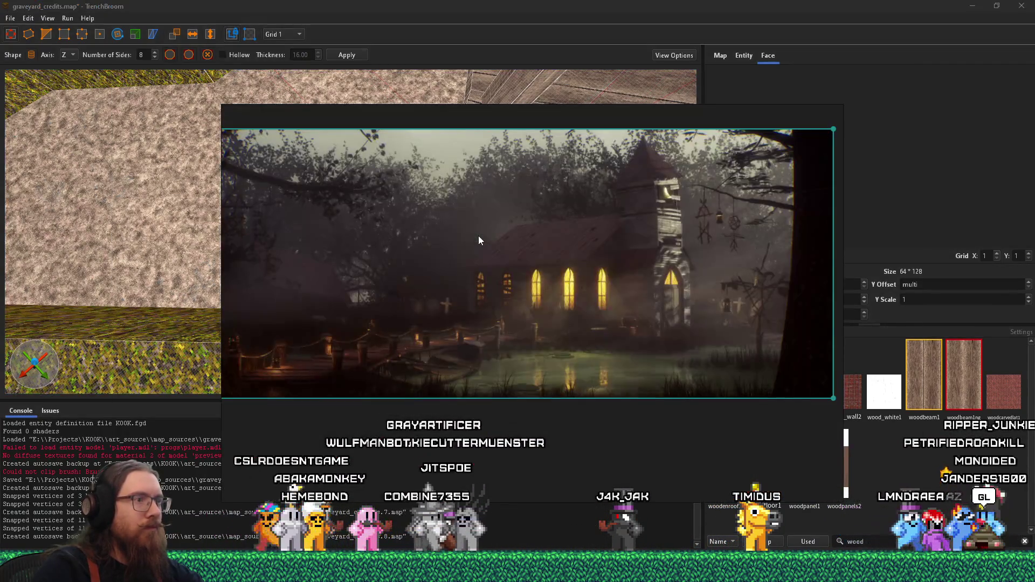
{"action": "mouse_move", "coordinate": [479, 239]}
{"action": "left_mouse_down"}
{"action": "mouse_move", "coordinate": [457, 240]}
{"action": "mouse_move", "coordinate": [452, 223]}
{"action": "mouse_move", "coordinate": [477, 214]}
{"action": "left_mouse_up"}
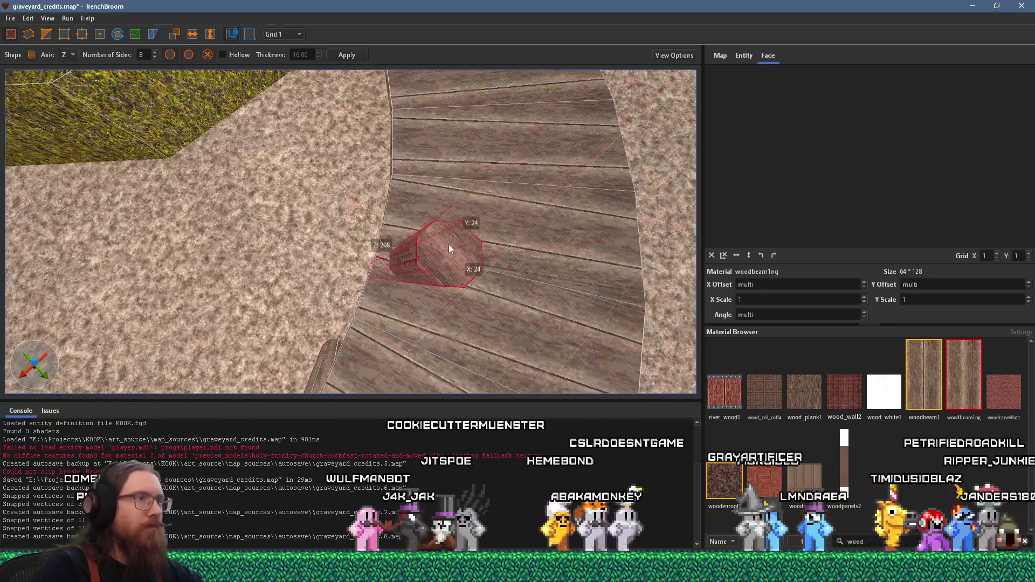
{"action": "scroll", "coordinate": [403, 237], "scroll_direction": "up", "scroll_amount": 3}
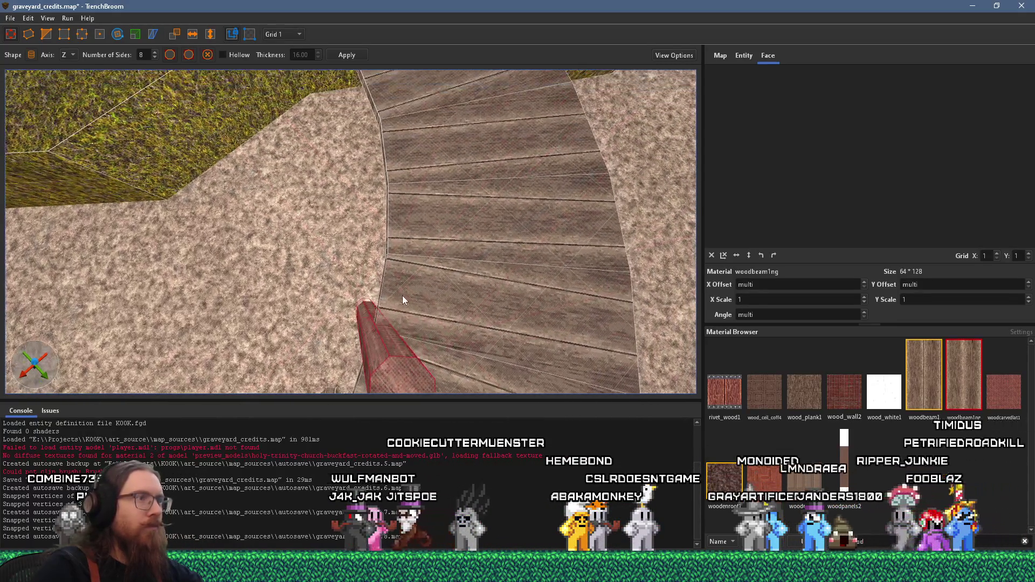
{"action": "scroll", "coordinate": [400, 323], "scroll_direction": "down", "scroll_amount": 5}
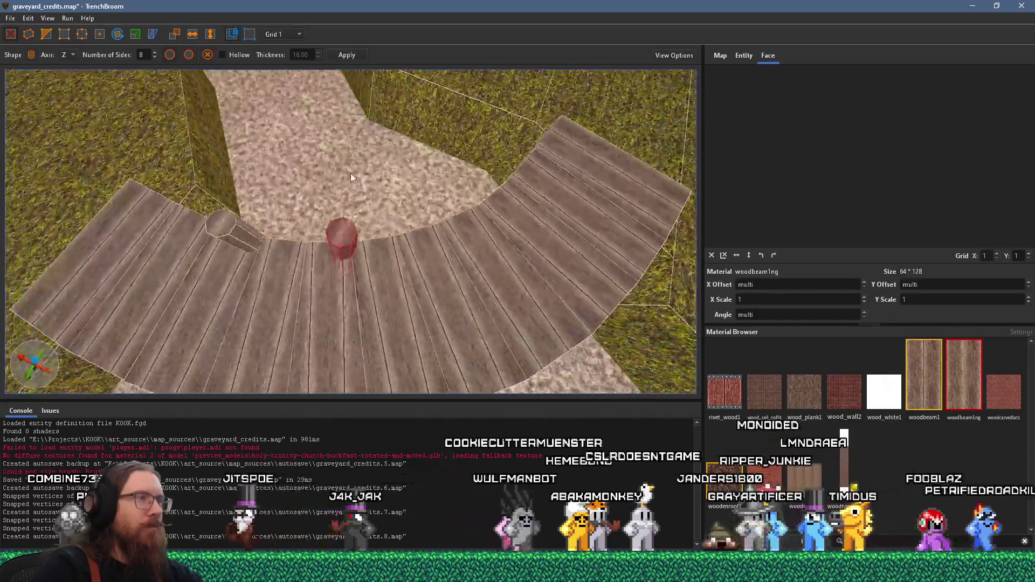
Step: Alt-drag a copy of the post further along and set it at the walkway edge
{"action": "mouse_move", "coordinate": [359, 221]}
{"action": "left_mouse_down"}
{"action": "mouse_move", "coordinate": [421, 223]}
{"action": "mouse_move", "coordinate": [474, 243]}
{"action": "mouse_move", "coordinate": [260, 238]}
{"action": "left_mouse_up"}
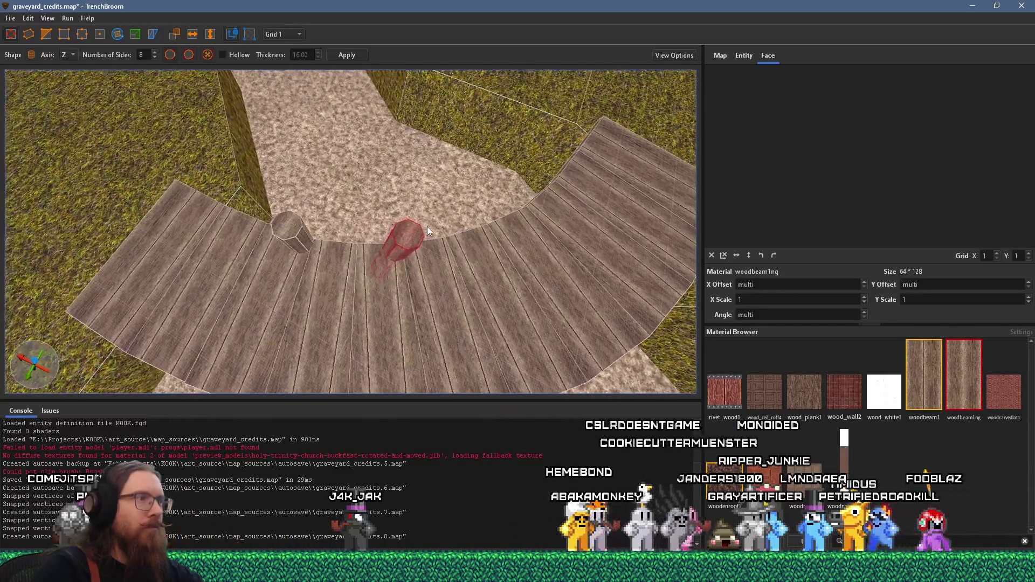
{"action": "mouse_move", "coordinate": [369, 256]}
{"action": "left_mouse_down"}
{"action": "mouse_move", "coordinate": [316, 273]}
{"action": "mouse_move", "coordinate": [431, 227]}
{"action": "mouse_move", "coordinate": [447, 240]}
{"action": "mouse_move", "coordinate": [447, 224]}
{"action": "mouse_move", "coordinate": [472, 233]}
{"action": "mouse_move", "coordinate": [362, 260]}
{"action": "left_mouse_up"}
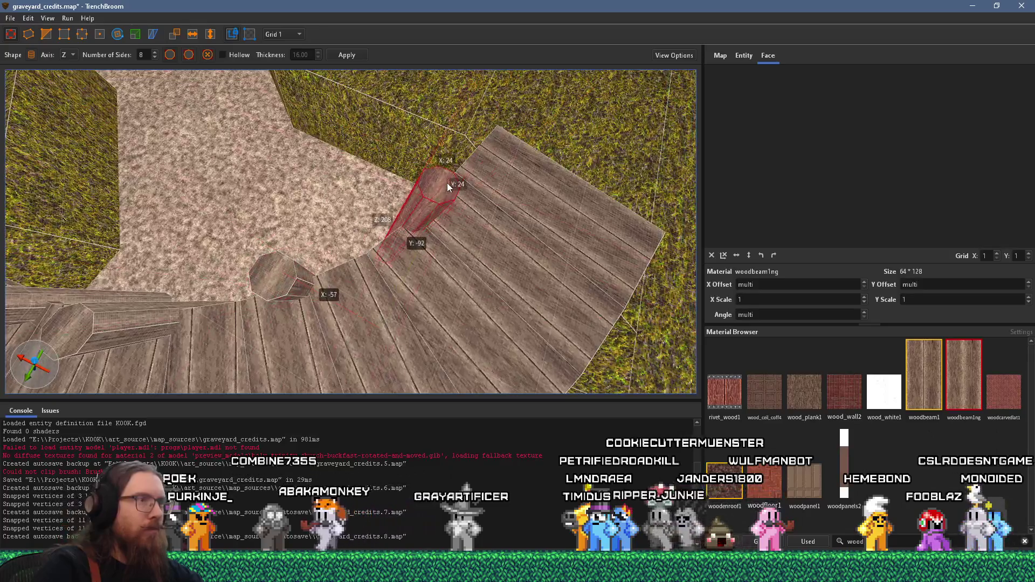
{"action": "left_click_drag", "start_coordinate": [452, 178], "coordinate": [319, 245]}
{"action": "mouse_move", "coordinate": [261, 272]}
{"action": "left_mouse_down"}
{"action": "mouse_move", "coordinate": [372, 171]}
{"action": "mouse_move", "coordinate": [372, 185]}
{"action": "mouse_move", "coordinate": [352, 191]}
{"action": "mouse_move", "coordinate": [438, 289]}
{"action": "mouse_move", "coordinate": [400, 351]}
{"action": "left_mouse_up"}
{"action": "mouse_move", "coordinate": [377, 342]}
{"action": "left_mouse_down"}
{"action": "mouse_move", "coordinate": [446, 257]}
{"action": "mouse_move", "coordinate": [388, 313]}
{"action": "mouse_move", "coordinate": [316, 346]}
{"action": "mouse_move", "coordinate": [314, 359]}
{"action": "left_mouse_up"}
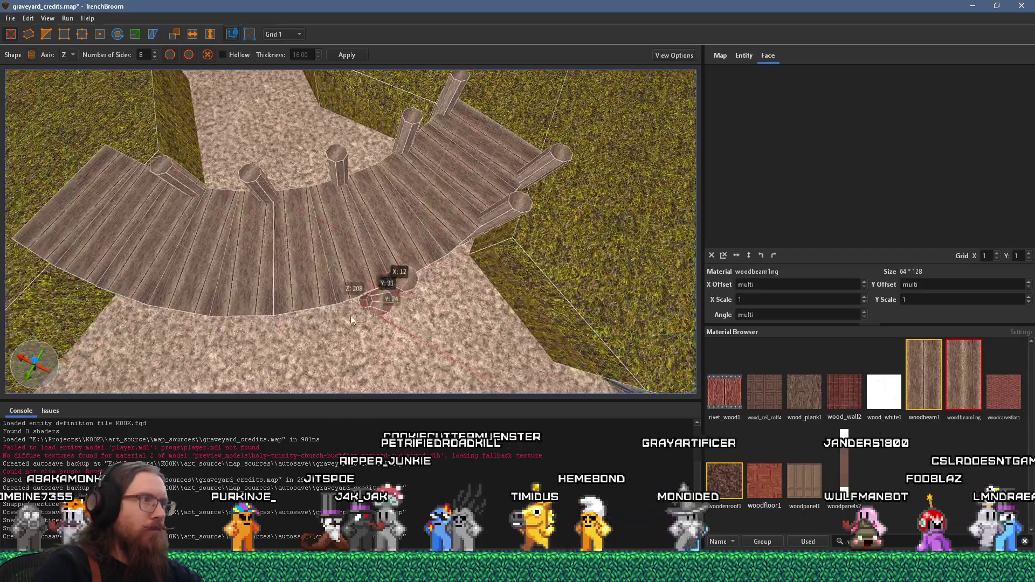
{"action": "mouse_move", "coordinate": [372, 277]}
{"action": "left_mouse_down"}
{"action": "mouse_move", "coordinate": [289, 302]}
{"action": "mouse_move", "coordinate": [252, 327]}
{"action": "mouse_move", "coordinate": [286, 367]}
{"action": "mouse_move", "coordinate": [427, 300]}
{"action": "left_mouse_up"}
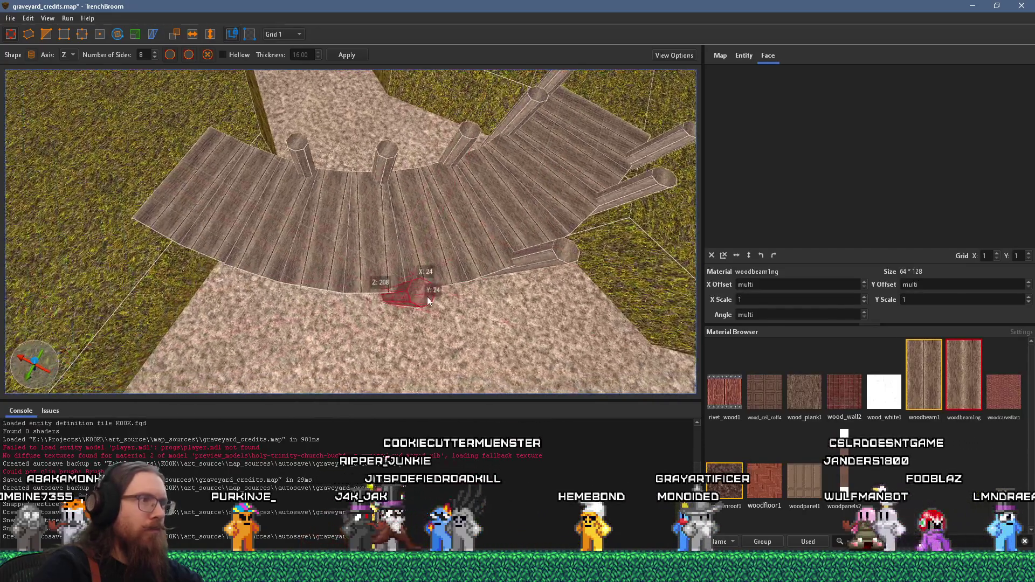
{"action": "mouse_move", "coordinate": [256, 280]}
{"action": "left_mouse_down"}
{"action": "mouse_move", "coordinate": [305, 258]}
{"action": "mouse_move", "coordinate": [372, 262]}
{"action": "mouse_move", "coordinate": [358, 204]}
{"action": "mouse_move", "coordinate": [376, 198]}
{"action": "mouse_move", "coordinate": [337, 376]}
{"action": "mouse_move", "coordinate": [241, 352]}
{"action": "mouse_move", "coordinate": [257, 349]}
{"action": "mouse_move", "coordinate": [381, 200]}
{"action": "mouse_move", "coordinate": [329, 188]}
{"action": "left_mouse_up"}
{"action": "scroll", "coordinate": [361, 171], "scroll_direction": "up", "scroll_amount": 6}
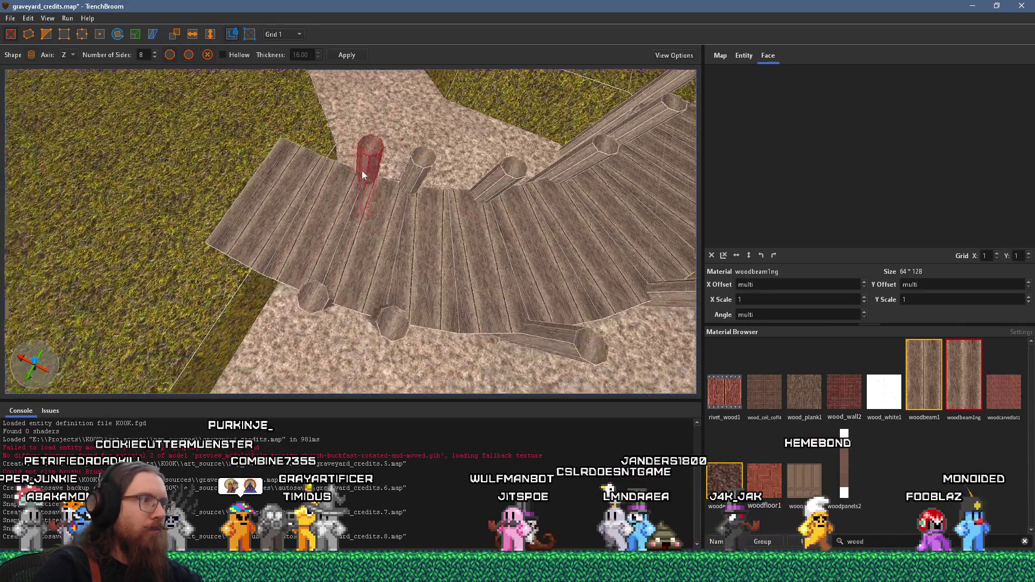
{"action": "scroll", "coordinate": [408, 321], "scroll_direction": "up", "scroll_amount": 8}
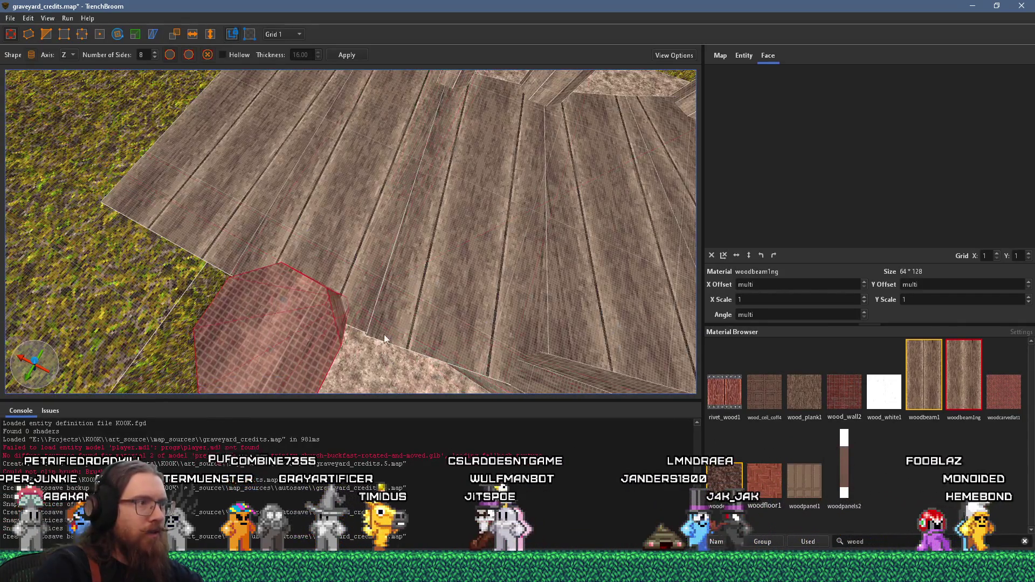
Step: Move the octagonal post to a new spot along the boardwalk edge
{"action": "scroll", "coordinate": [297, 324], "scroll_direction": "down", "scroll_amount": 5}
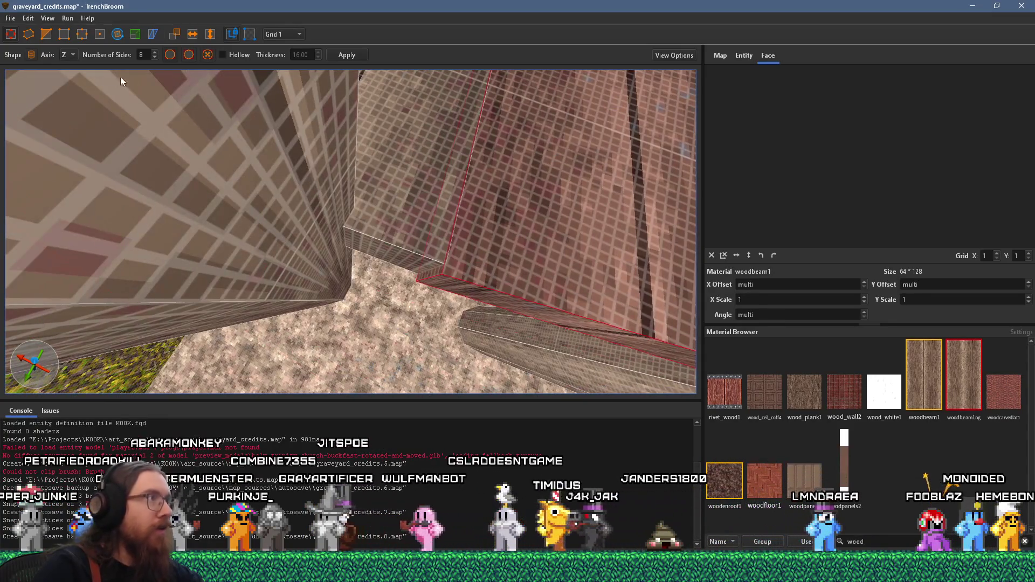
{"action": "left_click", "coordinate": [394, 272], "text": "shift"}
{"action": "scroll", "coordinate": [396, 281], "scroll_direction": "down", "scroll_amount": 8}
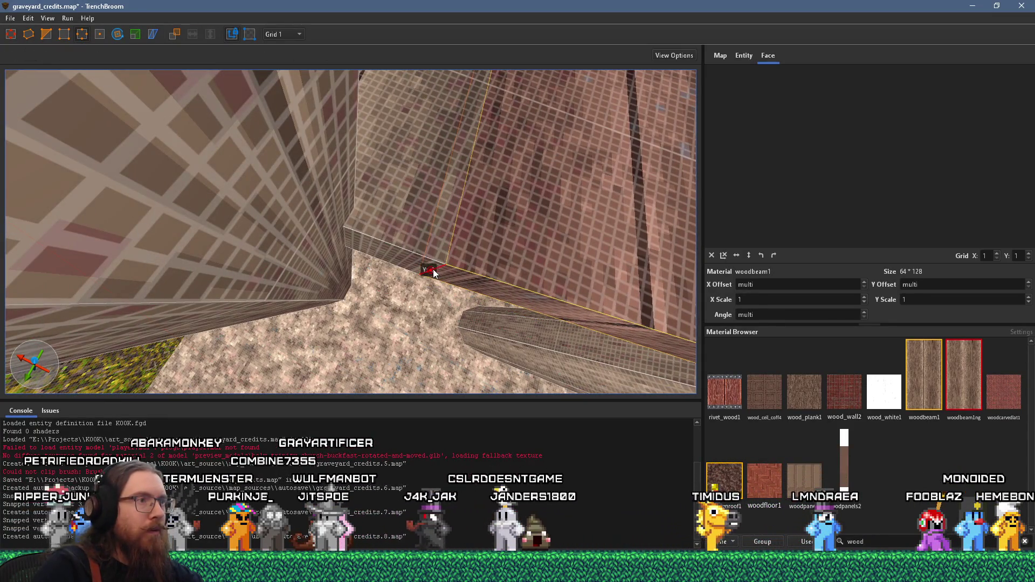
{"action": "scroll", "coordinate": [265, 184], "scroll_direction": "down", "scroll_amount": 3}
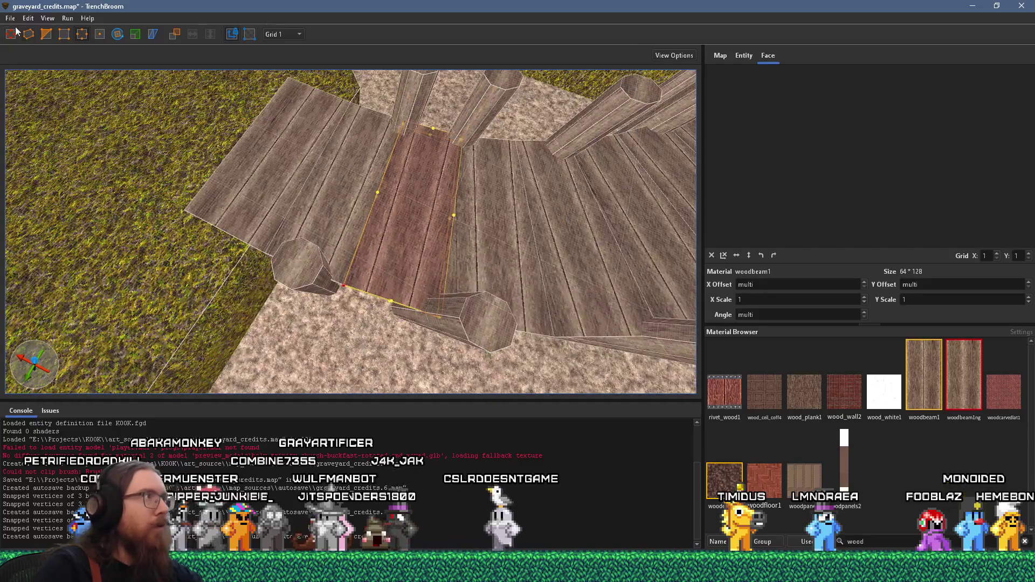
{"action": "mouse_move", "coordinate": [270, 263]}
{"action": "left_mouse_down"}
{"action": "mouse_move", "coordinate": [290, 262]}
{"action": "mouse_move", "coordinate": [344, 297]}
{"action": "mouse_move", "coordinate": [219, 238]}
{"action": "left_mouse_up"}
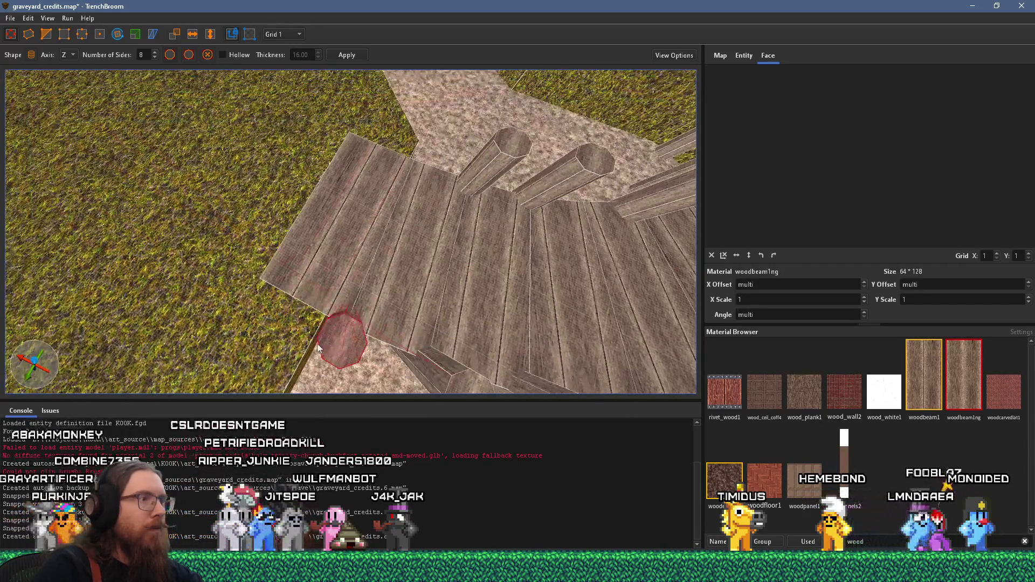
{"action": "left_click_drag", "start_coordinate": [335, 332], "coordinate": [318, 322]}
Step: Select the lower post and reposition it at the lower end of the boardwalk arc
{"action": "left_click", "coordinate": [510, 156]}
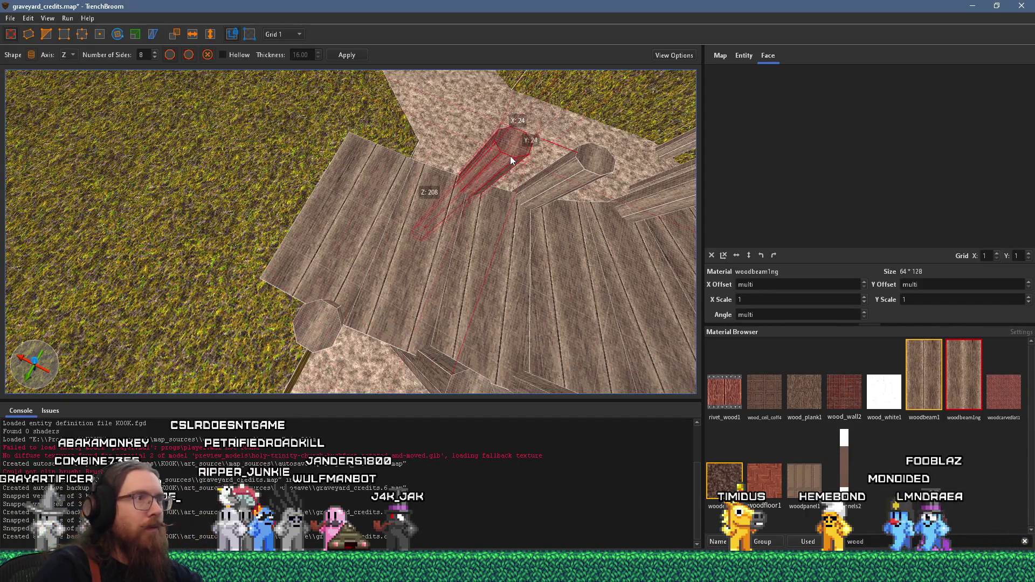
{"action": "scroll", "coordinate": [408, 126], "scroll_direction": "down", "scroll_amount": 5}
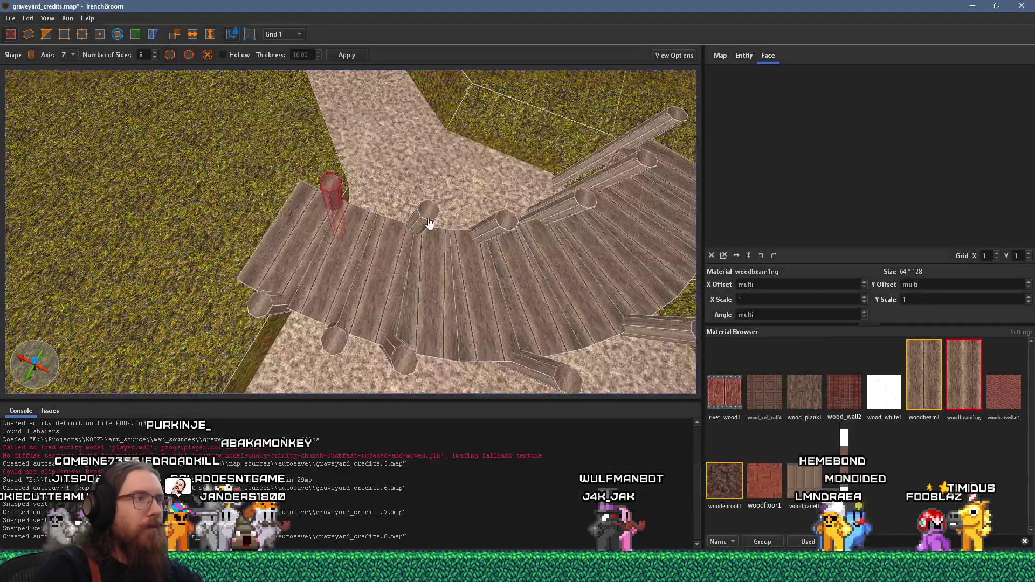
{"action": "scroll", "coordinate": [436, 236], "scroll_direction": "up", "scroll_amount": 5}
{"action": "scroll", "coordinate": [397, 252], "scroll_direction": "up", "scroll_amount": 2}
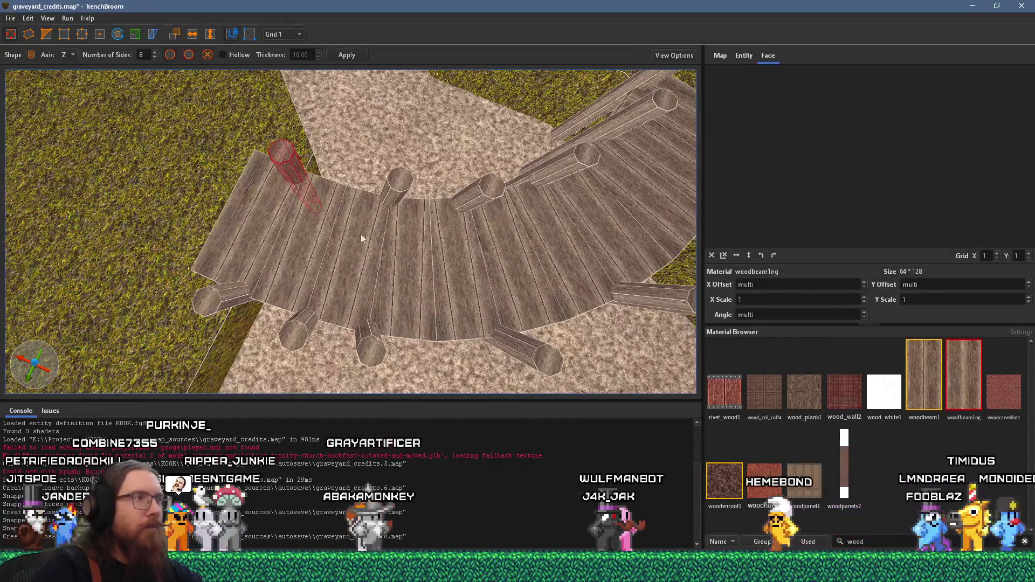
{"action": "left_click", "coordinate": [297, 332]}
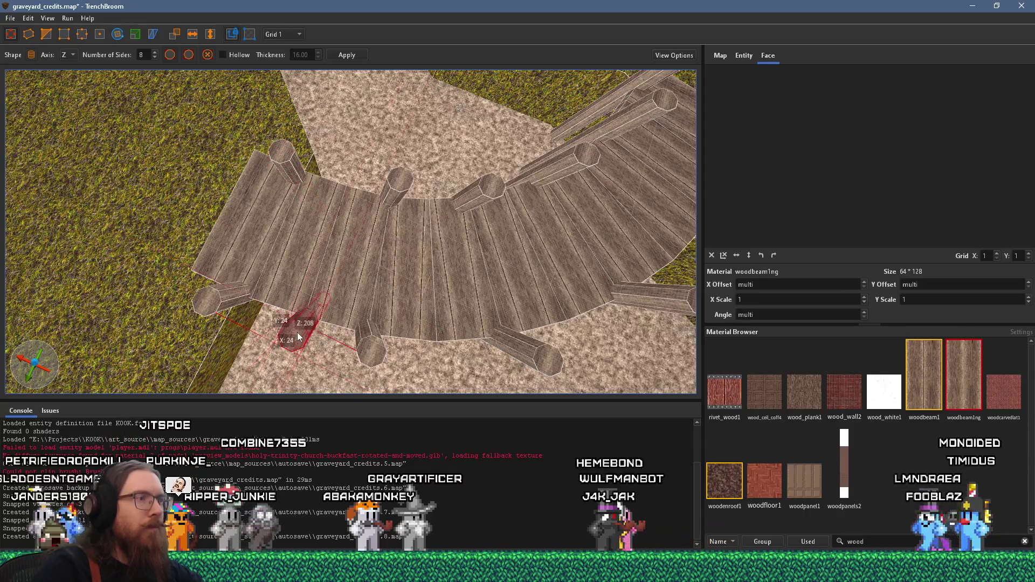
{"action": "mouse_move", "coordinate": [287, 173]}
{"action": "left_mouse_down"}
{"action": "mouse_move", "coordinate": [310, 226]}
{"action": "mouse_move", "coordinate": [241, 253]}
{"action": "mouse_move", "coordinate": [300, 269]}
{"action": "mouse_move", "coordinate": [328, 211]}
{"action": "left_mouse_up"}
{"action": "mouse_move", "coordinate": [322, 350]}
{"action": "left_mouse_down"}
{"action": "mouse_move", "coordinate": [309, 187]}
{"action": "mouse_move", "coordinate": [357, 199]}
{"action": "mouse_move", "coordinate": [303, 360]}
{"action": "mouse_move", "coordinate": [287, 319]}
{"action": "left_mouse_up"}
Step: Select a post's side face and the grass block's top face from a low view
{"action": "scroll", "coordinate": [304, 359], "scroll_direction": "down", "scroll_amount": 1}
{"action": "scroll", "coordinate": [315, 332], "scroll_direction": "down", "scroll_amount": 1}
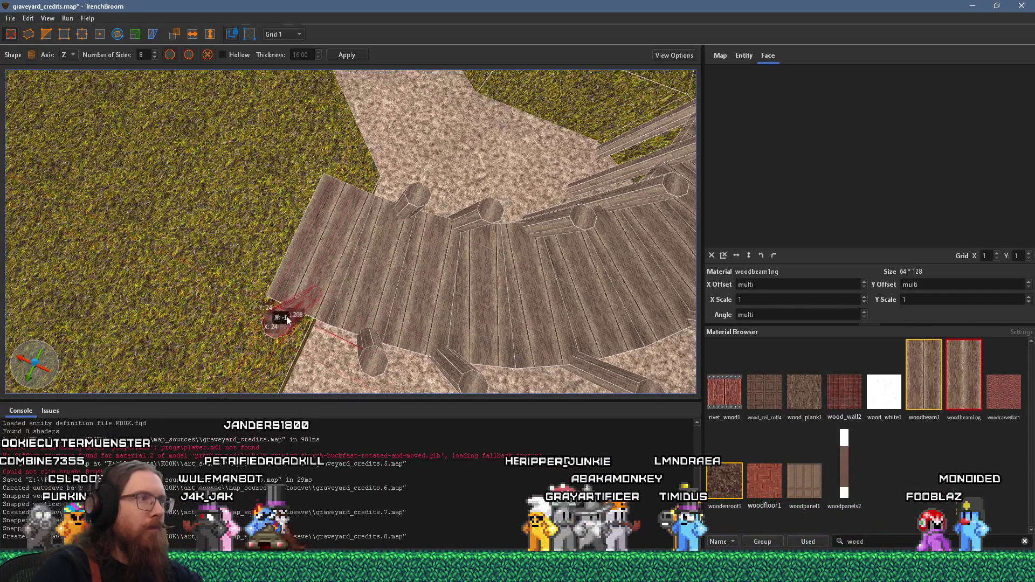
{"action": "mouse_move", "coordinate": [351, 164]}
{"action": "left_mouse_down"}
{"action": "mouse_move", "coordinate": [426, 213]}
{"action": "mouse_move", "coordinate": [234, 50]}
{"action": "mouse_move", "coordinate": [329, 183]}
{"action": "mouse_move", "coordinate": [315, 183]}
{"action": "mouse_move", "coordinate": [374, 173]}
{"action": "mouse_move", "coordinate": [339, 226]}
{"action": "mouse_move", "coordinate": [387, 236]}
{"action": "mouse_move", "coordinate": [287, 241]}
{"action": "mouse_move", "coordinate": [370, 237]}
{"action": "mouse_move", "coordinate": [414, 211]}
{"action": "left_mouse_up"}
{"action": "left_click", "coordinate": [342, 231], "text": "shift"}
{"action": "left_click", "coordinate": [414, 210]}
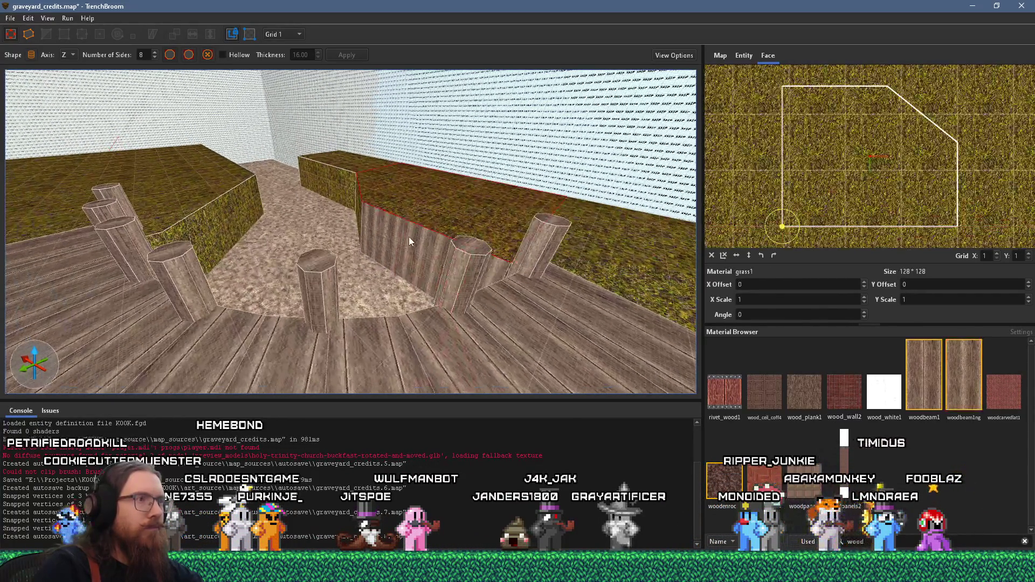
Step: Select post side faces and shift their wood texture to an X Offset of 16
{"action": "scroll", "coordinate": [456, 228], "scroll_direction": "up", "scroll_amount": 5}
{"action": "mouse_move", "coordinate": [383, 254]}
{"action": "left_mouse_down"}
{"action": "mouse_move", "coordinate": [491, 269]}
{"action": "mouse_move", "coordinate": [405, 231]}
{"action": "mouse_move", "coordinate": [548, 224]}
{"action": "mouse_move", "coordinate": [479, 255]}
{"action": "mouse_move", "coordinate": [347, 280]}
{"action": "mouse_move", "coordinate": [302, 273]}
{"action": "mouse_move", "coordinate": [448, 284]}
{"action": "mouse_move", "coordinate": [344, 269]}
{"action": "mouse_move", "coordinate": [418, 203]}
{"action": "left_mouse_up"}
{"action": "left_click", "coordinate": [488, 274], "text": "shift"}
{"action": "left_click", "coordinate": [300, 274], "text": "shift"}
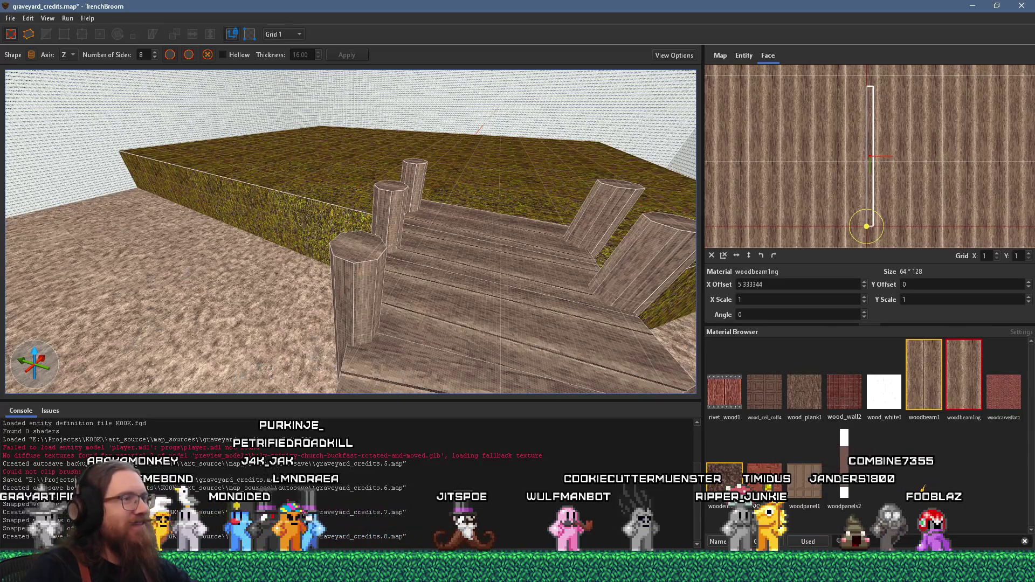
{"action": "mouse_move", "coordinate": [302, 325]}
{"action": "left_mouse_down"}
{"action": "mouse_move", "coordinate": [390, 275]}
{"action": "mouse_move", "coordinate": [354, 276]}
{"action": "mouse_move", "coordinate": [317, 287]}
{"action": "mouse_move", "coordinate": [343, 346]}
{"action": "mouse_move", "coordinate": [423, 320]}
{"action": "mouse_move", "coordinate": [417, 108]}
{"action": "mouse_move", "coordinate": [471, 119]}
{"action": "mouse_move", "coordinate": [495, 166]}
{"action": "mouse_move", "coordinate": [314, 331]}
{"action": "mouse_move", "coordinate": [360, 343]}
{"action": "mouse_move", "coordinate": [122, 295]}
{"action": "mouse_move", "coordinate": [187, 275]}
{"action": "mouse_move", "coordinate": [431, 308]}
{"action": "mouse_move", "coordinate": [317, 263]}
{"action": "mouse_move", "coordinate": [346, 253]}
{"action": "mouse_move", "coordinate": [300, 232]}
{"action": "mouse_move", "coordinate": [422, 310]}
{"action": "mouse_move", "coordinate": [530, 145]}
{"action": "mouse_move", "coordinate": [545, 172]}
{"action": "mouse_move", "coordinate": [329, 313]}
{"action": "mouse_move", "coordinate": [366, 300]}
{"action": "mouse_move", "coordinate": [394, 146]}
{"action": "mouse_move", "coordinate": [438, 190]}
{"action": "mouse_move", "coordinate": [505, 292]}
{"action": "mouse_move", "coordinate": [583, 196]}
{"action": "mouse_move", "coordinate": [244, 340]}
{"action": "mouse_move", "coordinate": [451, 257]}
{"action": "left_mouse_up"}
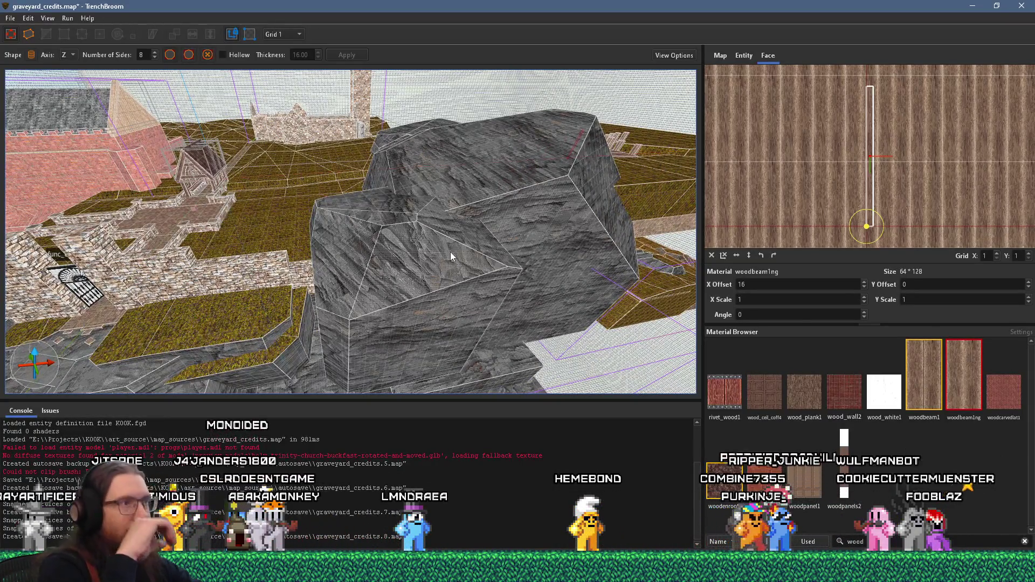
Step: Select a rock cliff brush and set the grid size to 8 units
{"action": "mouse_move", "coordinate": [451, 257]}
{"action": "left_mouse_down"}
{"action": "mouse_move", "coordinate": [238, 76]}
{"action": "mouse_move", "coordinate": [340, 237]}
{"action": "mouse_move", "coordinate": [343, 294]}
{"action": "left_mouse_up"}
{"action": "left_click", "coordinate": [379, 257]}
{"action": "mouse_move", "coordinate": [379, 257]}
{"action": "left_mouse_down"}
{"action": "mouse_move", "coordinate": [404, 311]}
{"action": "mouse_move", "coordinate": [461, 300]}
{"action": "mouse_move", "coordinate": [397, 180]}
{"action": "mouse_move", "coordinate": [385, 215]}
{"action": "mouse_move", "coordinate": [358, 169]}
{"action": "mouse_move", "coordinate": [351, 186]}
{"action": "mouse_move", "coordinate": [339, 166]}
{"action": "mouse_move", "coordinate": [313, 234]}
{"action": "mouse_move", "coordinate": [322, 183]}
{"action": "mouse_move", "coordinate": [333, 273]}
{"action": "left_mouse_up"}
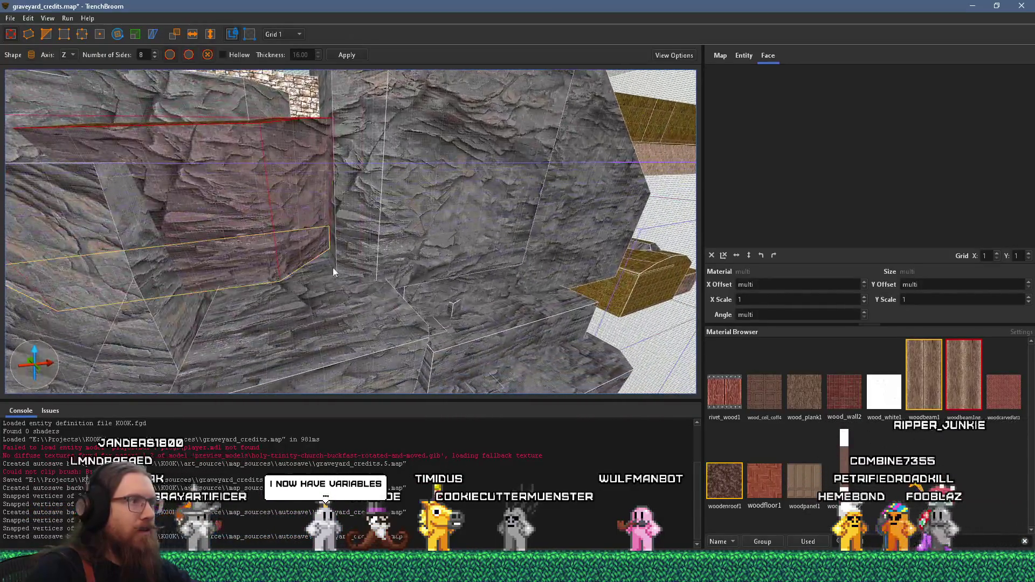
{"action": "left_click", "coordinate": [298, 35]}
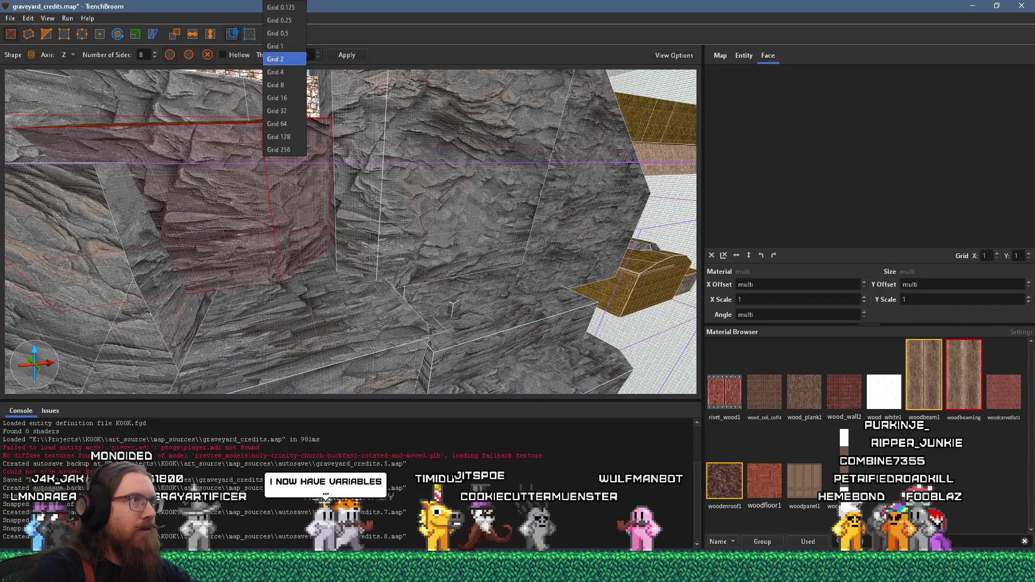
{"action": "left_click", "coordinate": [293, 97]}
Step: Select and inspect several rock cliff brushes from close and wide views
{"action": "mouse_move", "coordinate": [292, 96]}
{"action": "left_mouse_down"}
{"action": "mouse_move", "coordinate": [331, 226]}
{"action": "mouse_move", "coordinate": [322, 232]}
{"action": "mouse_move", "coordinate": [410, 386]}
{"action": "mouse_move", "coordinate": [318, 280]}
{"action": "mouse_move", "coordinate": [413, 312]}
{"action": "mouse_move", "coordinate": [350, 286]}
{"action": "mouse_move", "coordinate": [366, 336]}
{"action": "mouse_move", "coordinate": [346, 336]}
{"action": "left_mouse_up"}
{"action": "left_click", "coordinate": [350, 338]}
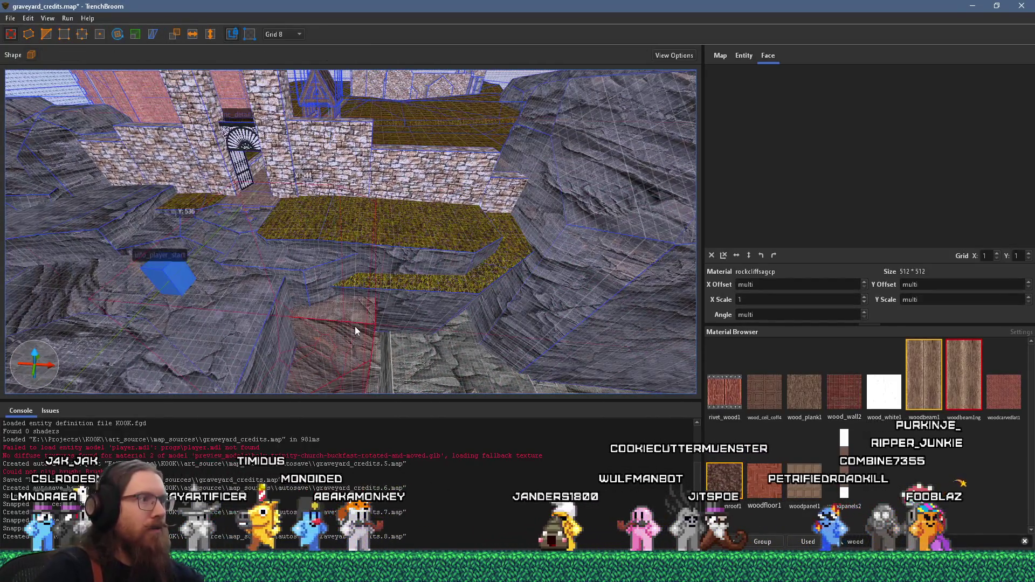
{"action": "mouse_move", "coordinate": [349, 291]}
{"action": "left_mouse_down"}
{"action": "mouse_move", "coordinate": [377, 313]}
{"action": "mouse_move", "coordinate": [275, 54]}
{"action": "left_mouse_up"}
{"action": "scroll", "coordinate": [539, 79], "scroll_direction": "up", "scroll_amount": 3}
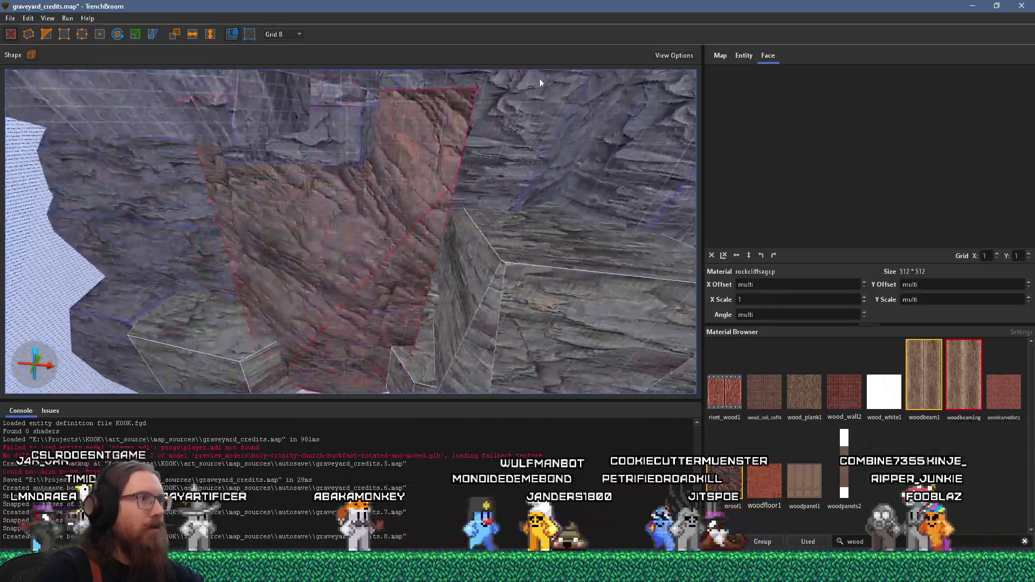
{"action": "scroll", "coordinate": [261, 185], "scroll_direction": "down", "scroll_amount": 5}
{"action": "mouse_move", "coordinate": [268, 299]}
{"action": "left_mouse_down"}
{"action": "mouse_move", "coordinate": [331, 258]}
{"action": "mouse_move", "coordinate": [366, 362]}
{"action": "mouse_move", "coordinate": [315, 281]}
{"action": "left_mouse_up"}
{"action": "key", "text": "Escape"}
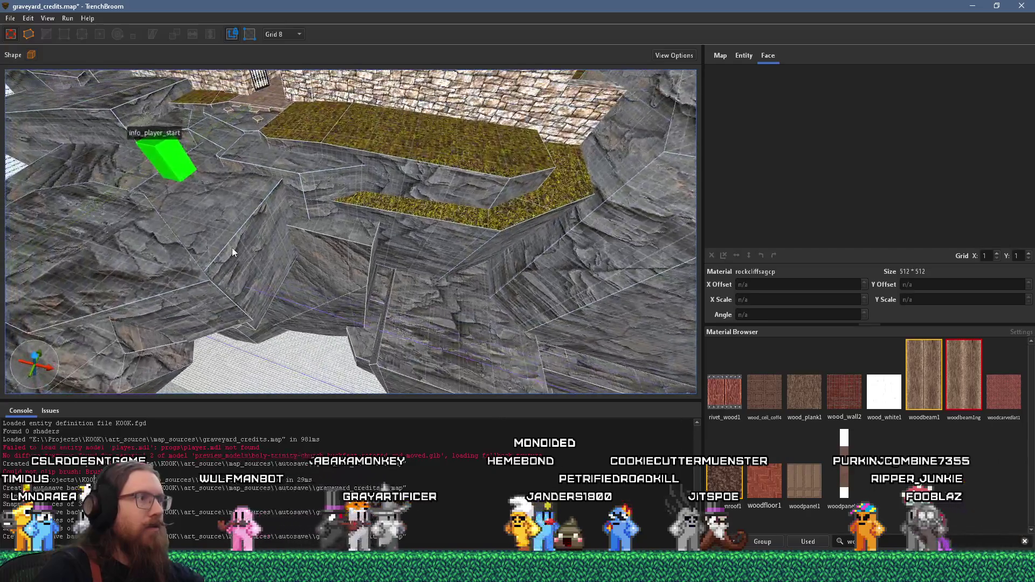
{"action": "left_click", "coordinate": [232, 247]}
{"action": "scroll", "coordinate": [270, 221], "scroll_direction": "up", "scroll_amount": 5}
{"action": "mouse_move", "coordinate": [268, 309]}
{"action": "left_mouse_down"}
{"action": "mouse_move", "coordinate": [318, 185]}
{"action": "mouse_move", "coordinate": [373, 151]}
{"action": "left_mouse_up"}
Step: Select the lower grass ledge, then a stone_pav1 paving face on the rock ledge
{"action": "left_click", "coordinate": [384, 165]}
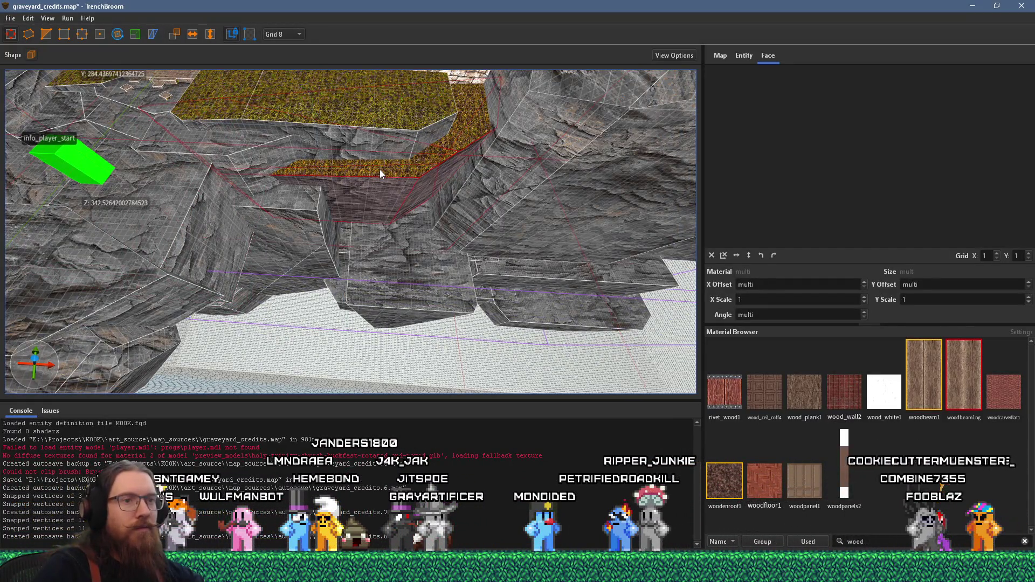
{"action": "mouse_move", "coordinate": [329, 115]}
{"action": "left_mouse_down"}
{"action": "mouse_move", "coordinate": [353, 250]}
{"action": "mouse_move", "coordinate": [294, 117]}
{"action": "mouse_move", "coordinate": [298, 150]}
{"action": "left_mouse_up"}
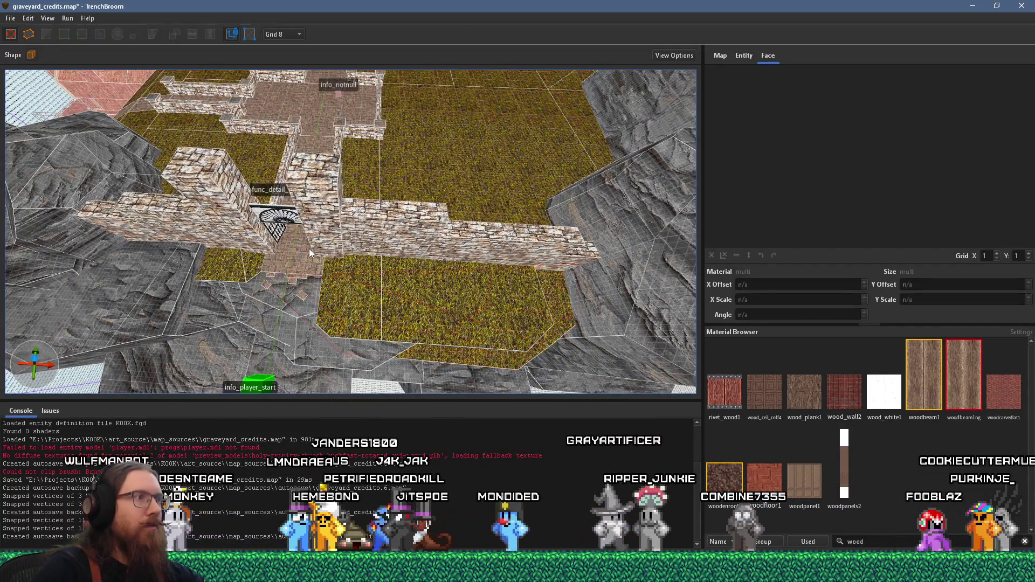
{"action": "left_click", "coordinate": [297, 242], "text": "shift"}
{"action": "key", "text": "Escape"}
{"action": "left_click_drag", "start_coordinate": [323, 251], "coordinate": [356, 204]}
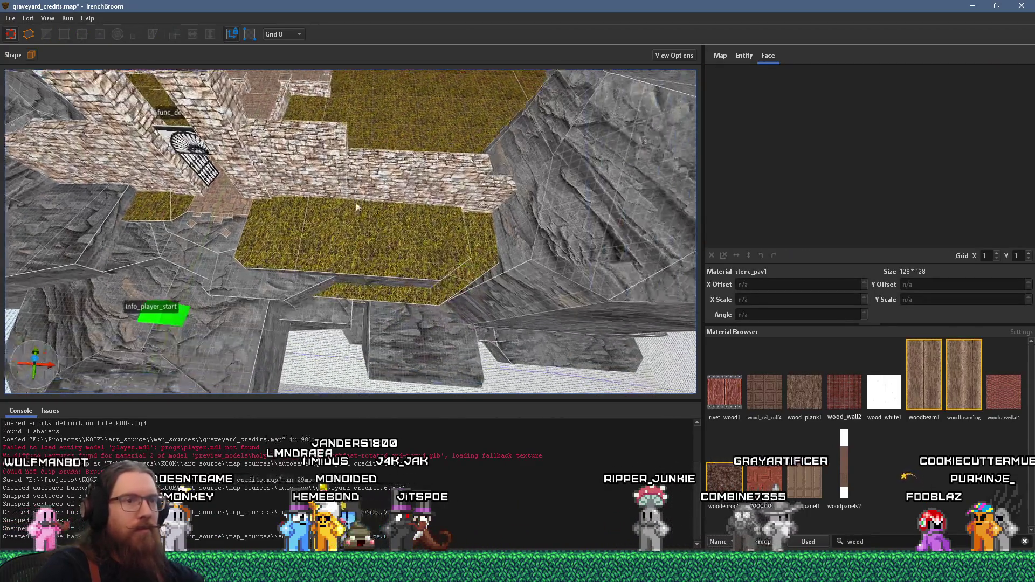
{"action": "left_click", "coordinate": [421, 327], "text": "shift"}
{"action": "left_click_drag", "start_coordinate": [422, 328], "coordinate": [311, 133]}
{"action": "scroll", "coordinate": [311, 134], "scroll_direction": "up", "scroll_amount": 2}
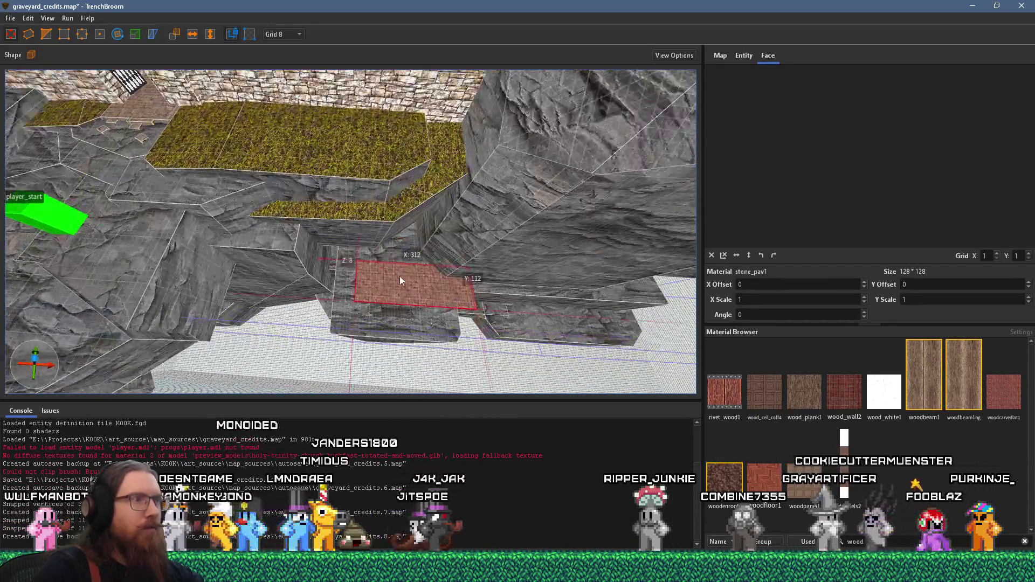
Step: Lengthen the stone paving block to 728 units along the cliff
{"action": "left_click", "coordinate": [427, 240]}
{"action": "mouse_move", "coordinate": [437, 250]}
{"action": "left_mouse_down"}
{"action": "mouse_move", "coordinate": [167, 237]}
{"action": "mouse_move", "coordinate": [369, 140]}
{"action": "mouse_move", "coordinate": [90, 33]}
{"action": "mouse_move", "coordinate": [378, 253]}
{"action": "mouse_move", "coordinate": [398, 219]}
{"action": "mouse_move", "coordinate": [544, 179]}
{"action": "mouse_move", "coordinate": [521, 198]}
{"action": "mouse_move", "coordinate": [480, 198]}
{"action": "mouse_move", "coordinate": [380, 51]}
{"action": "left_mouse_up"}
{"action": "mouse_move", "coordinate": [377, 200]}
{"action": "left_mouse_down"}
{"action": "mouse_move", "coordinate": [369, 221]}
{"action": "mouse_move", "coordinate": [352, 223]}
{"action": "mouse_move", "coordinate": [505, 224]}
{"action": "mouse_move", "coordinate": [400, 180]}
{"action": "mouse_move", "coordinate": [372, 337]}
{"action": "left_mouse_up"}
{"action": "mouse_move", "coordinate": [369, 285]}
{"action": "left_mouse_down"}
{"action": "mouse_move", "coordinate": [429, 223]}
{"action": "mouse_move", "coordinate": [508, 180]}
{"action": "mouse_move", "coordinate": [250, 218]}
{"action": "mouse_move", "coordinate": [53, 206]}
{"action": "mouse_move", "coordinate": [489, 181]}
{"action": "left_mouse_up"}
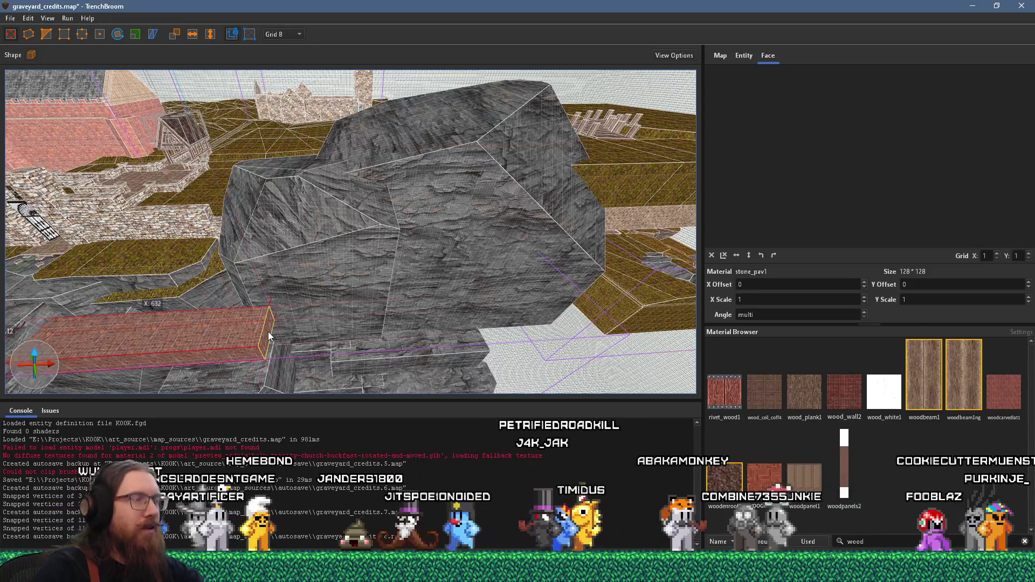
{"action": "left_click_drag", "start_coordinate": [268, 332], "coordinate": [528, 337]}
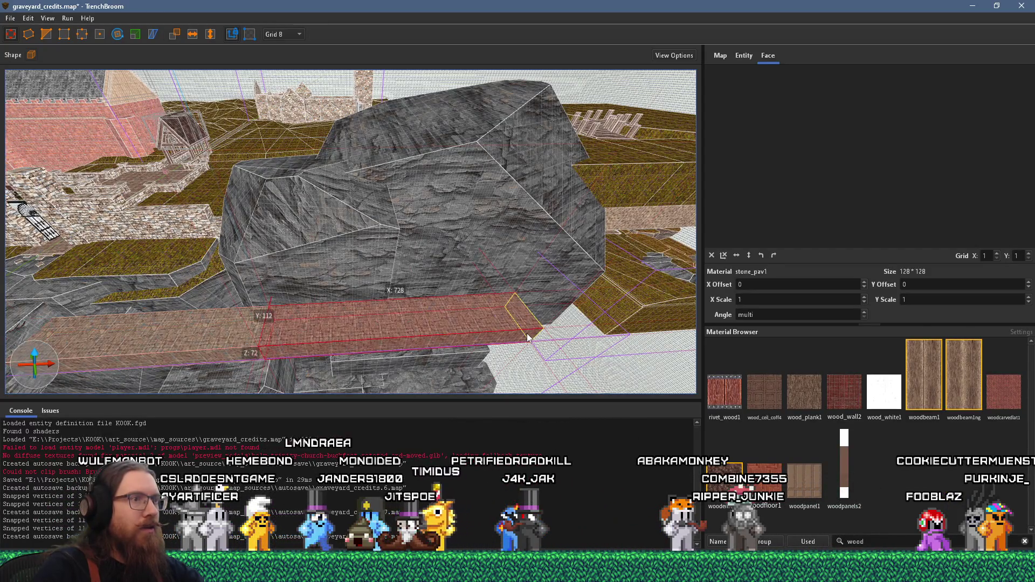
{"action": "scroll", "coordinate": [533, 333], "scroll_direction": "up", "scroll_amount": 3}
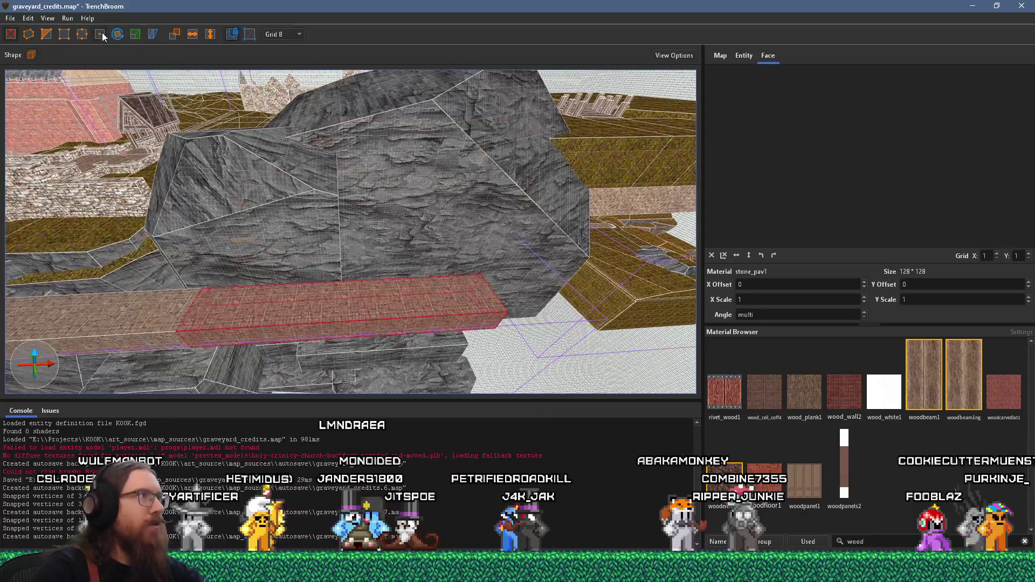
Step: Raise the block's end face to Z 264 so the slab slopes upward
{"action": "left_click", "coordinate": [100, 34]}
{"action": "mouse_move", "coordinate": [477, 296]}
{"action": "left_mouse_down"}
{"action": "mouse_move", "coordinate": [489, 193]}
{"action": "mouse_move", "coordinate": [318, 245]}
{"action": "mouse_move", "coordinate": [220, 258]}
{"action": "left_mouse_up"}
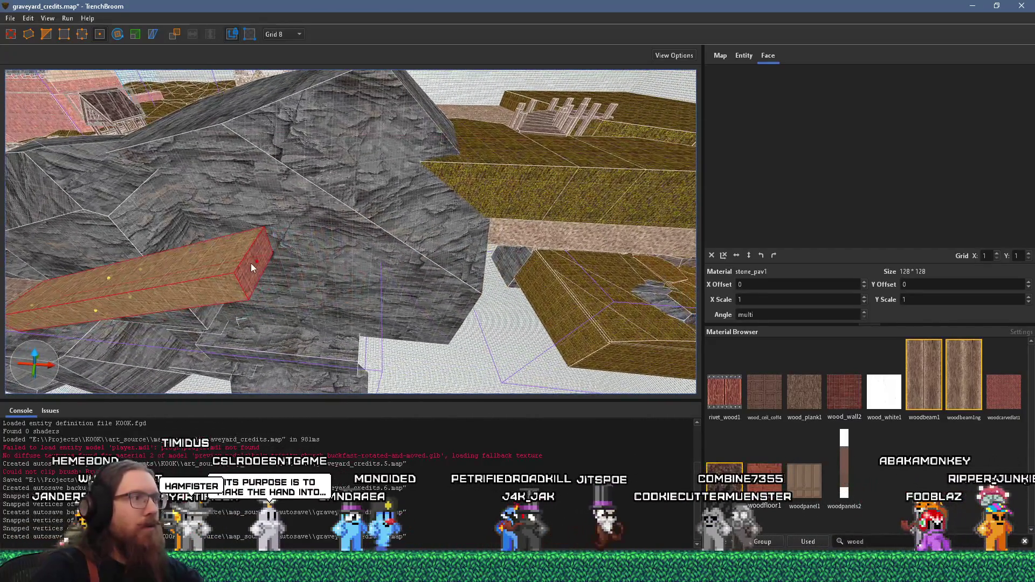
{"action": "left_click_drag", "start_coordinate": [263, 296], "coordinate": [546, 182]}
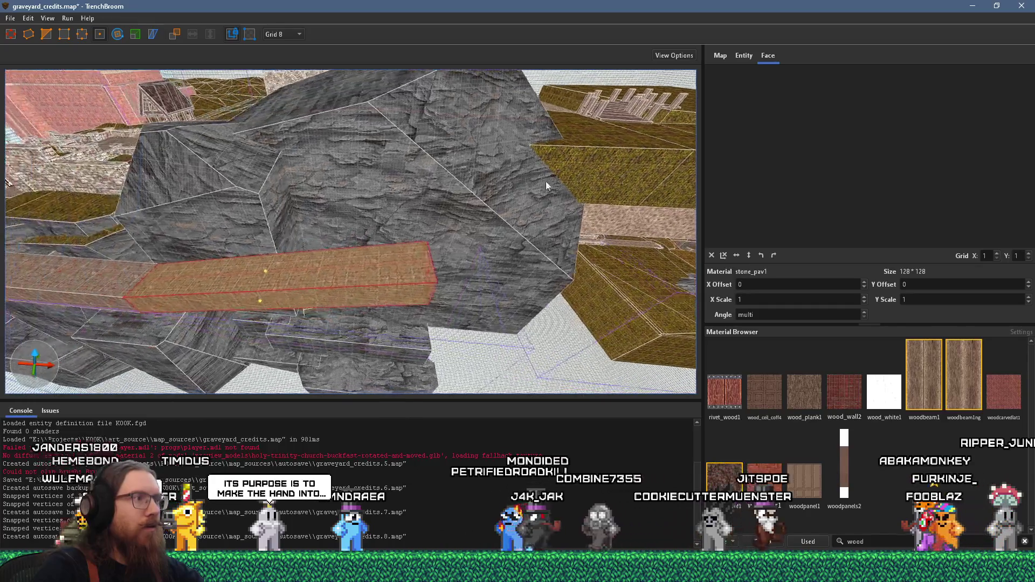
{"action": "left_click_drag", "start_coordinate": [304, 188], "coordinate": [281, 245]}
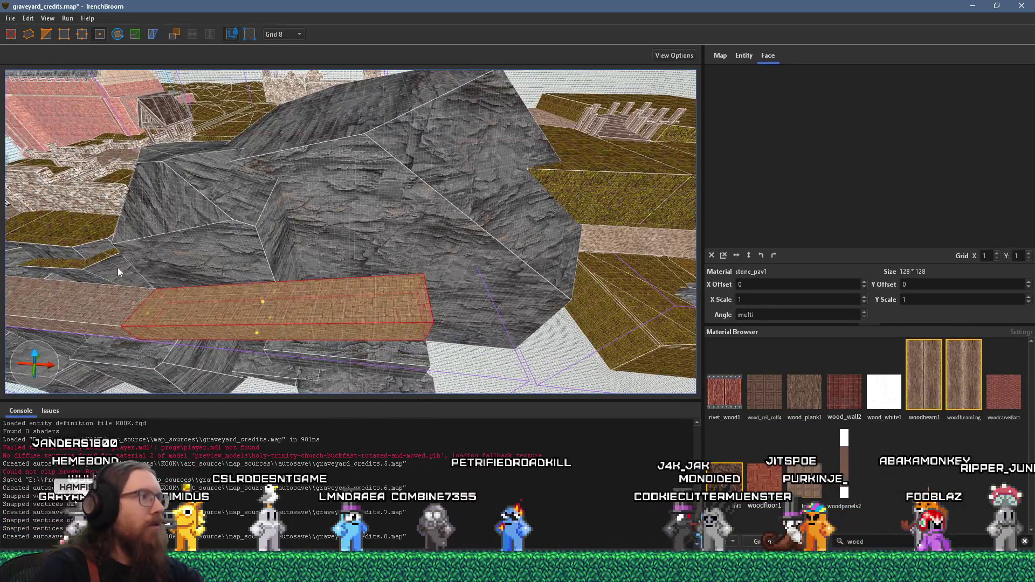
Step: Shorten the longer lower paving block from its left end
{"action": "left_click", "coordinate": [137, 311]}
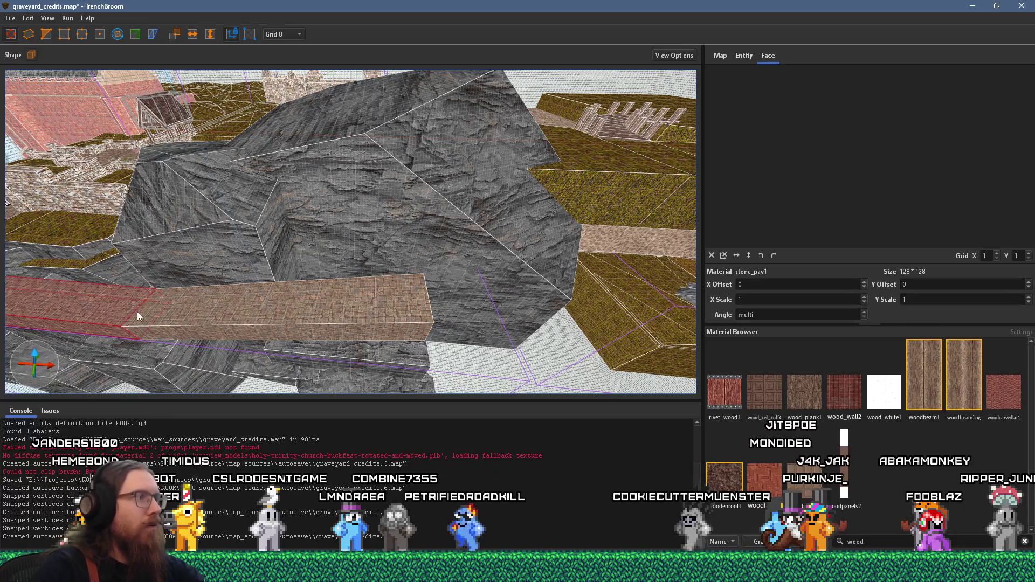
{"action": "left_click", "coordinate": [406, 319]}
{"action": "mouse_move", "coordinate": [109, 322]}
{"action": "left_mouse_down"}
{"action": "mouse_move", "coordinate": [394, 352]}
{"action": "mouse_move", "coordinate": [434, 344]}
{"action": "mouse_move", "coordinate": [443, 297]}
{"action": "mouse_move", "coordinate": [422, 311]}
{"action": "mouse_move", "coordinate": [413, 290]}
{"action": "mouse_move", "coordinate": [421, 297]}
{"action": "mouse_move", "coordinate": [392, 310]}
{"action": "left_mouse_up"}
{"action": "key", "text": "w"}
{"action": "key", "text": "w"}
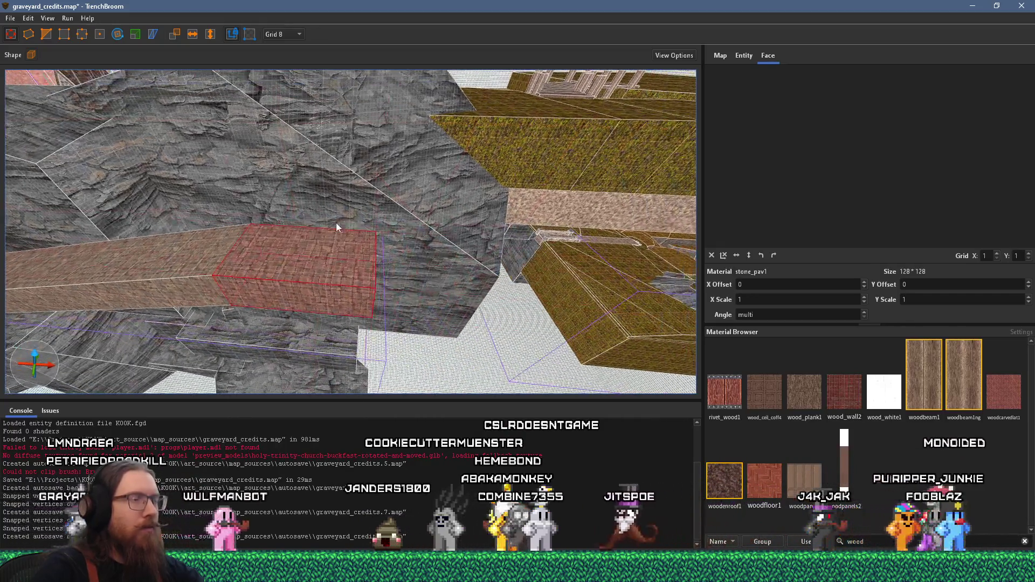
{"action": "scroll", "coordinate": [285, 264], "scroll_direction": "up", "scroll_amount": 1}
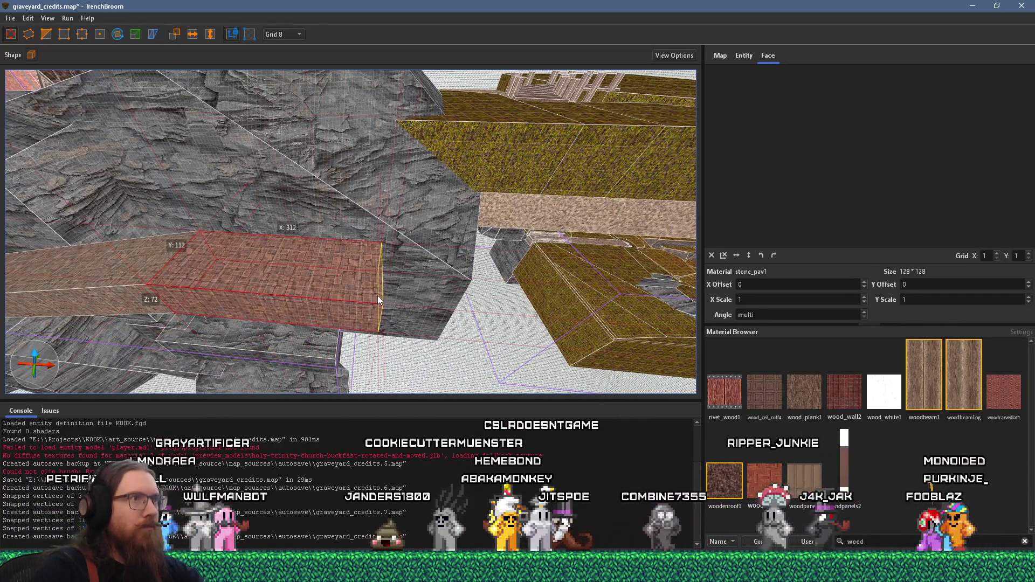
{"action": "scroll", "coordinate": [344, 298], "scroll_direction": "up", "scroll_amount": 1}
{"action": "scroll", "coordinate": [343, 298], "scroll_direction": "down", "scroll_amount": 1}
{"action": "scroll", "coordinate": [357, 303], "scroll_direction": "down", "scroll_amount": 1}
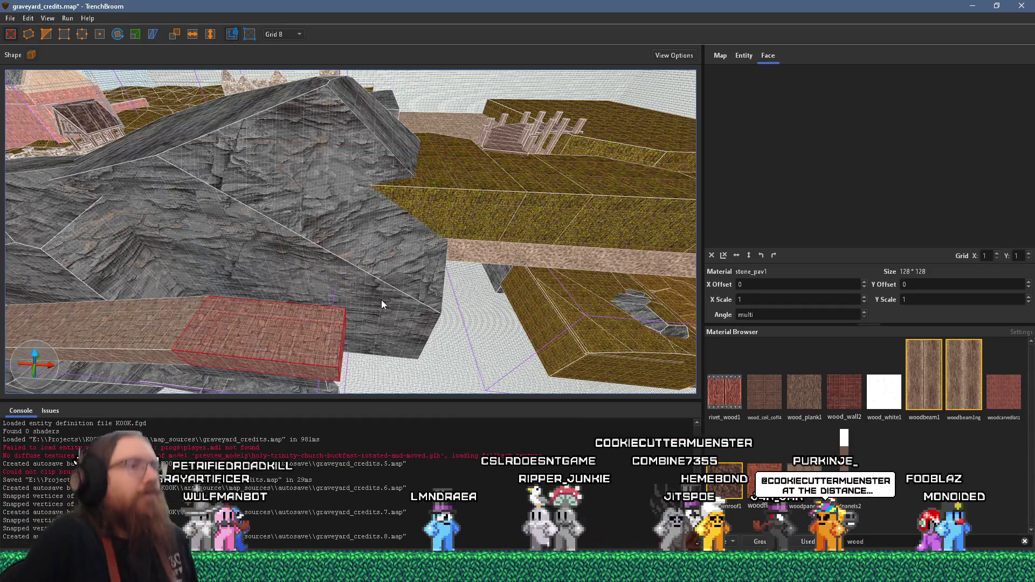
Step: Slide the stone_pav1 slab further along the cliff ledge
{"action": "mouse_move", "coordinate": [368, 191]}
{"action": "left_mouse_down"}
{"action": "mouse_move", "coordinate": [436, 155]}
{"action": "mouse_move", "coordinate": [378, 178]}
{"action": "mouse_move", "coordinate": [242, 169]}
{"action": "mouse_move", "coordinate": [333, 182]}
{"action": "mouse_move", "coordinate": [364, 166]}
{"action": "mouse_move", "coordinate": [329, 196]}
{"action": "mouse_move", "coordinate": [324, 185]}
{"action": "mouse_move", "coordinate": [227, 164]}
{"action": "left_mouse_up"}
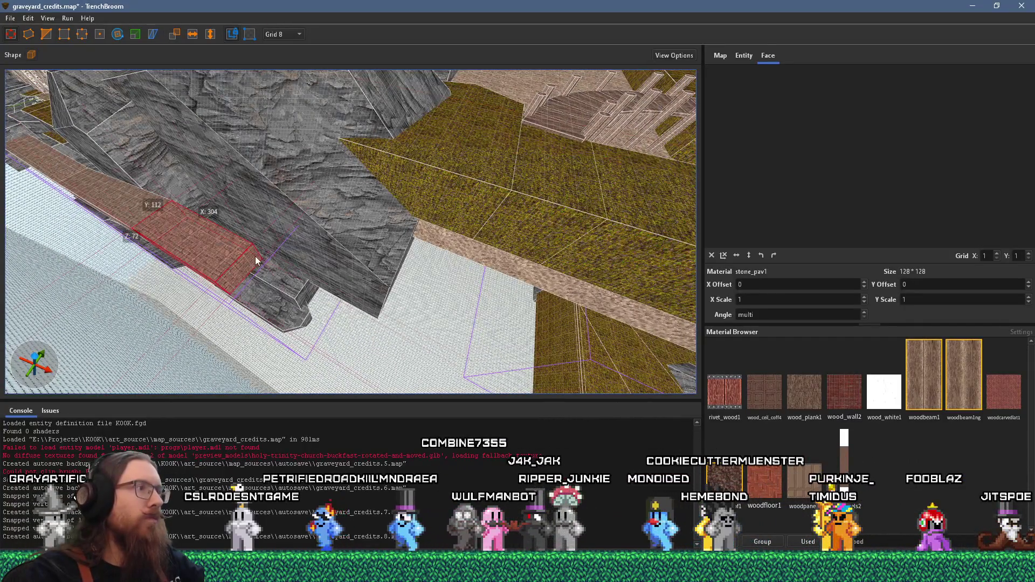
{"action": "mouse_move", "coordinate": [250, 259]}
{"action": "left_mouse_down"}
{"action": "mouse_move", "coordinate": [337, 289]}
{"action": "mouse_move", "coordinate": [291, 296]}
{"action": "mouse_move", "coordinate": [285, 289]}
{"action": "mouse_move", "coordinate": [378, 262]}
{"action": "mouse_move", "coordinate": [342, 267]}
{"action": "left_mouse_up"}
{"action": "left_click_drag", "start_coordinate": [419, 264], "coordinate": [212, 148]}
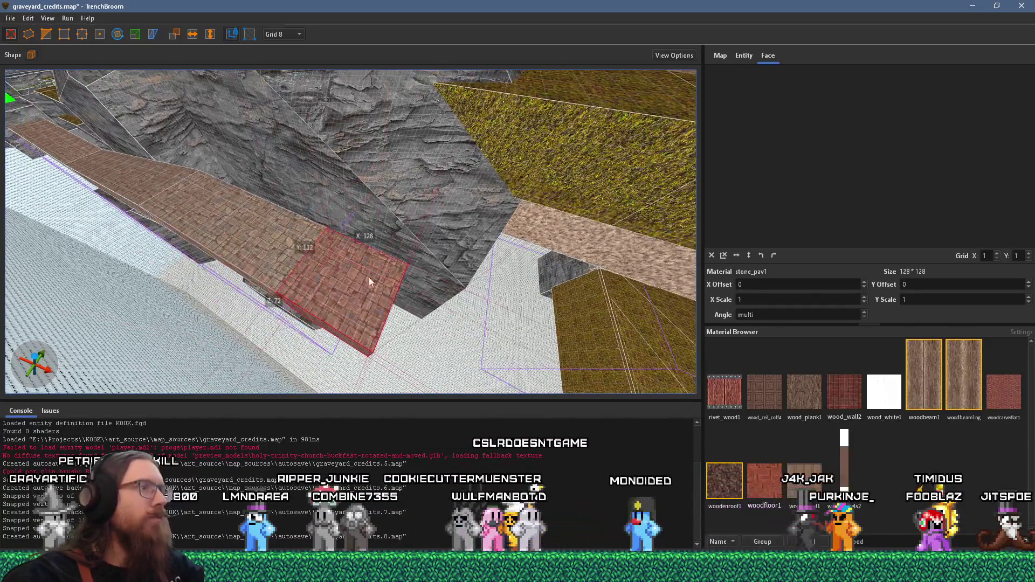
Step: Narrow the slab's X width from 168 to 136 units
{"action": "left_click_drag", "start_coordinate": [415, 303], "coordinate": [651, 353]}
{"action": "mouse_move", "coordinate": [577, 335]}
{"action": "left_mouse_down"}
{"action": "mouse_move", "coordinate": [430, 280]}
{"action": "mouse_move", "coordinate": [483, 224]}
{"action": "left_mouse_up"}
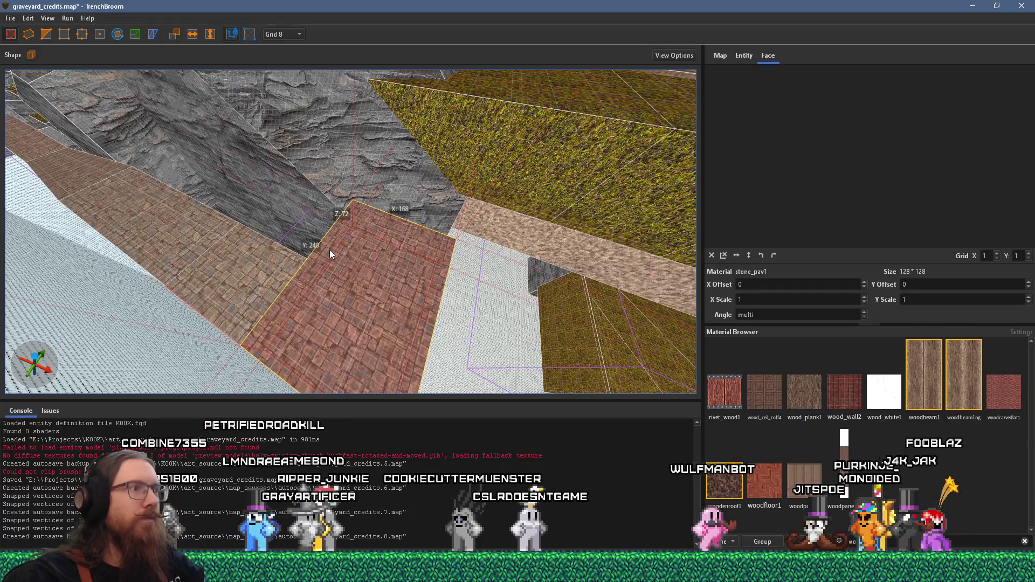
{"action": "mouse_move", "coordinate": [342, 227]}
{"action": "left_mouse_down"}
{"action": "mouse_move", "coordinate": [358, 263]}
{"action": "mouse_move", "coordinate": [415, 235]}
{"action": "left_mouse_up"}
{"action": "mouse_move", "coordinate": [465, 168]}
{"action": "left_mouse_down"}
{"action": "mouse_move", "coordinate": [453, 176]}
{"action": "mouse_move", "coordinate": [367, 93]}
{"action": "mouse_move", "coordinate": [411, 195]}
{"action": "mouse_move", "coordinate": [523, 216]}
{"action": "mouse_move", "coordinate": [391, 112]}
{"action": "mouse_move", "coordinate": [300, 166]}
{"action": "mouse_move", "coordinate": [441, 143]}
{"action": "mouse_move", "coordinate": [460, 186]}
{"action": "mouse_move", "coordinate": [400, 196]}
{"action": "mouse_move", "coordinate": [473, 199]}
{"action": "mouse_move", "coordinate": [481, 241]}
{"action": "mouse_move", "coordinate": [252, 246]}
{"action": "mouse_move", "coordinate": [417, 294]}
{"action": "mouse_move", "coordinate": [452, 321]}
{"action": "mouse_move", "coordinate": [353, 258]}
{"action": "mouse_move", "coordinate": [395, 275]}
{"action": "left_mouse_up"}
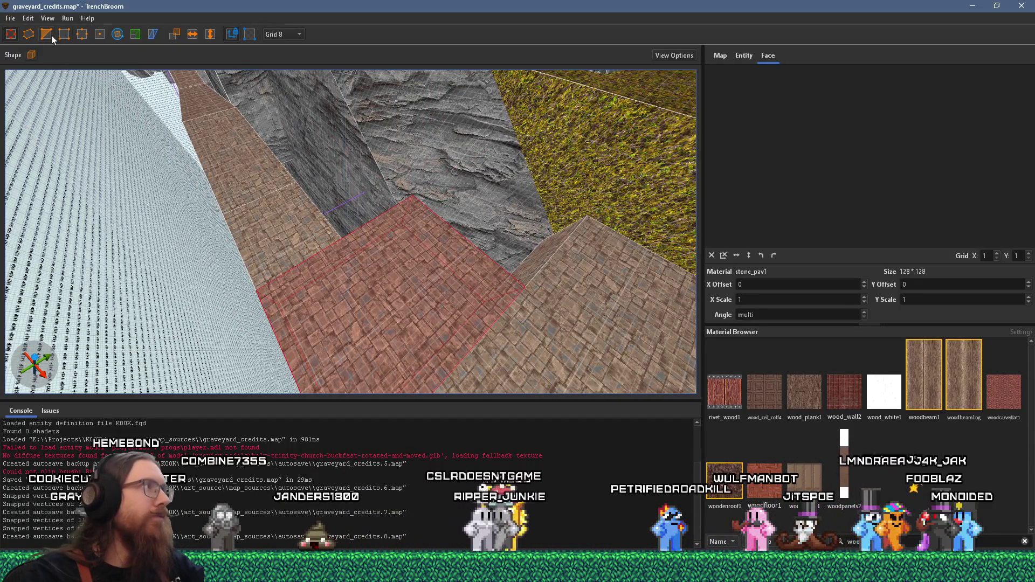
Step: Clip the stone slab diagonally using points at the slab and floor corners
{"action": "left_click", "coordinate": [523, 286]}
{"action": "key", "text": "Tab"}
{"action": "key", "text": "Tab"}
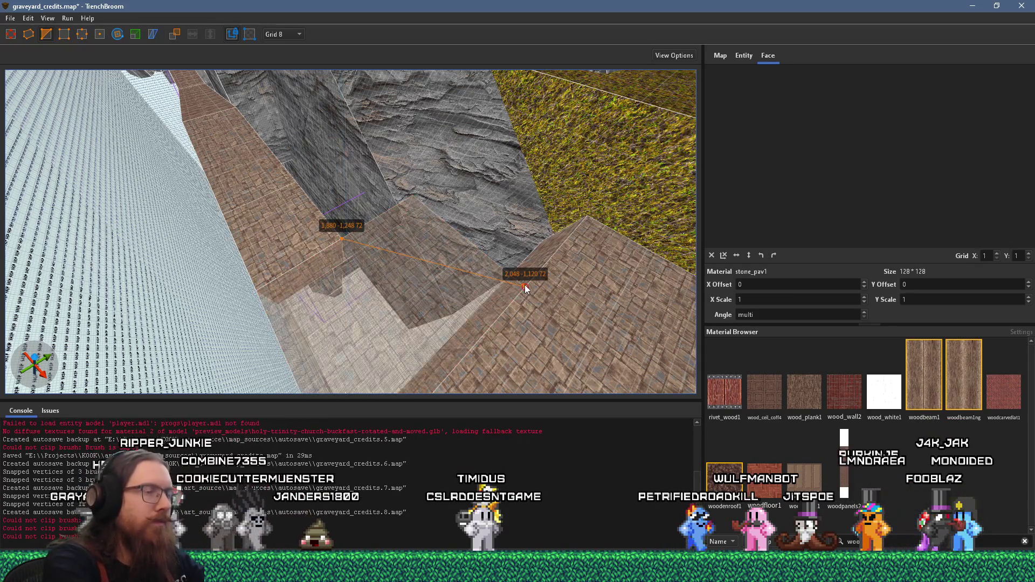
{"action": "left_click_drag", "start_coordinate": [525, 288], "coordinate": [382, 269]}
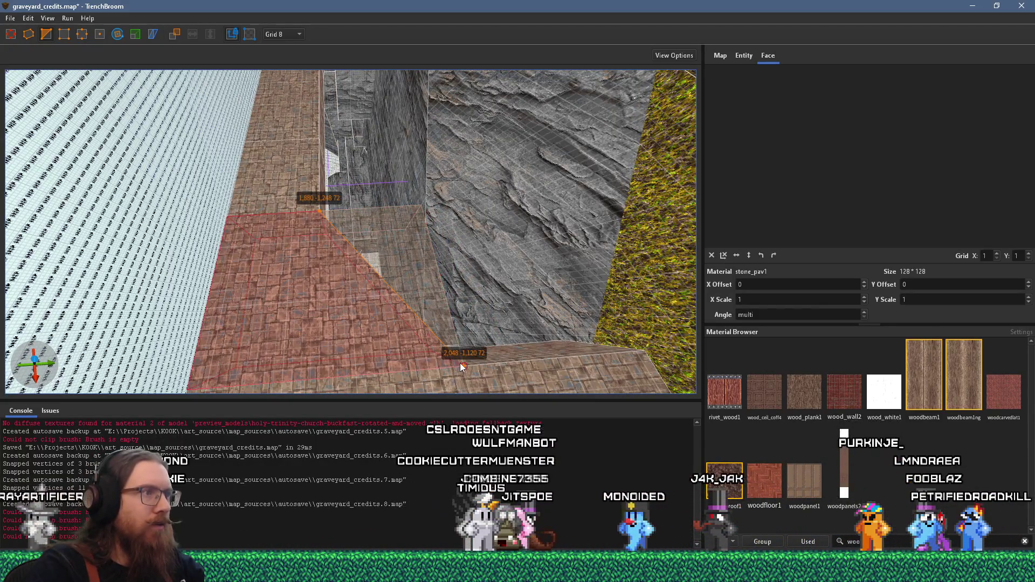
{"action": "left_click", "coordinate": [452, 359]}
{"action": "mouse_move", "coordinate": [445, 365]}
{"action": "left_mouse_down"}
{"action": "mouse_move", "coordinate": [398, 279]}
{"action": "mouse_move", "coordinate": [326, 282]}
{"action": "left_mouse_up"}
{"action": "left_click", "coordinate": [318, 291]}
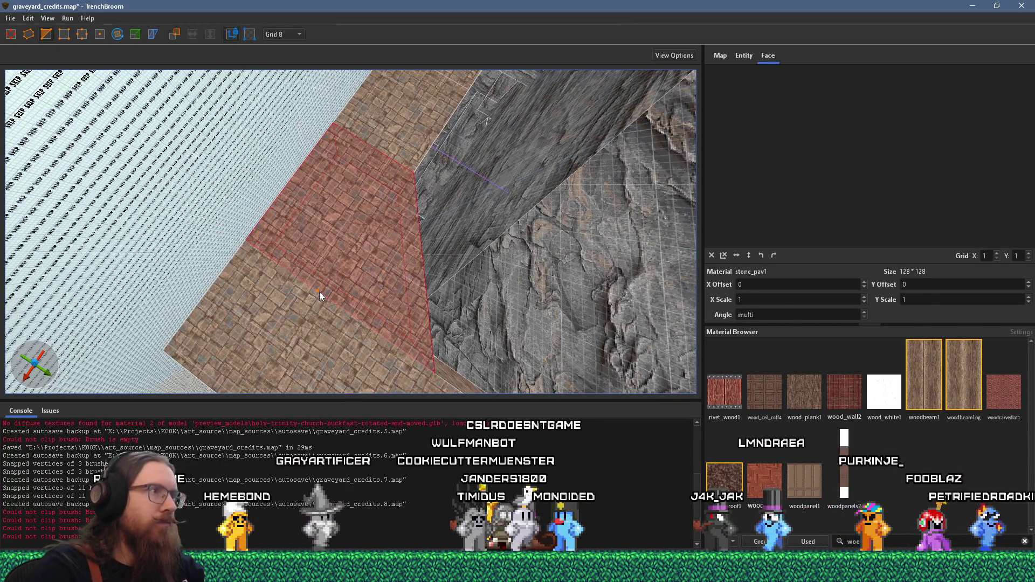
{"action": "left_click", "coordinate": [294, 177]}
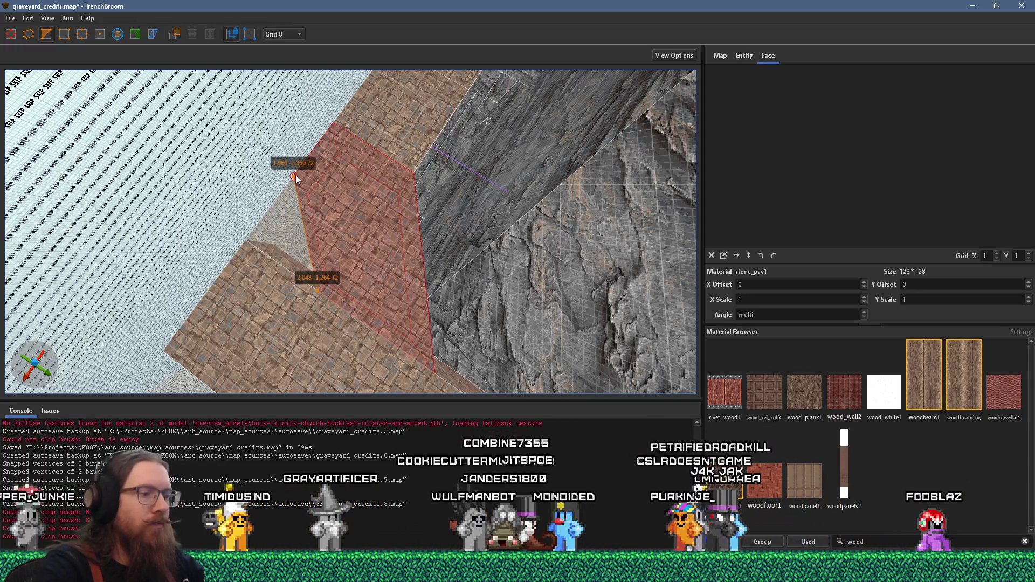
{"action": "key", "text": "Return"}
{"action": "mouse_move", "coordinate": [266, 178]}
{"action": "left_mouse_down"}
{"action": "mouse_move", "coordinate": [308, 219]}
{"action": "mouse_move", "coordinate": [278, 194]}
{"action": "mouse_move", "coordinate": [322, 218]}
{"action": "mouse_move", "coordinate": [315, 227]}
{"action": "left_mouse_up"}
Step: Drag a corner vertex of the long stone strip toward the ledge
{"action": "left_click", "coordinate": [379, 242]}
{"action": "mouse_move", "coordinate": [379, 242]}
{"action": "left_mouse_down"}
{"action": "mouse_move", "coordinate": [401, 229]}
{"action": "mouse_move", "coordinate": [429, 176]}
{"action": "mouse_move", "coordinate": [420, 231]}
{"action": "mouse_move", "coordinate": [462, 340]}
{"action": "left_mouse_up"}
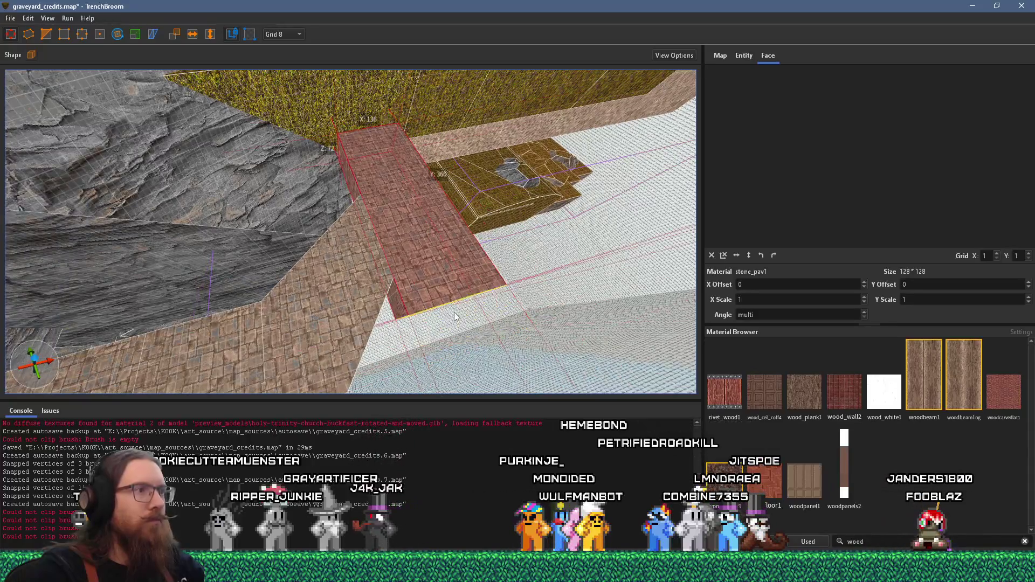
{"action": "mouse_move", "coordinate": [433, 275]}
{"action": "left_mouse_down"}
{"action": "mouse_move", "coordinate": [337, 312]}
{"action": "mouse_move", "coordinate": [385, 313]}
{"action": "mouse_move", "coordinate": [399, 326]}
{"action": "left_mouse_up"}
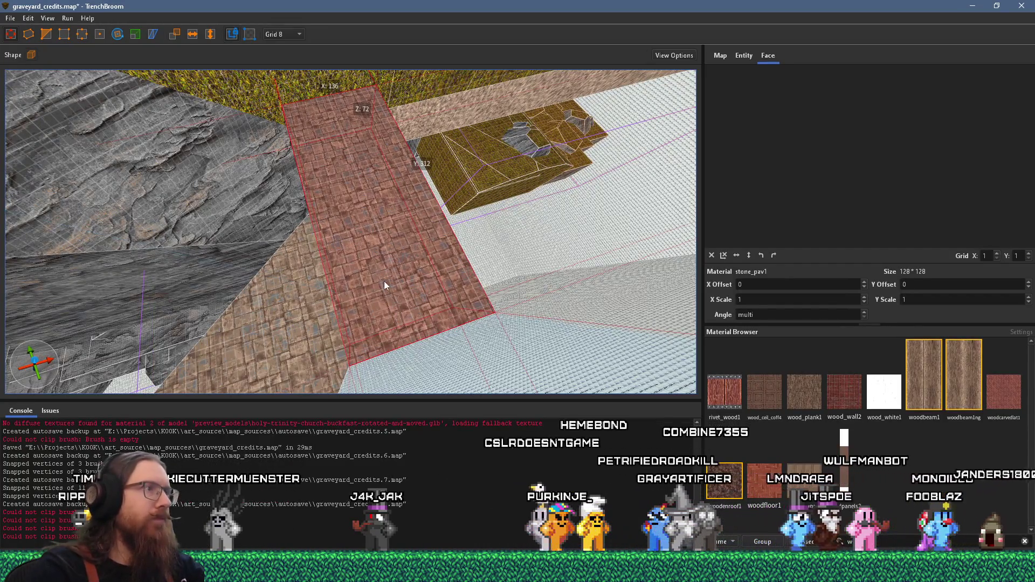
{"action": "left_click_drag", "start_coordinate": [384, 281], "coordinate": [340, 284]}
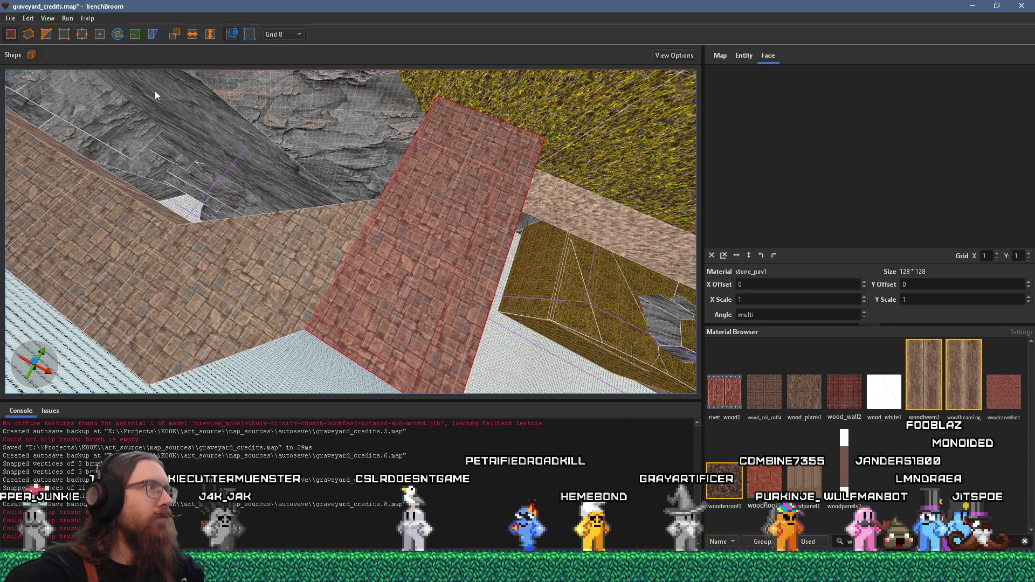
{"action": "left_click", "coordinate": [82, 35]}
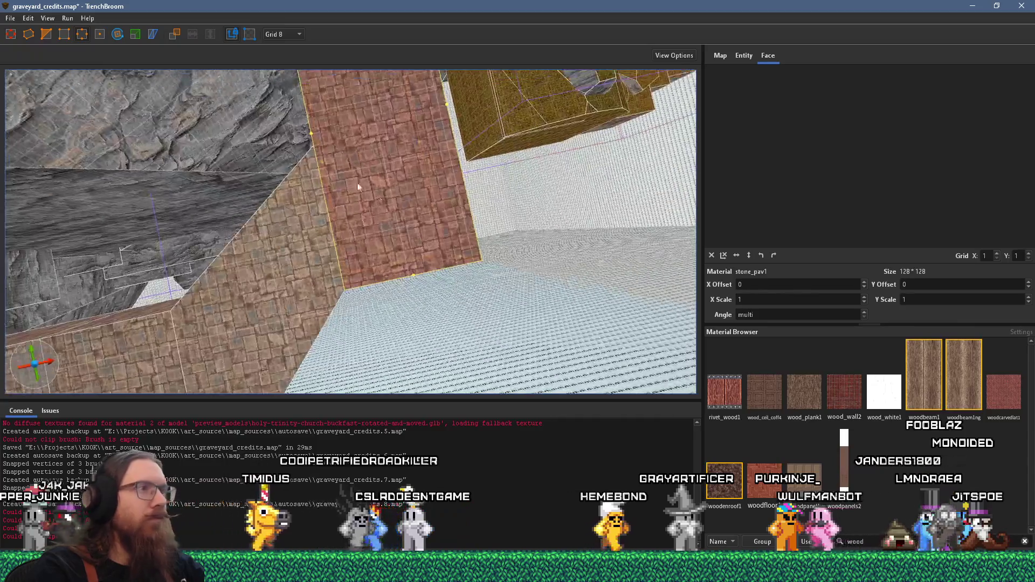
{"action": "left_click_drag", "start_coordinate": [480, 260], "coordinate": [449, 206]}
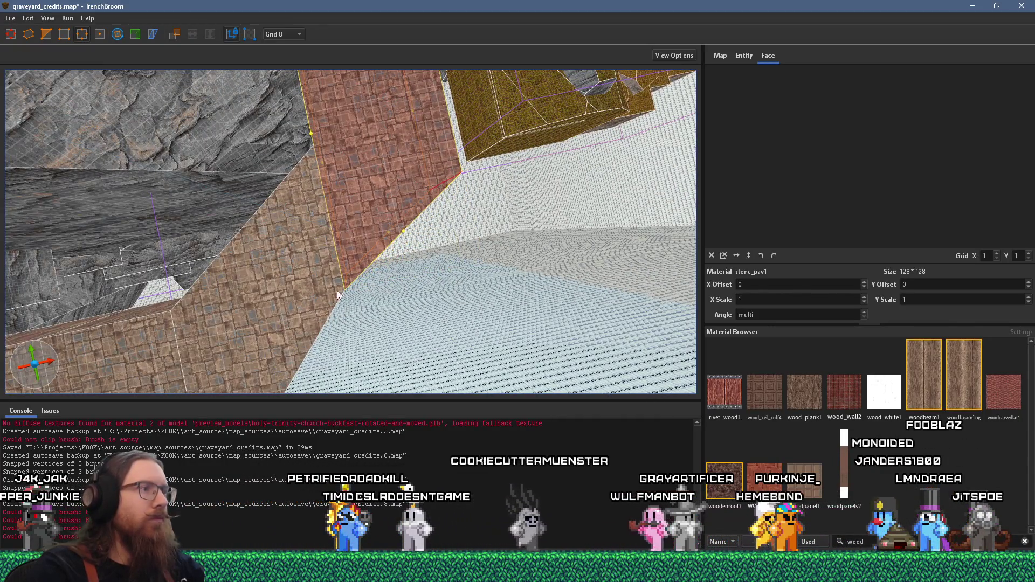
Step: Shift a corner near the pillar, then merge the two stone pieces and undo the merge
{"action": "left_click", "coordinate": [315, 297], "text": "shift"}
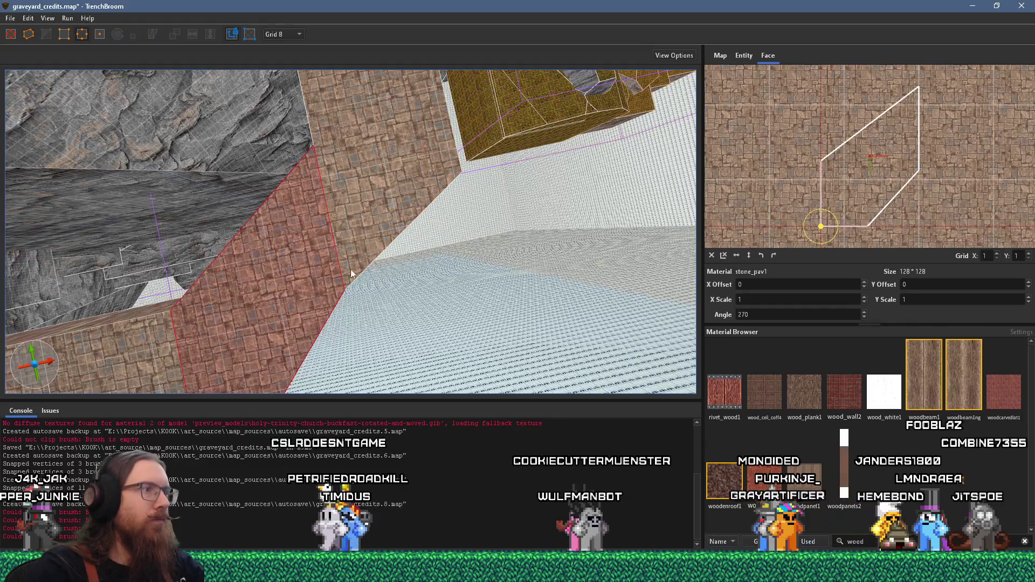
{"action": "left_click", "coordinate": [351, 275]}
{"action": "left_click", "coordinate": [306, 277], "text": "ctrl"}
{"action": "left_click_drag", "start_coordinate": [343, 281], "coordinate": [372, 304]}
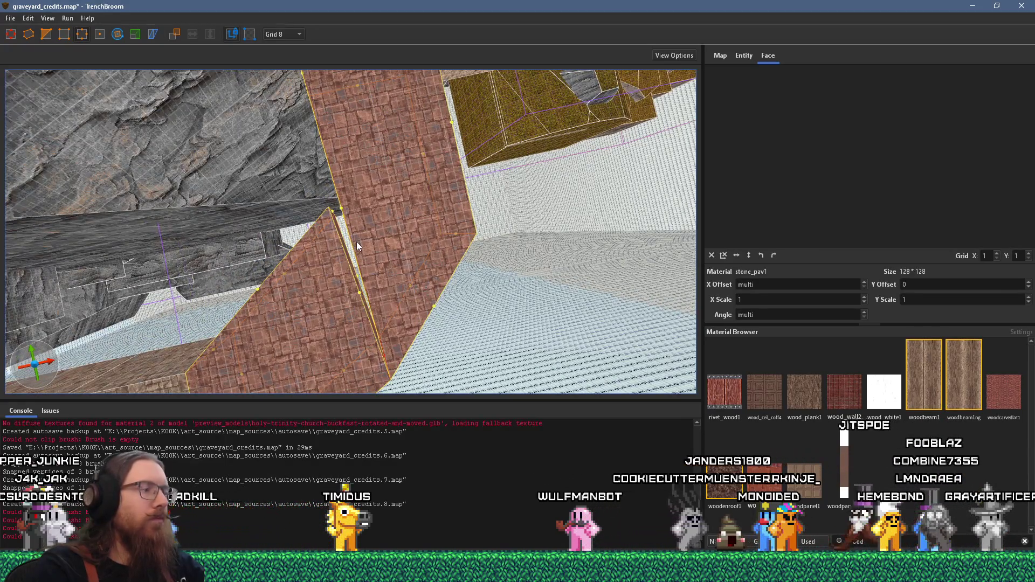
{"action": "key", "text": "ctrl+j"}
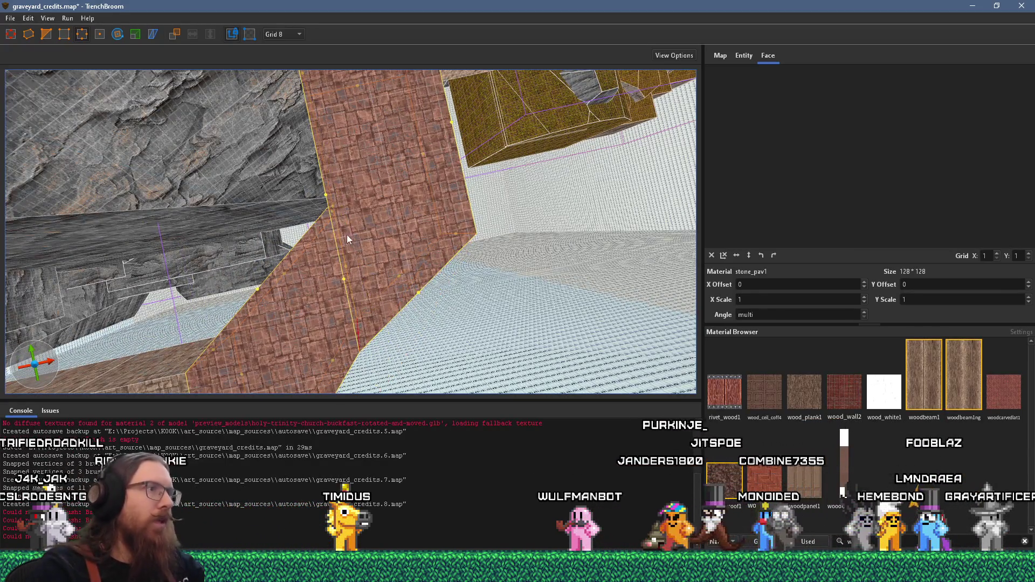
{"action": "key", "text": "ctrl+z"}
Step: Clip the upper pillar into two halves, keeping both pieces
{"action": "left_click", "coordinate": [352, 187]}
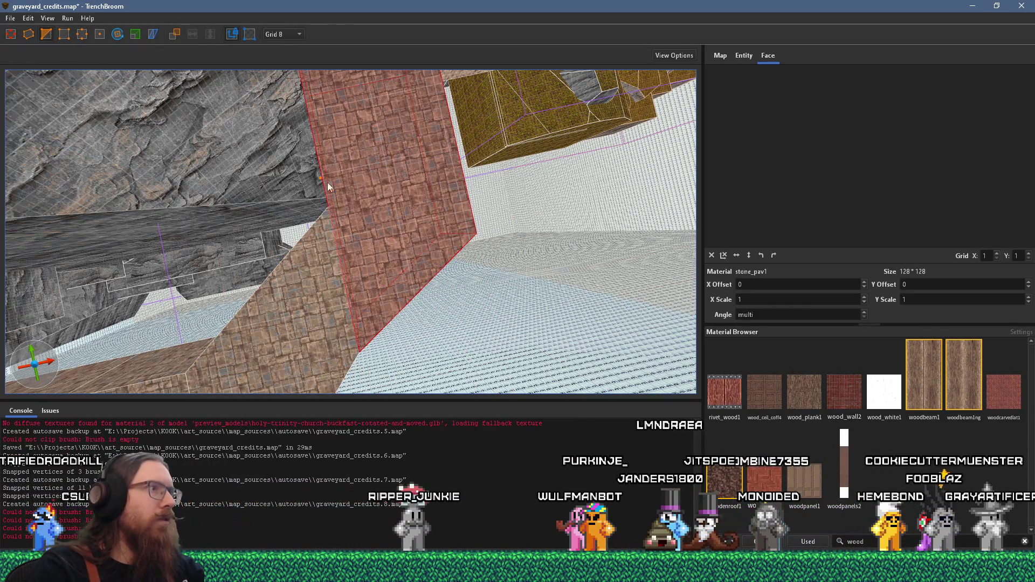
{"action": "left_click", "coordinate": [408, 190]}
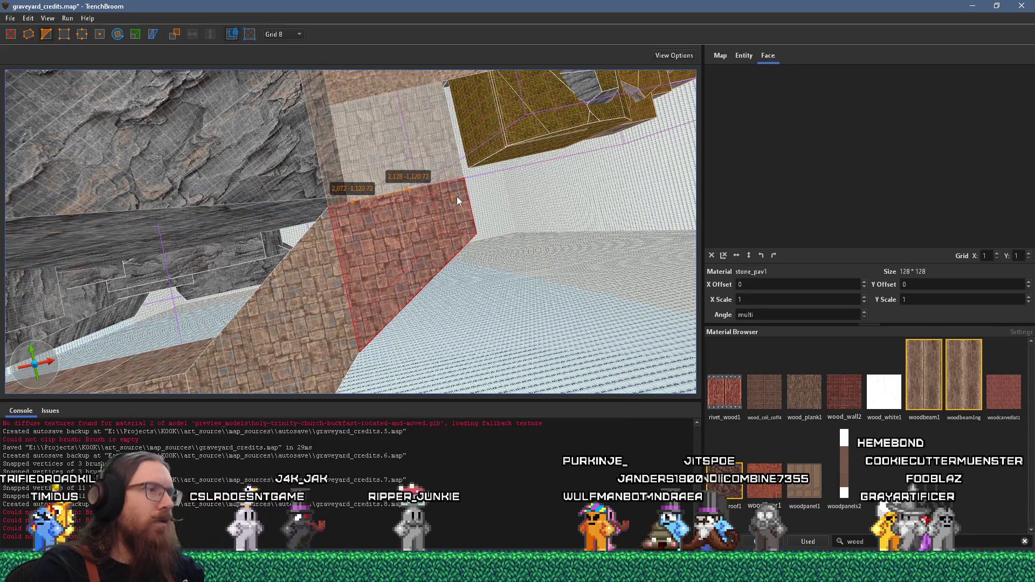
{"action": "key", "text": "Tab"}
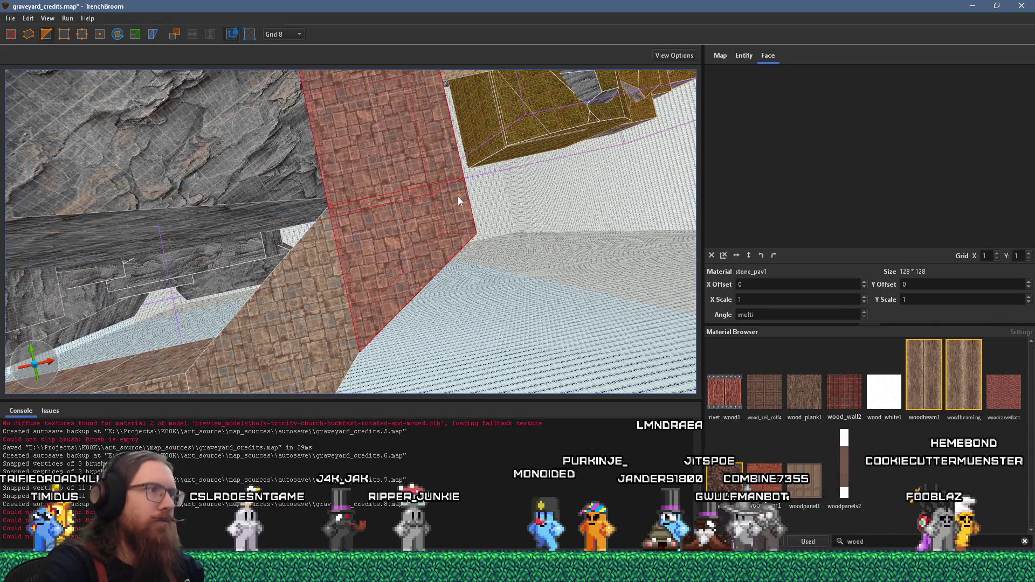
{"action": "key", "text": "Return"}
{"action": "key", "text": "Escape"}
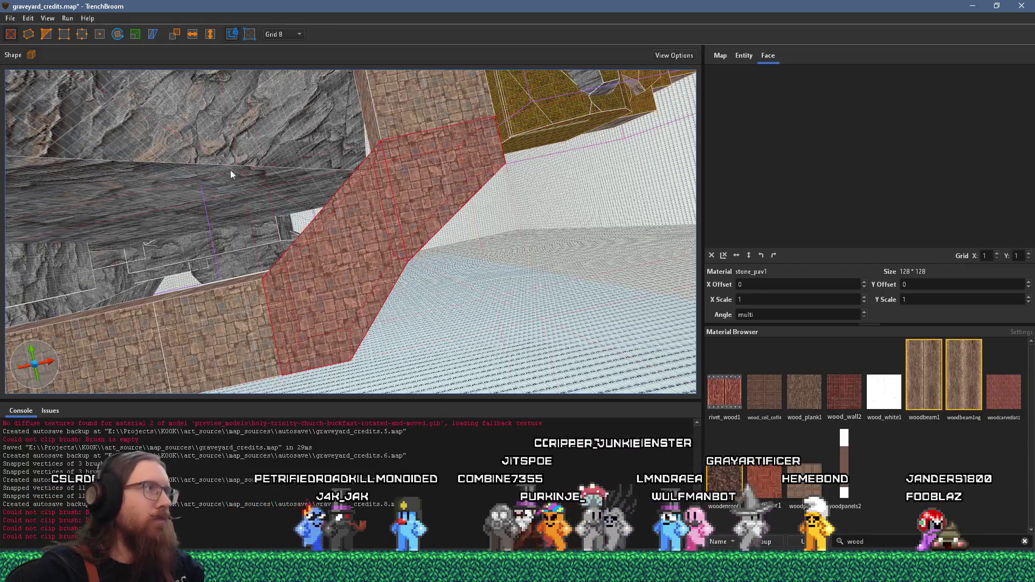
Step: Reshape the piece's corner and lower the pillar piece's top corner
{"action": "left_click", "coordinate": [81, 34]}
{"action": "left_click_drag", "start_coordinate": [403, 259], "coordinate": [457, 277]}
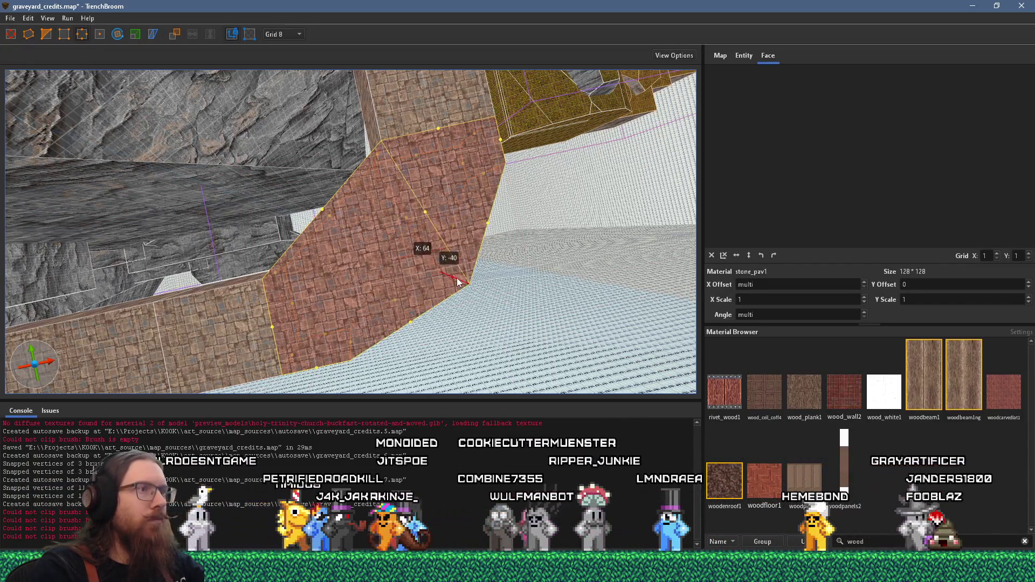
{"action": "left_click", "coordinate": [387, 124], "text": "ctrl"}
{"action": "mouse_move", "coordinate": [379, 154]}
{"action": "left_mouse_down"}
{"action": "mouse_move", "coordinate": [370, 195]}
{"action": "mouse_move", "coordinate": [381, 199]}
{"action": "left_mouse_up"}
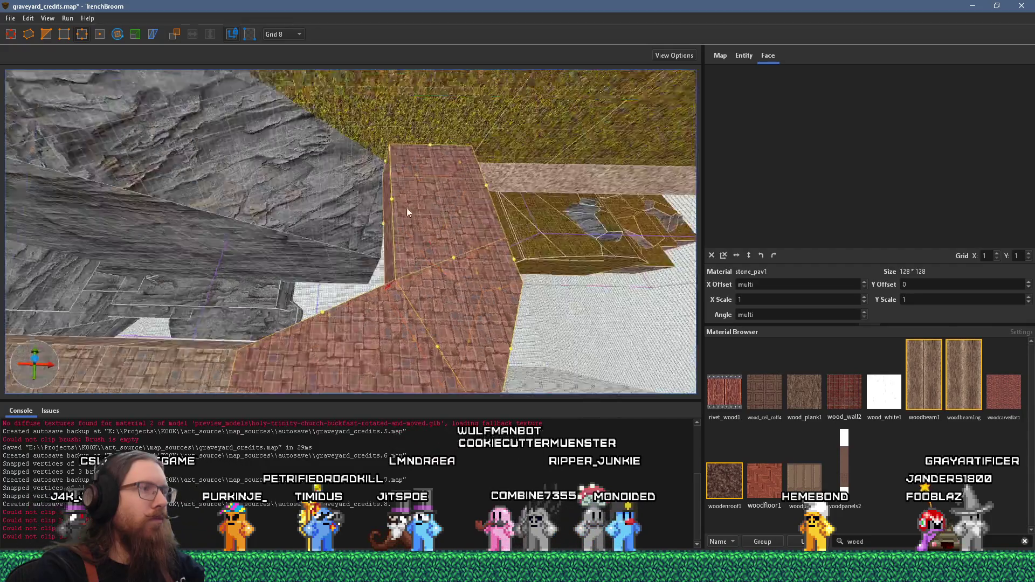
Step: Push the brick block's top edge out to meet the grass wall
{"action": "key", "text": "w"}
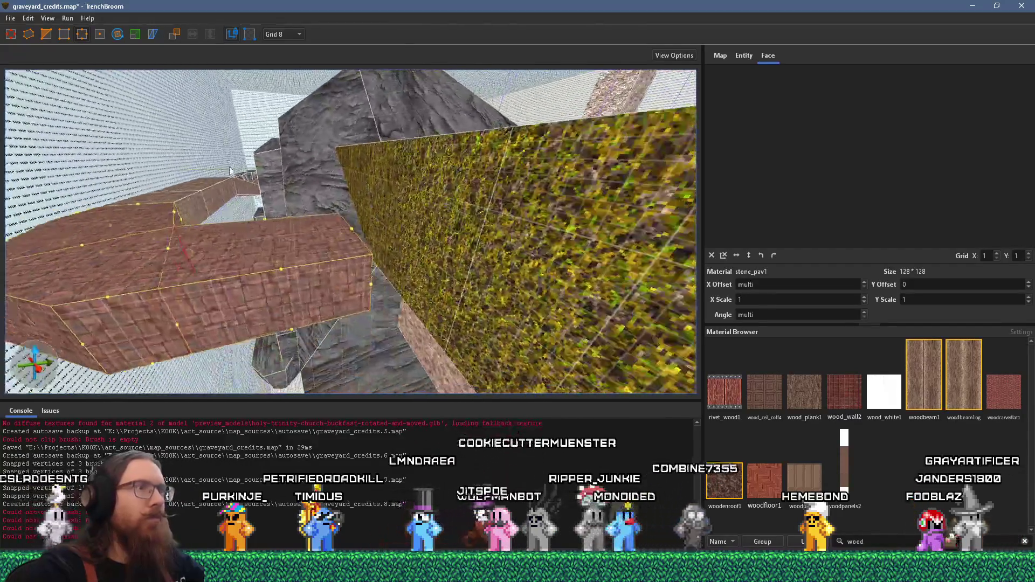
{"action": "mouse_move", "coordinate": [342, 228]}
{"action": "left_mouse_down"}
{"action": "mouse_move", "coordinate": [370, 216]}
{"action": "mouse_move", "coordinate": [357, 184]}
{"action": "mouse_move", "coordinate": [359, 161]}
{"action": "mouse_move", "coordinate": [371, 158]}
{"action": "left_mouse_up"}
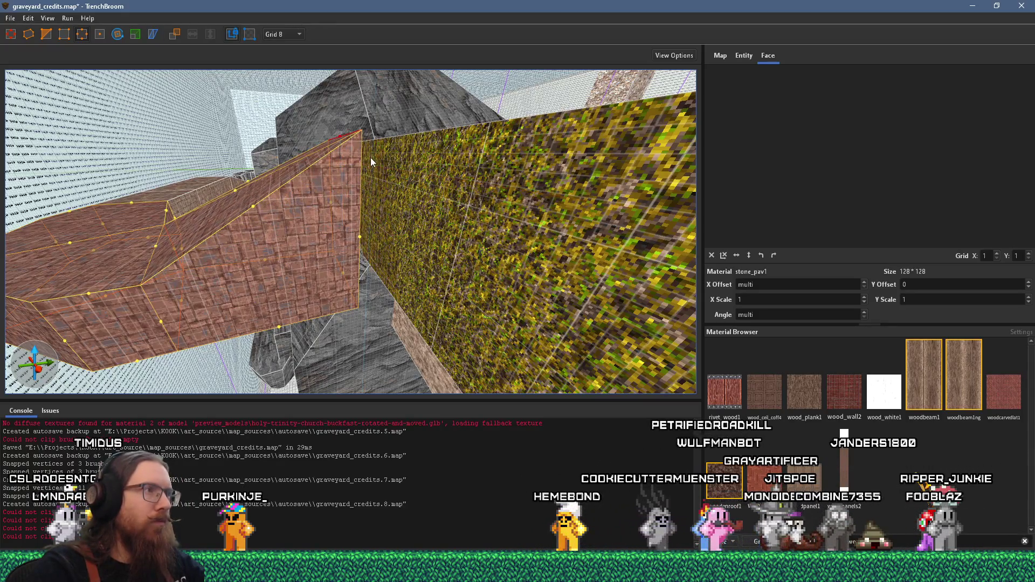
{"action": "mouse_move", "coordinate": [330, 224]}
{"action": "left_mouse_down"}
{"action": "mouse_move", "coordinate": [355, 202]}
{"action": "mouse_move", "coordinate": [345, 188]}
{"action": "left_mouse_up"}
{"action": "left_click_drag", "start_coordinate": [257, 166], "coordinate": [482, 131]}
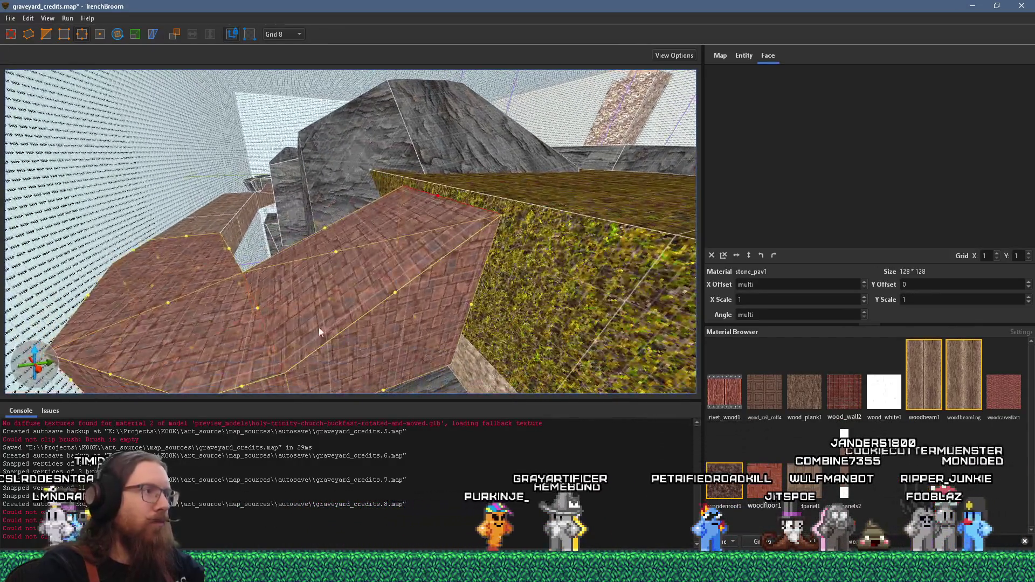
{"action": "left_click_drag", "start_coordinate": [319, 328], "coordinate": [369, 259]}
Step: Raise the block's corner vertices to heights 152, 160 and 168 for a sloped top
{"action": "left_click", "coordinate": [64, 34]}
{"action": "left_click_drag", "start_coordinate": [353, 293], "coordinate": [349, 200]}
{"action": "mouse_move", "coordinate": [267, 305]}
{"action": "left_mouse_down"}
{"action": "mouse_move", "coordinate": [251, 221]}
{"action": "mouse_move", "coordinate": [396, 322]}
{"action": "left_mouse_up"}
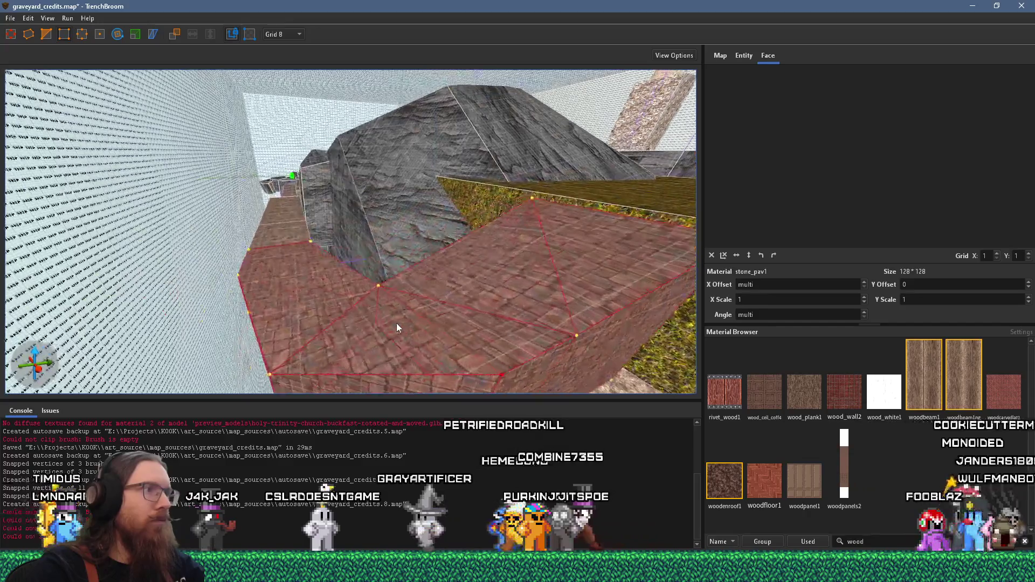
{"action": "mouse_move", "coordinate": [273, 374]}
{"action": "left_mouse_down"}
{"action": "mouse_move", "coordinate": [277, 290]}
{"action": "mouse_move", "coordinate": [417, 316]}
{"action": "mouse_move", "coordinate": [422, 307]}
{"action": "mouse_move", "coordinate": [385, 280]}
{"action": "left_mouse_up"}
{"action": "scroll", "coordinate": [414, 293], "scroll_direction": "down", "scroll_amount": 2}
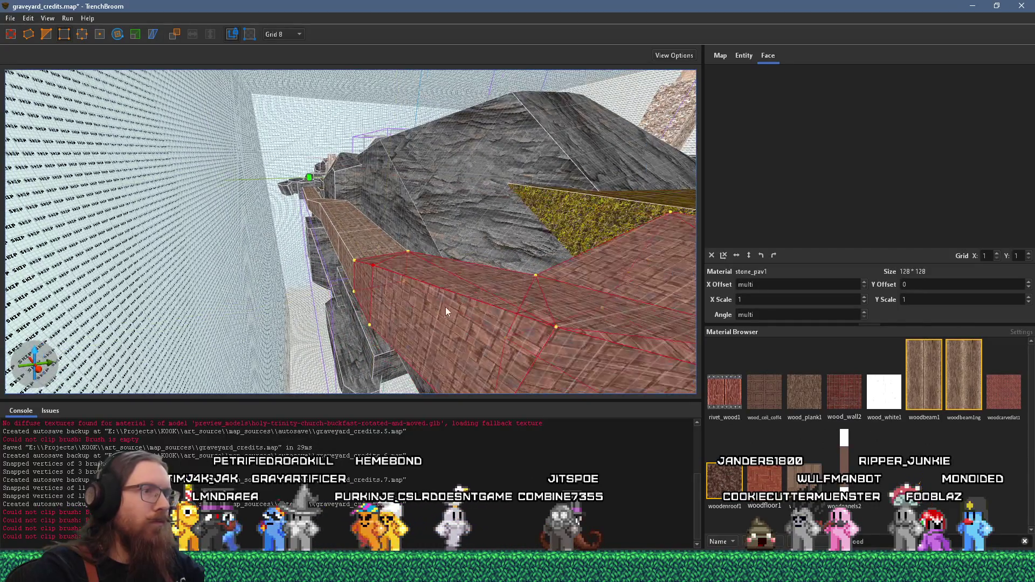
{"action": "left_click_drag", "start_coordinate": [556, 321], "coordinate": [556, 323]}
{"action": "scroll", "coordinate": [449, 315], "scroll_direction": "down", "scroll_amount": 2}
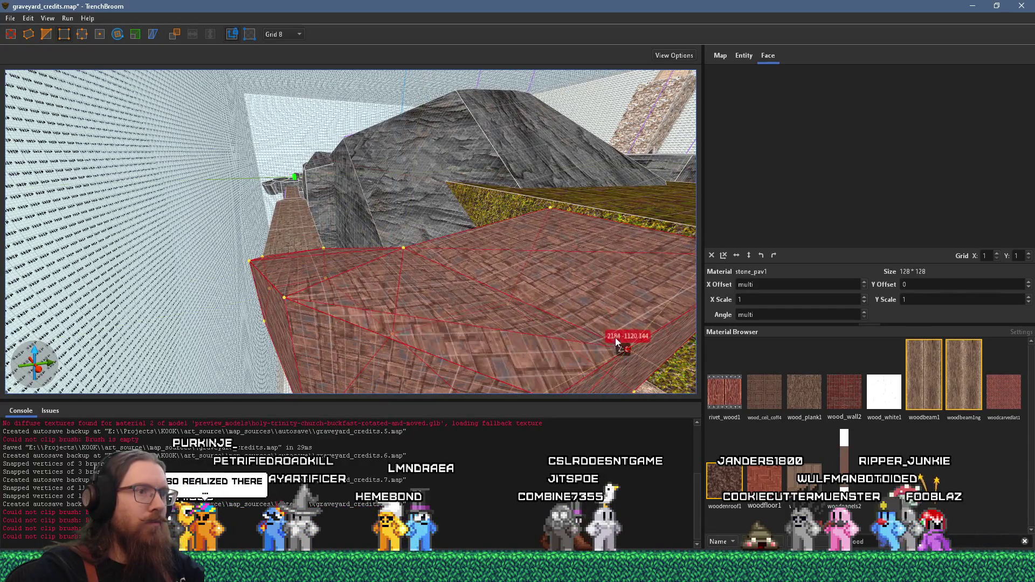
{"action": "scroll", "coordinate": [616, 338], "scroll_direction": "down", "scroll_amount": 3}
{"action": "left_click_drag", "start_coordinate": [443, 318], "coordinate": [453, 284]}
{"action": "scroll", "coordinate": [430, 288], "scroll_direction": "up", "scroll_amount": 5}
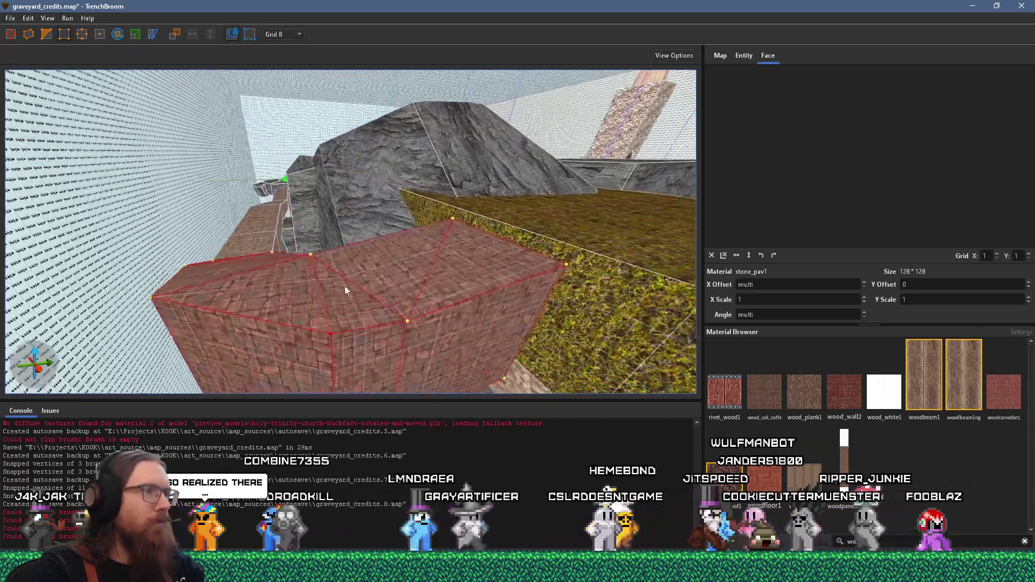
{"action": "left_click_drag", "start_coordinate": [309, 279], "coordinate": [312, 267]}
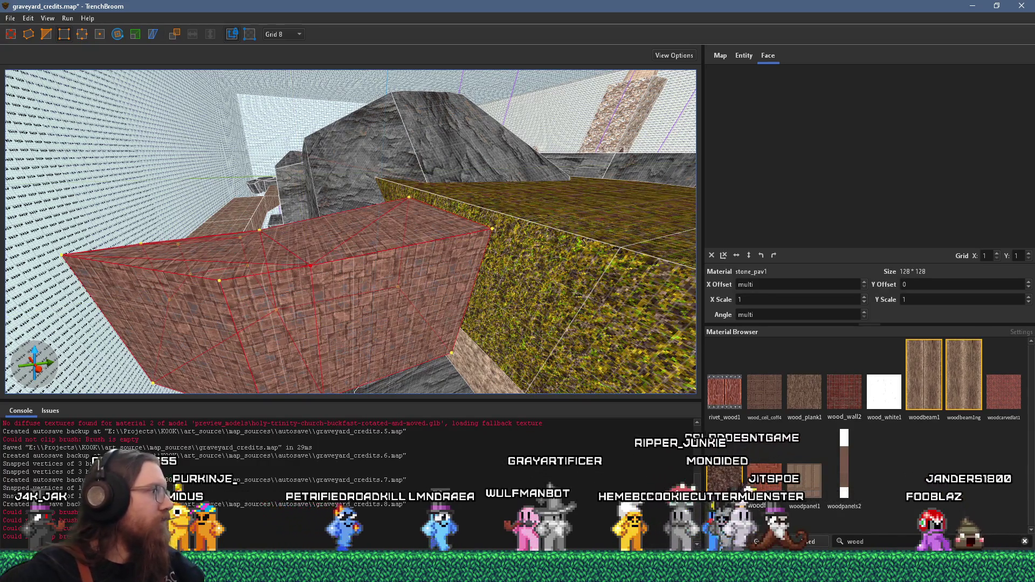
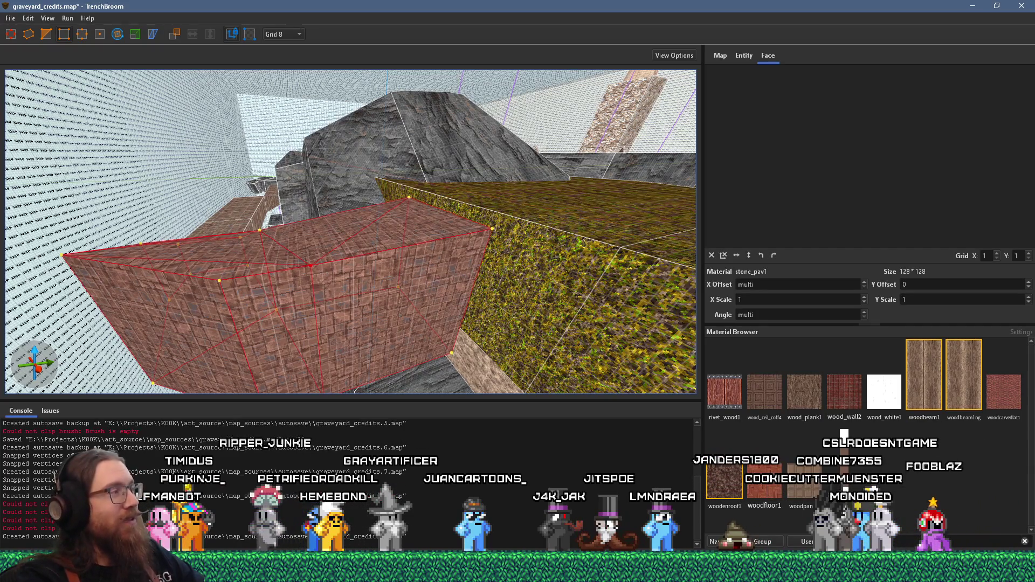
Step: Fly to the brick beam beside the rock and select its face, floor face and sloped face
{"action": "key", "text": "w"}
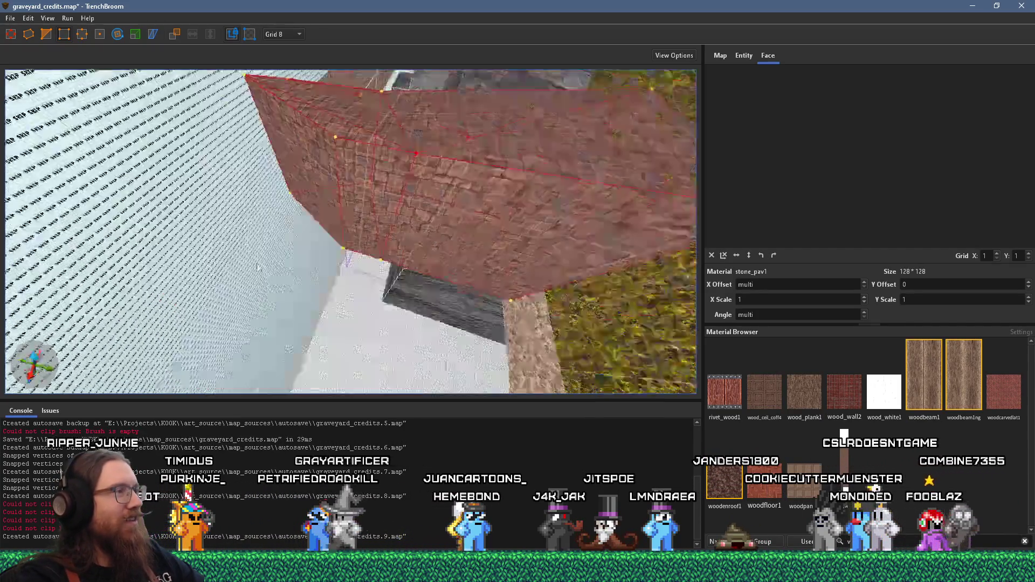
{"action": "key", "text": "w"}
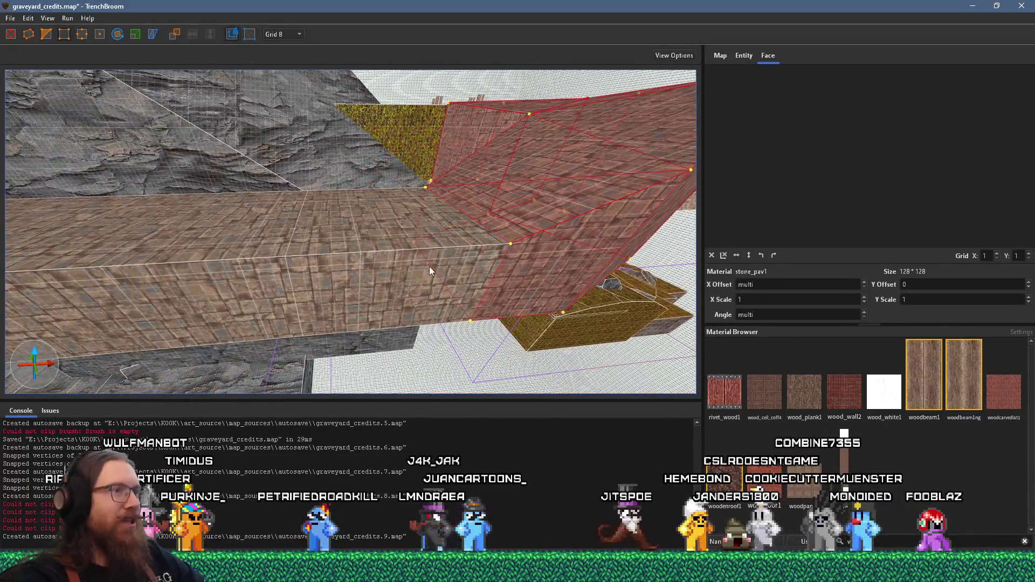
{"action": "left_click", "coordinate": [427, 251], "text": "shift"}
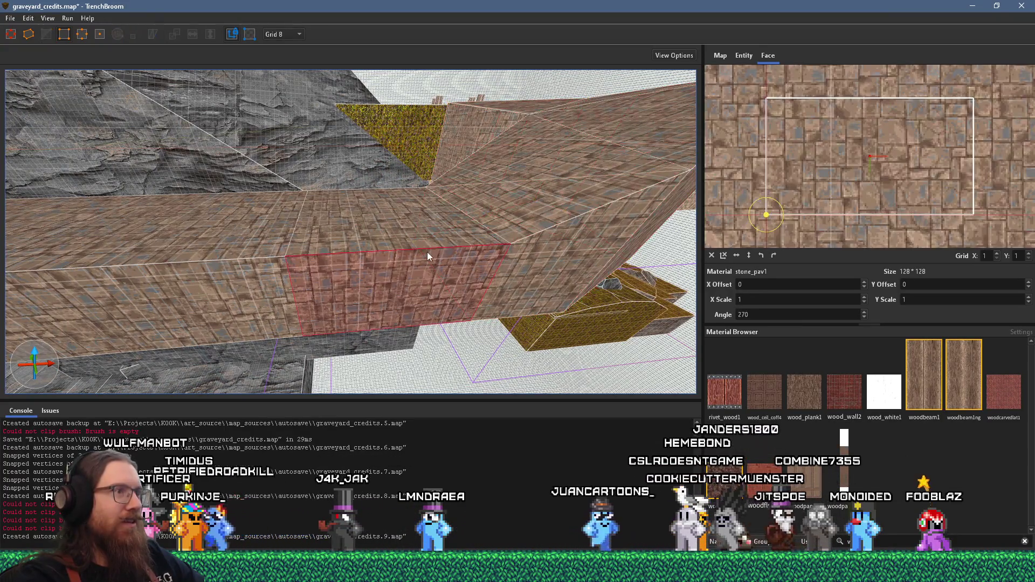
{"action": "key", "text": "w"}
{"action": "left_click", "coordinate": [402, 303], "text": "ctrl+shift"}
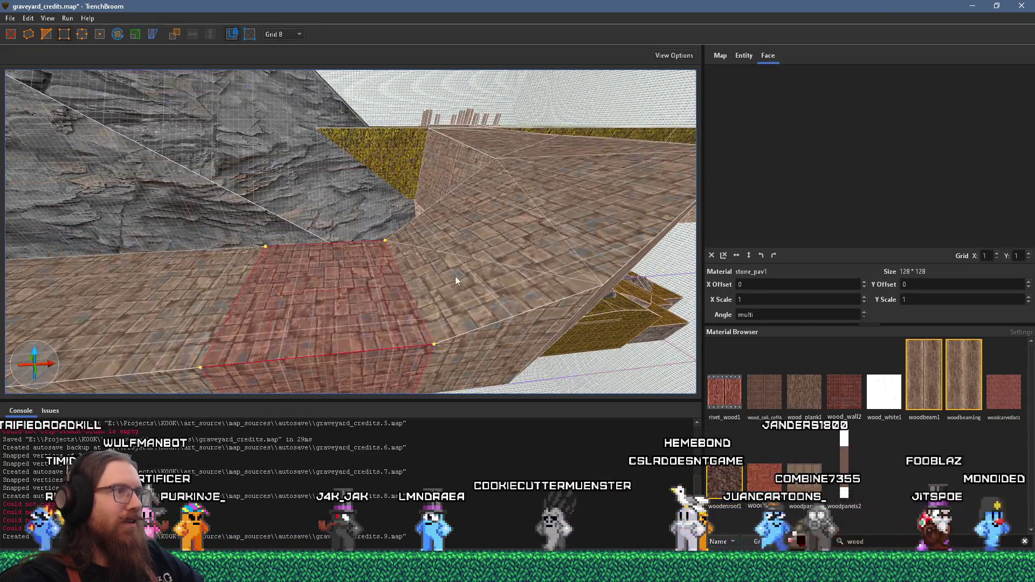
{"action": "left_click", "coordinate": [474, 259], "text": "ctrl+shift"}
{"action": "key", "text": "s"}
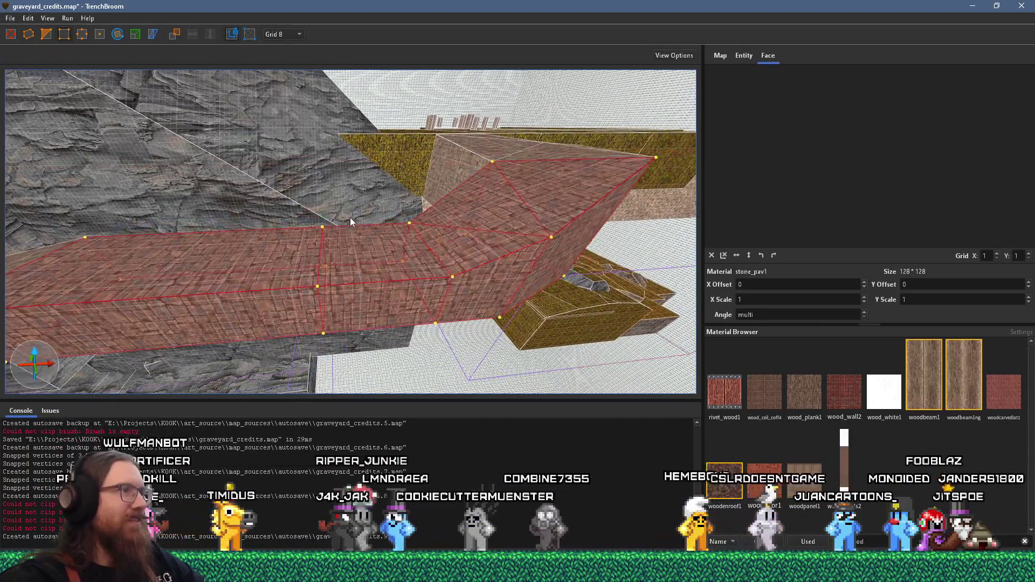
Step: Raise four of the beam's vertices by 32 units so it follows the grass terrace
{"action": "left_click_drag", "start_coordinate": [451, 278], "coordinate": [464, 244]}
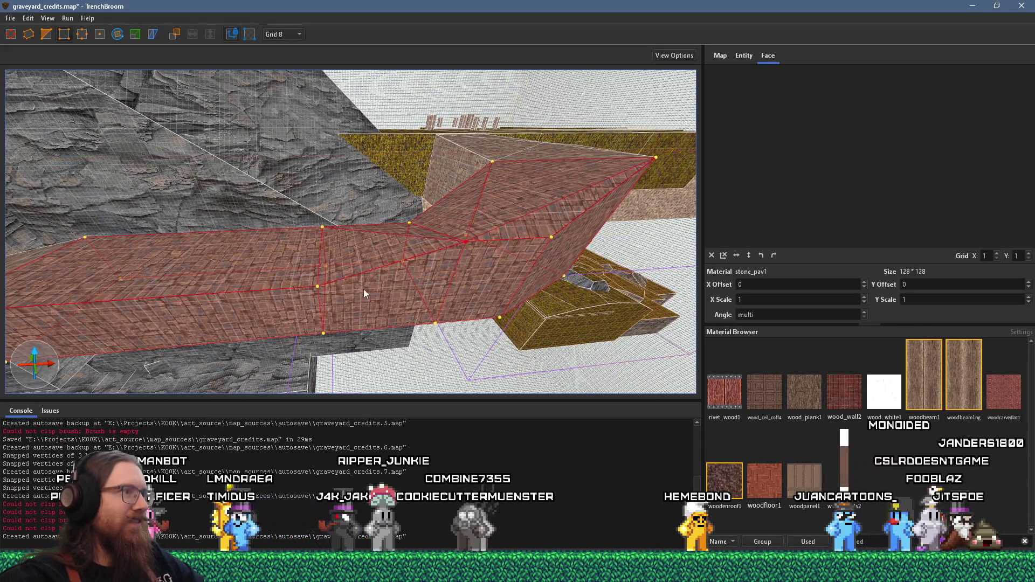
{"action": "left_click_drag", "start_coordinate": [320, 294], "coordinate": [319, 260]}
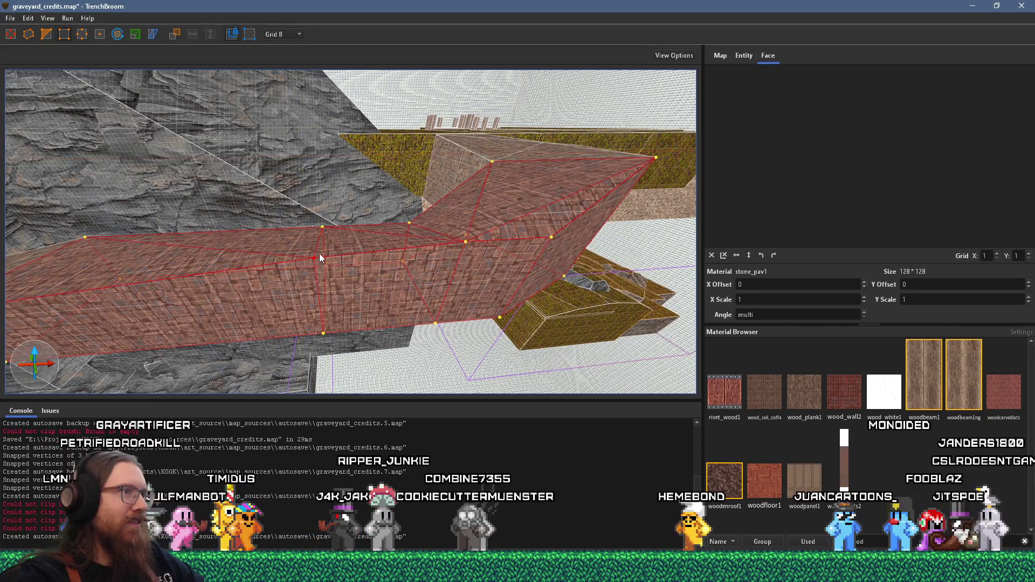
{"action": "left_click_drag", "start_coordinate": [409, 223], "coordinate": [417, 203]}
{"action": "left_click_drag", "start_coordinate": [322, 227], "coordinate": [328, 214]}
{"action": "scroll", "coordinate": [312, 226], "scroll_direction": "up", "scroll_amount": 5}
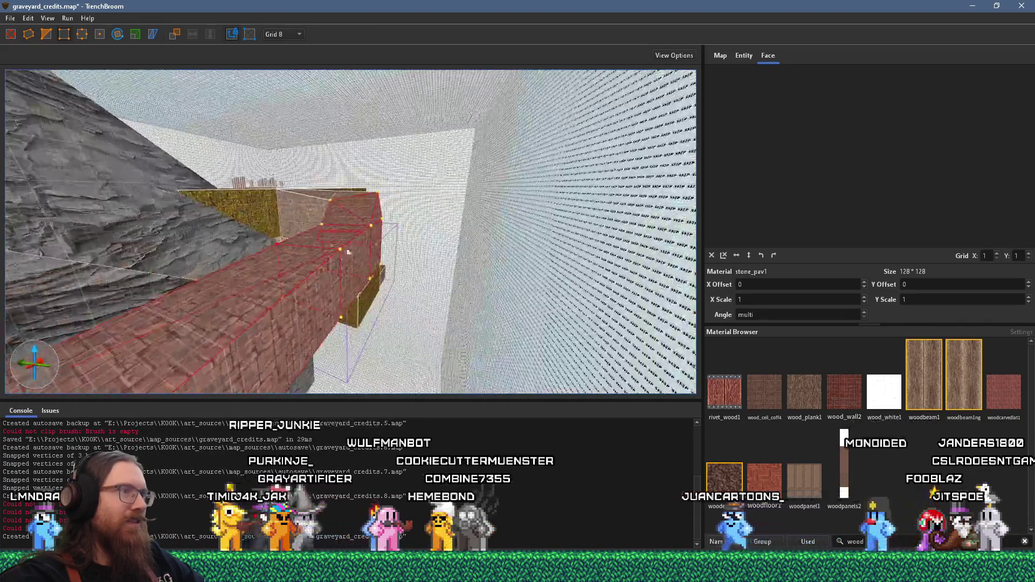
{"action": "scroll", "coordinate": [545, 157], "scroll_direction": "down", "scroll_amount": 5}
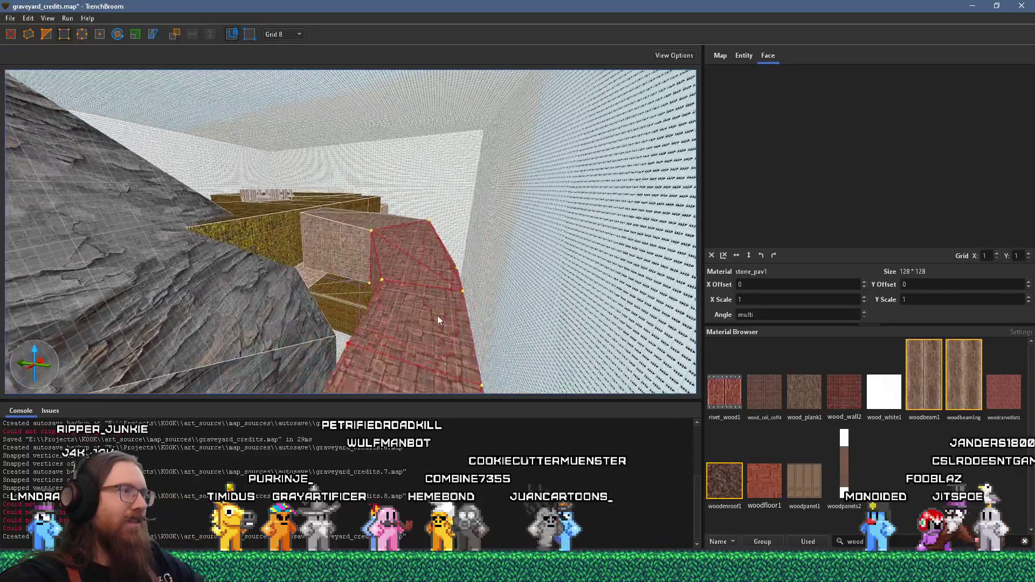
{"action": "scroll", "coordinate": [327, 328], "scroll_direction": "up", "scroll_amount": 5}
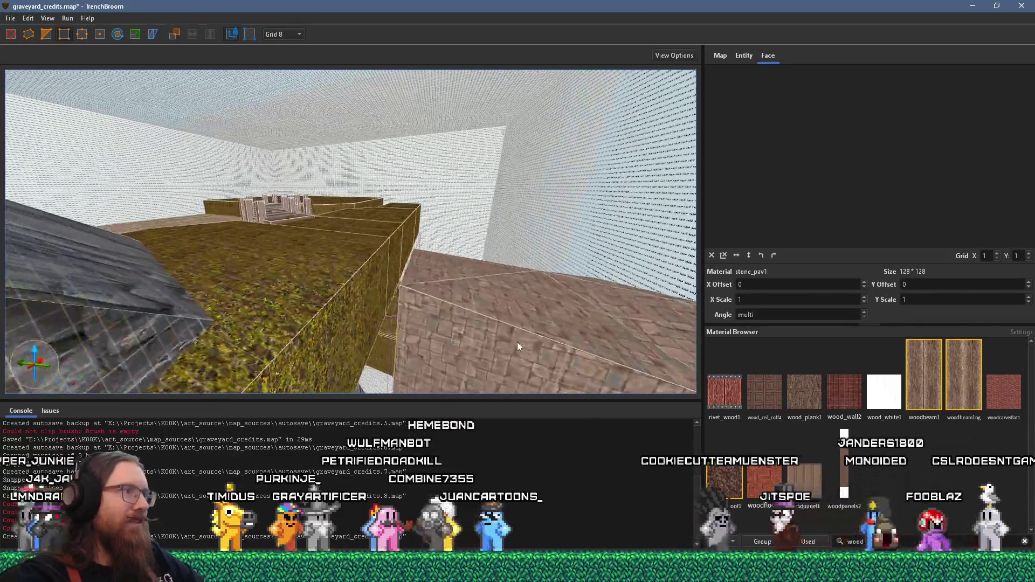
{"action": "left_click", "coordinate": [445, 339]}
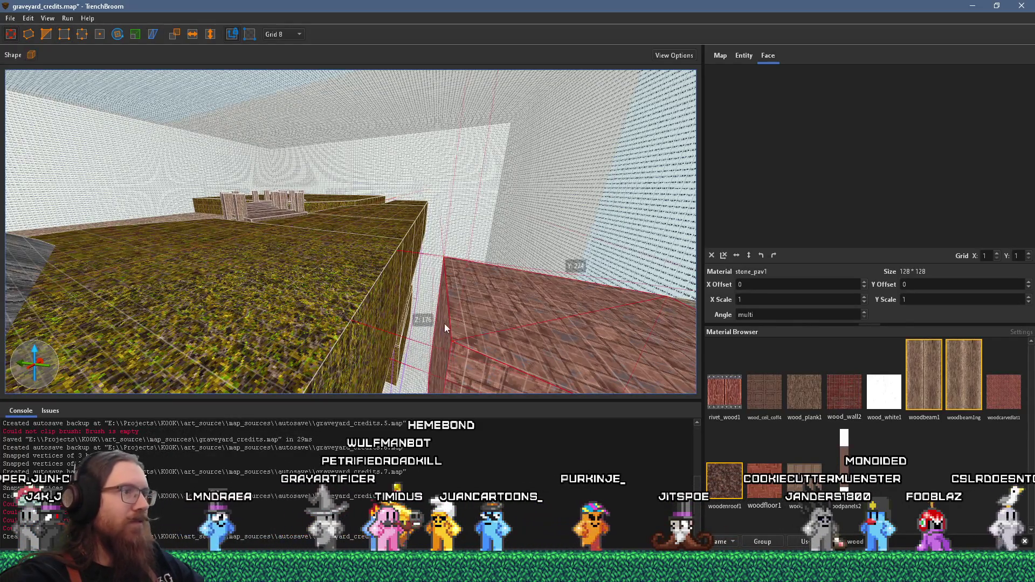
Step: Move the brown stone brush beside the grass beam and wall, then stretch it into a longer block
{"action": "mouse_move", "coordinate": [447, 330]}
{"action": "left_mouse_down"}
{"action": "mouse_move", "coordinate": [357, 324]}
{"action": "mouse_move", "coordinate": [322, 309]}
{"action": "left_mouse_up"}
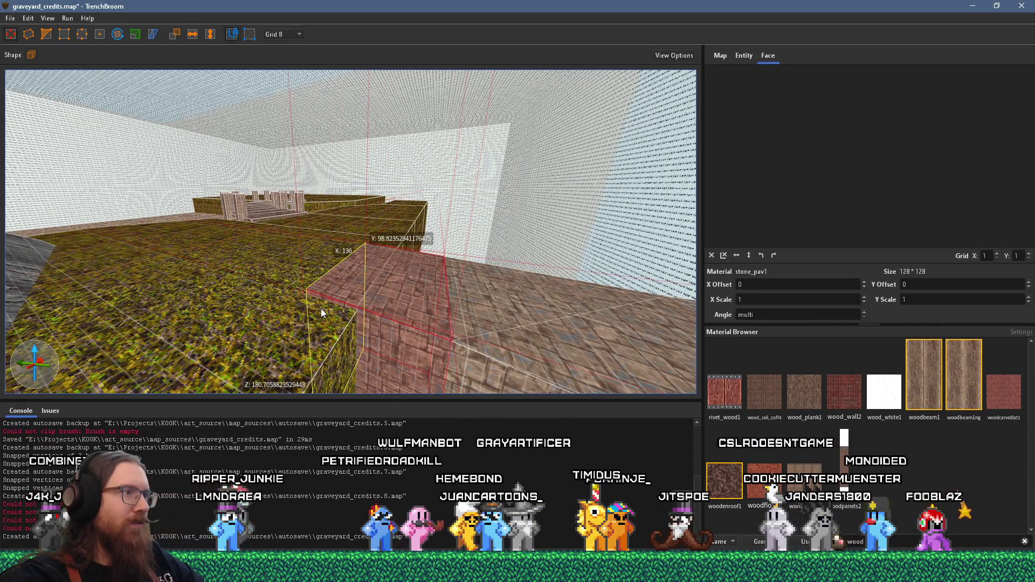
{"action": "key", "text": "w"}
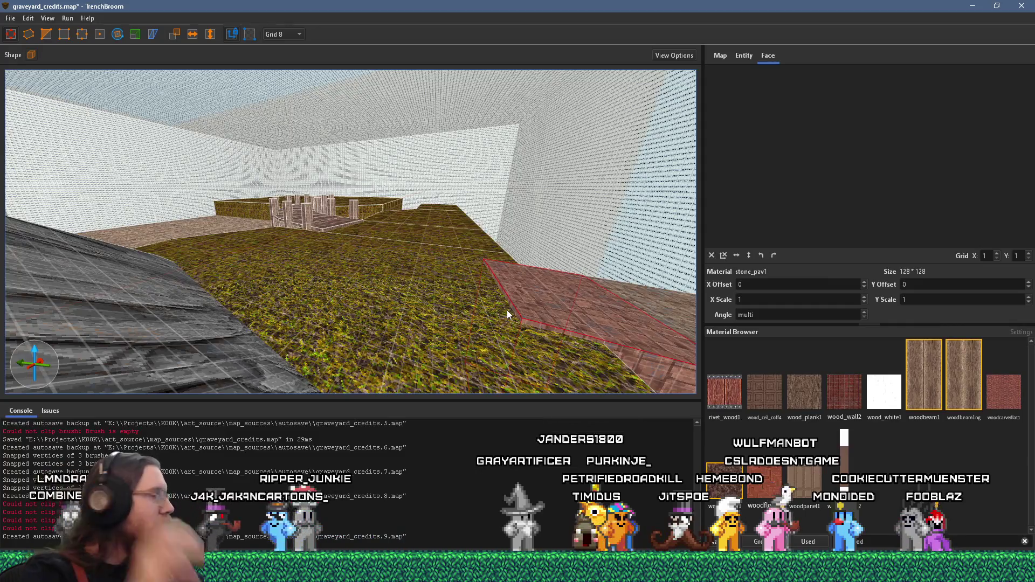
{"action": "mouse_move", "coordinate": [502, 311]}
{"action": "left_mouse_down"}
{"action": "mouse_move", "coordinate": [574, 327]}
{"action": "mouse_move", "coordinate": [561, 325]}
{"action": "left_mouse_up"}
{"action": "scroll", "coordinate": [551, 306], "scroll_direction": "up", "scroll_amount": 5}
{"action": "mouse_move", "coordinate": [458, 339]}
{"action": "left_mouse_down"}
{"action": "mouse_move", "coordinate": [499, 315]}
{"action": "mouse_move", "coordinate": [325, 319]}
{"action": "mouse_move", "coordinate": [406, 199]}
{"action": "left_mouse_up"}
{"action": "scroll", "coordinate": [406, 199], "scroll_direction": "down", "scroll_amount": 4}
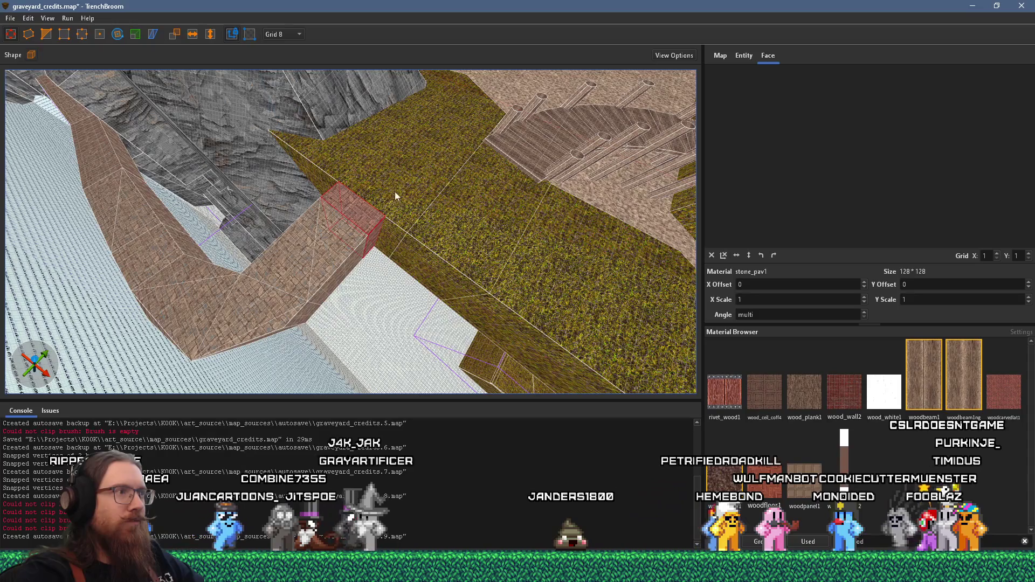
{"action": "left_click_drag", "start_coordinate": [372, 253], "coordinate": [356, 253]}
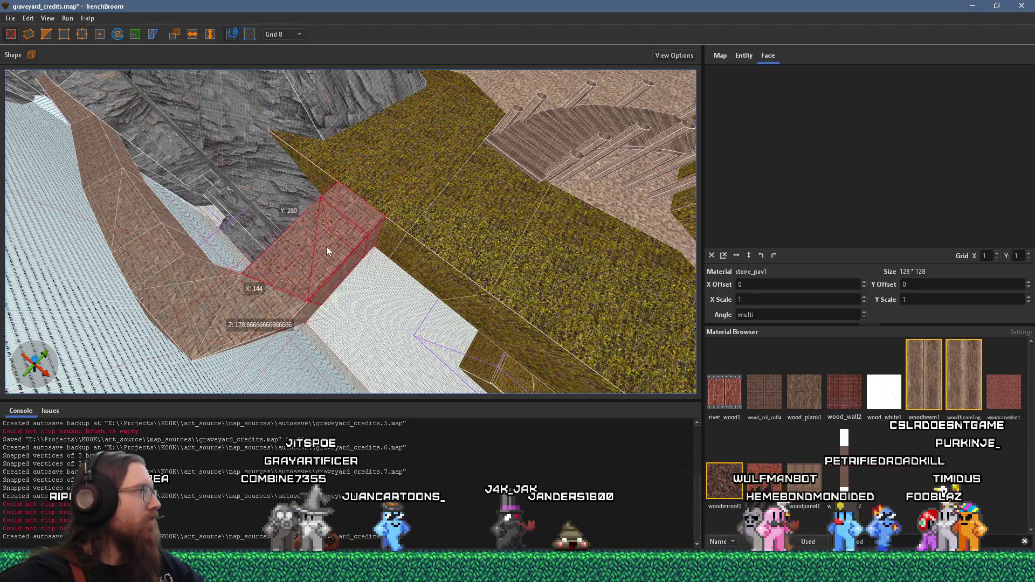
{"action": "scroll", "coordinate": [334, 248], "scroll_direction": "up", "scroll_amount": 3}
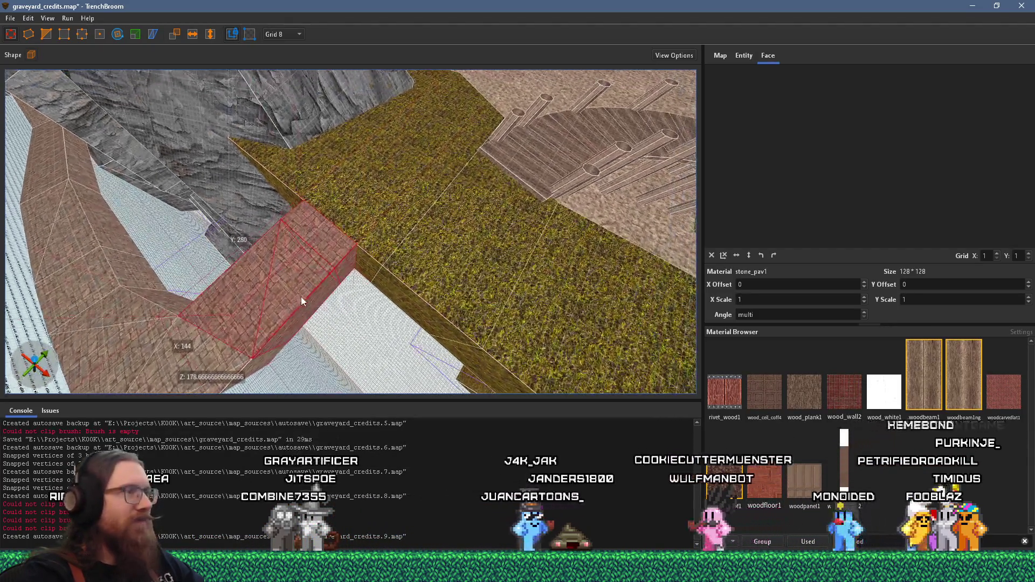
{"action": "scroll", "coordinate": [462, 206], "scroll_direction": "down", "scroll_amount": 3}
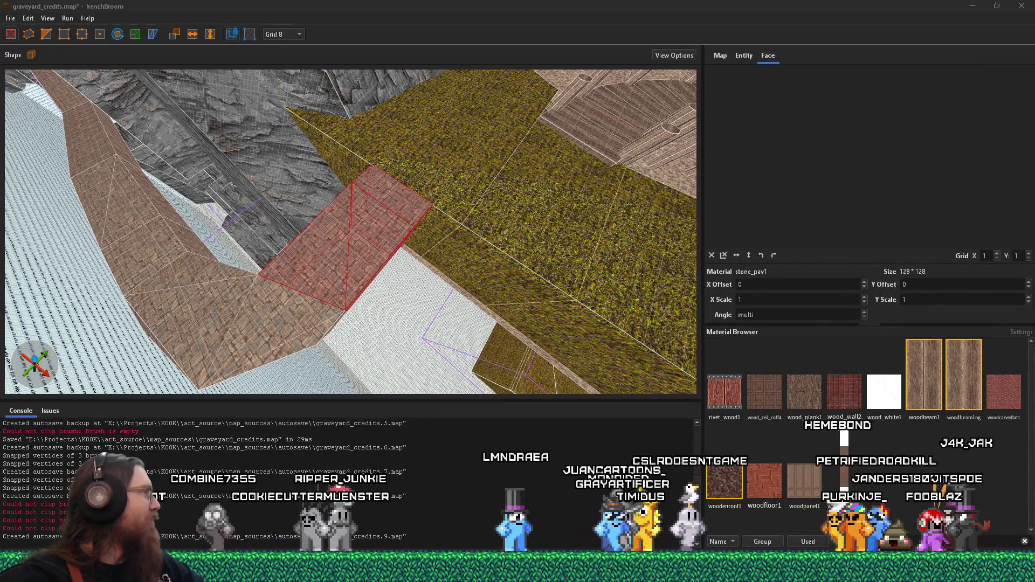
{"action": "key", "text": "alt+Tab"}
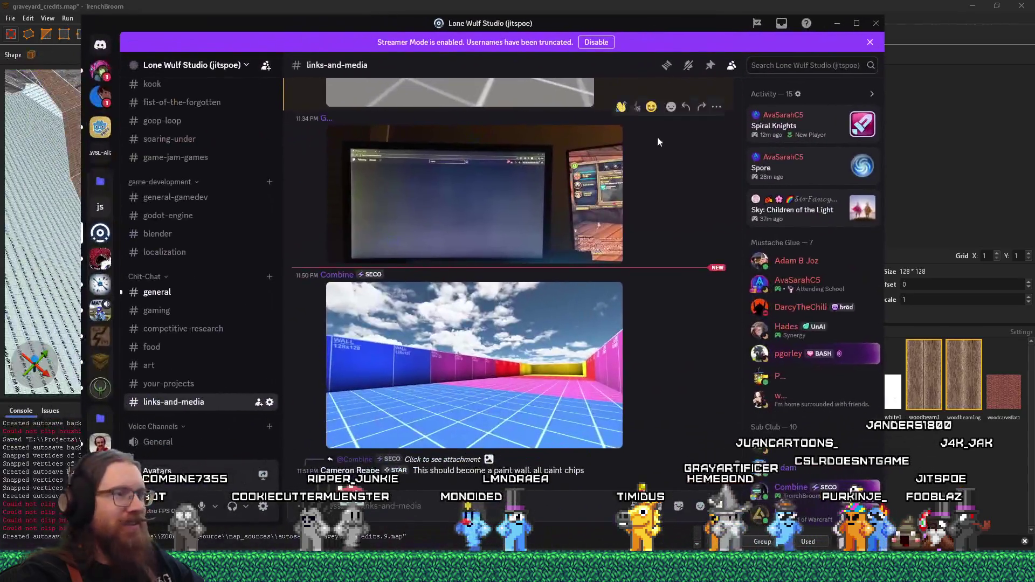
{"action": "left_click", "coordinate": [552, 386]}
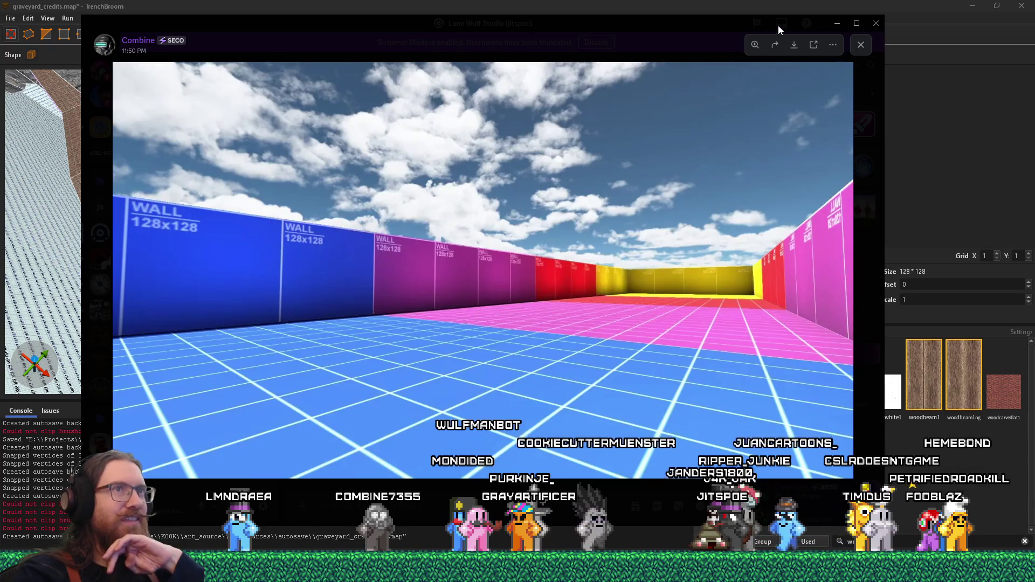
{"action": "left_click_drag", "start_coordinate": [401, 31], "coordinate": [240, 72]}
{"action": "key", "text": "alt+Tab"}
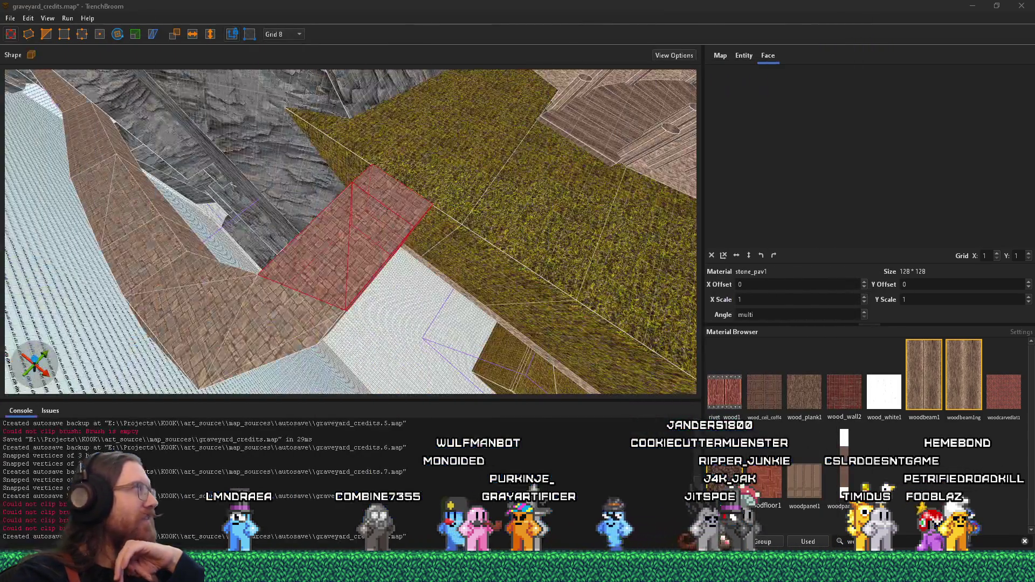
Step: Orbit to the selected brick brush and apply Edit > Snap Vertices to Grid to it
{"action": "mouse_move", "coordinate": [280, 200]}
{"action": "left_mouse_down"}
{"action": "mouse_move", "coordinate": [236, 189]}
{"action": "mouse_move", "coordinate": [346, 157]}
{"action": "mouse_move", "coordinate": [473, 153]}
{"action": "mouse_move", "coordinate": [369, 164]}
{"action": "mouse_move", "coordinate": [371, 186]}
{"action": "left_mouse_up"}
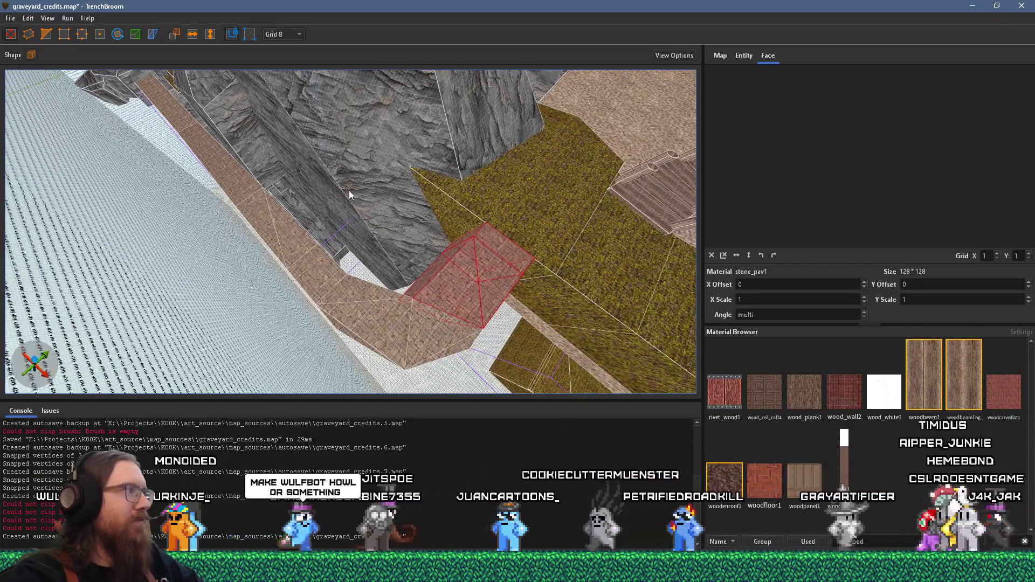
{"action": "mouse_move", "coordinate": [408, 287]}
{"action": "left_mouse_down"}
{"action": "mouse_move", "coordinate": [405, 338]}
{"action": "mouse_move", "coordinate": [287, 256]}
{"action": "mouse_move", "coordinate": [248, 240]}
{"action": "mouse_move", "coordinate": [241, 263]}
{"action": "mouse_move", "coordinate": [290, 254]}
{"action": "left_mouse_up"}
{"action": "mouse_move", "coordinate": [422, 238]}
{"action": "left_mouse_down"}
{"action": "mouse_move", "coordinate": [105, 228]}
{"action": "mouse_move", "coordinate": [189, 277]}
{"action": "left_mouse_up"}
{"action": "left_click_drag", "start_coordinate": [345, 277], "coordinate": [283, 111]}
{"action": "left_click", "coordinate": [29, 20]}
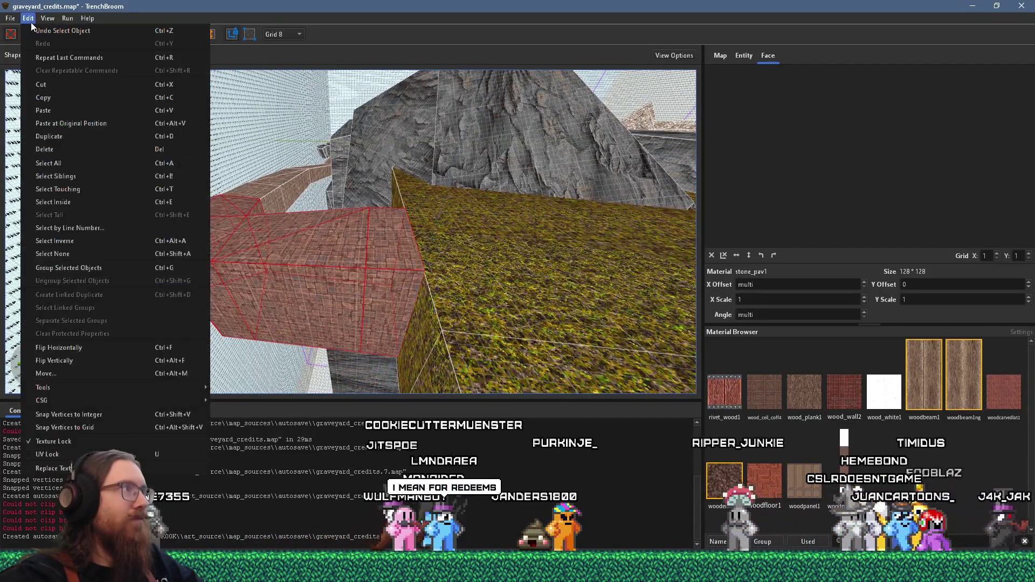
{"action": "left_click", "coordinate": [108, 427]}
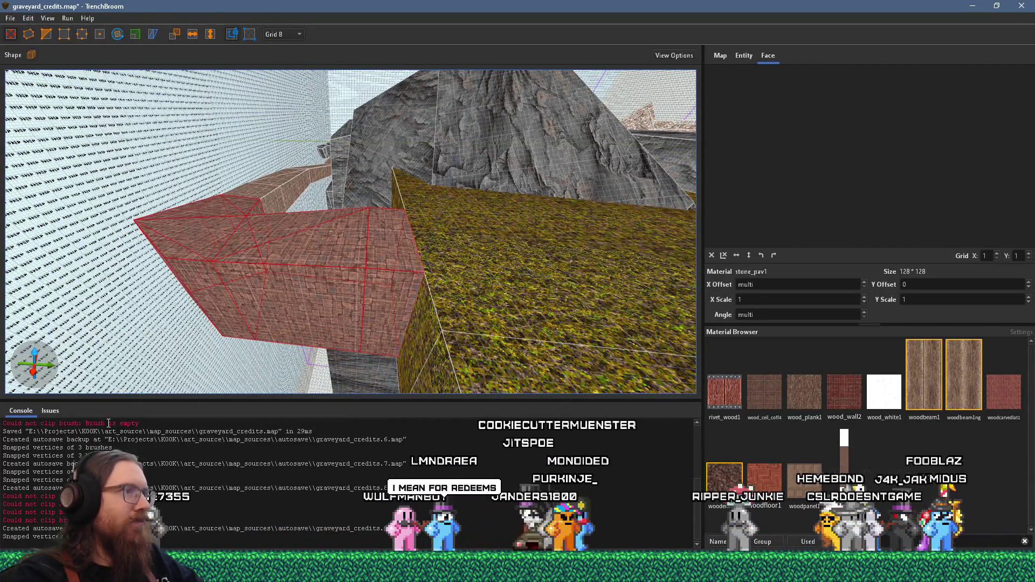
{"action": "mouse_move", "coordinate": [165, 289]}
{"action": "left_mouse_down"}
{"action": "mouse_move", "coordinate": [212, 282]}
{"action": "mouse_move", "coordinate": [221, 267]}
{"action": "mouse_move", "coordinate": [347, 306]}
{"action": "mouse_move", "coordinate": [289, 255]}
{"action": "mouse_move", "coordinate": [303, 258]}
{"action": "mouse_move", "coordinate": [345, 373]}
{"action": "mouse_move", "coordinate": [364, 301]}
{"action": "mouse_move", "coordinate": [281, 369]}
{"action": "mouse_move", "coordinate": [294, 315]}
{"action": "mouse_move", "coordinate": [390, 298]}
{"action": "left_mouse_up"}
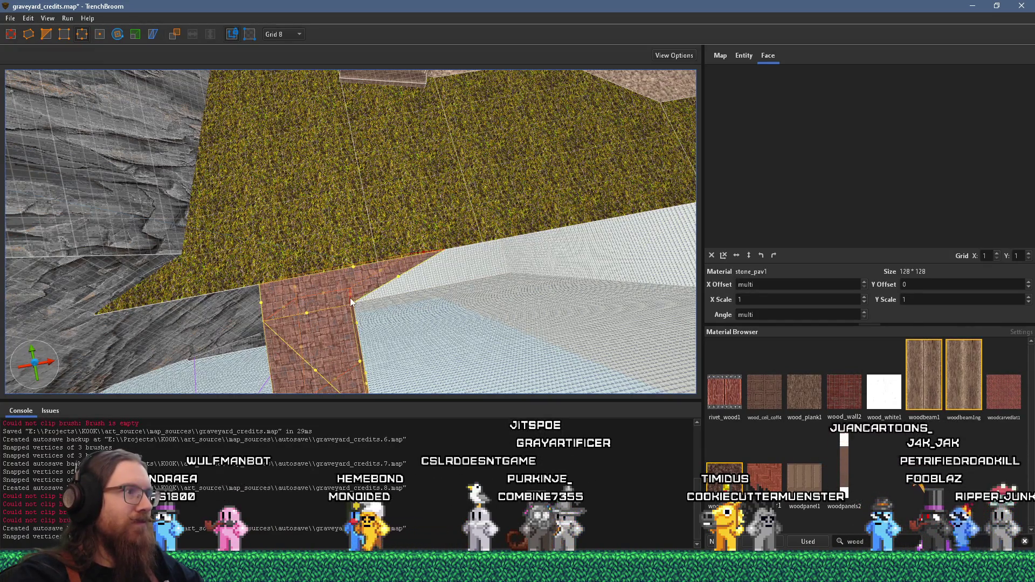
Step: Move the top-left, lower-left and another vertex of the stone_pav1 path wedge to reshape it
{"action": "left_click_drag", "start_coordinate": [276, 286], "coordinate": [329, 269]}
{"action": "left_click_drag", "start_coordinate": [282, 308], "coordinate": [328, 303]}
{"action": "left_click_drag", "start_coordinate": [334, 338], "coordinate": [287, 184]}
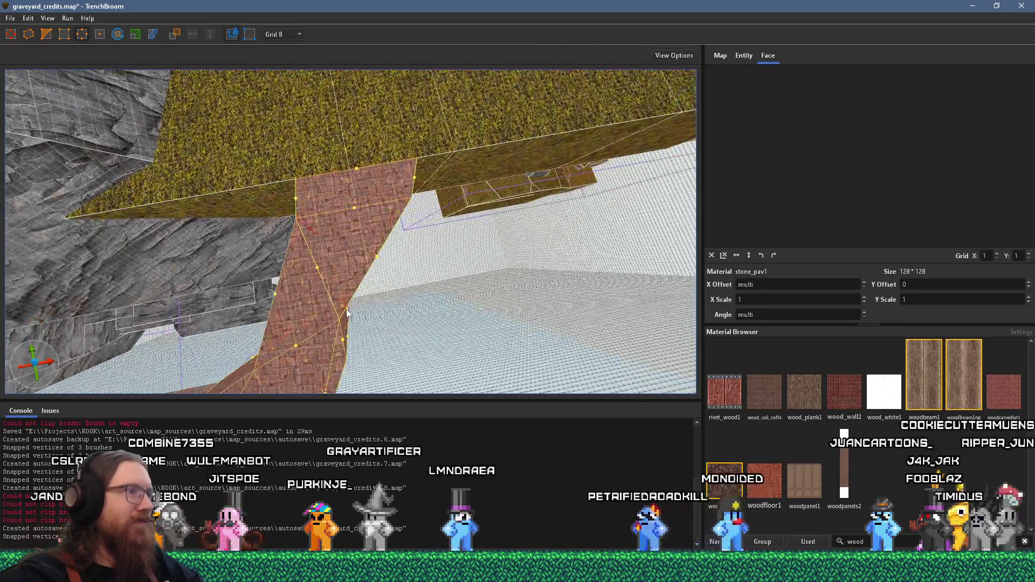
{"action": "left_click_drag", "start_coordinate": [344, 314], "coordinate": [324, 248]}
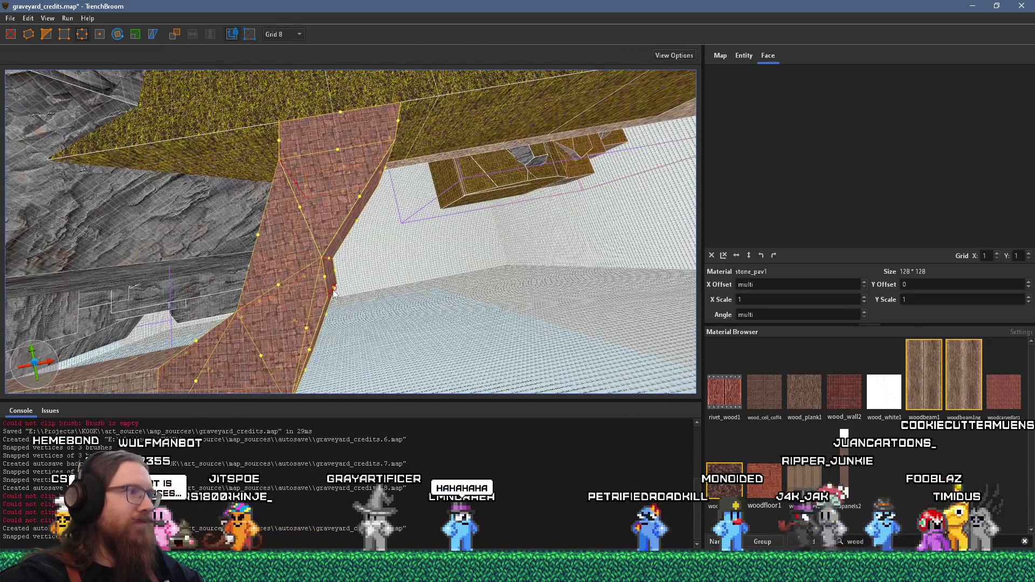
{"action": "mouse_move", "coordinate": [334, 292]}
{"action": "left_mouse_down"}
{"action": "mouse_move", "coordinate": [349, 297]}
{"action": "mouse_move", "coordinate": [357, 262]}
{"action": "mouse_move", "coordinate": [360, 289]}
{"action": "mouse_move", "coordinate": [321, 293]}
{"action": "mouse_move", "coordinate": [351, 278]}
{"action": "left_mouse_up"}
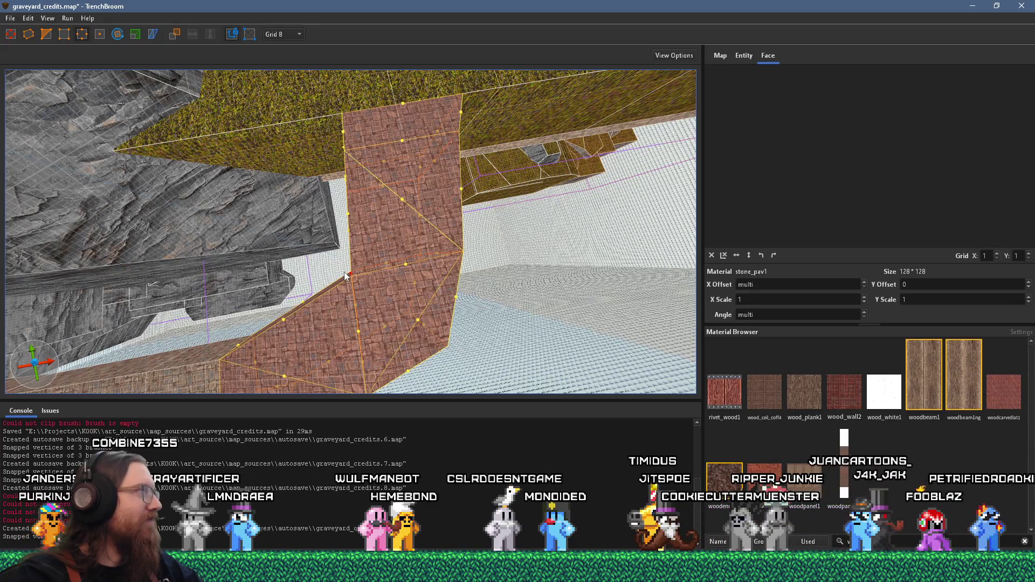
{"action": "scroll", "coordinate": [348, 274], "scroll_direction": "up", "scroll_amount": 5}
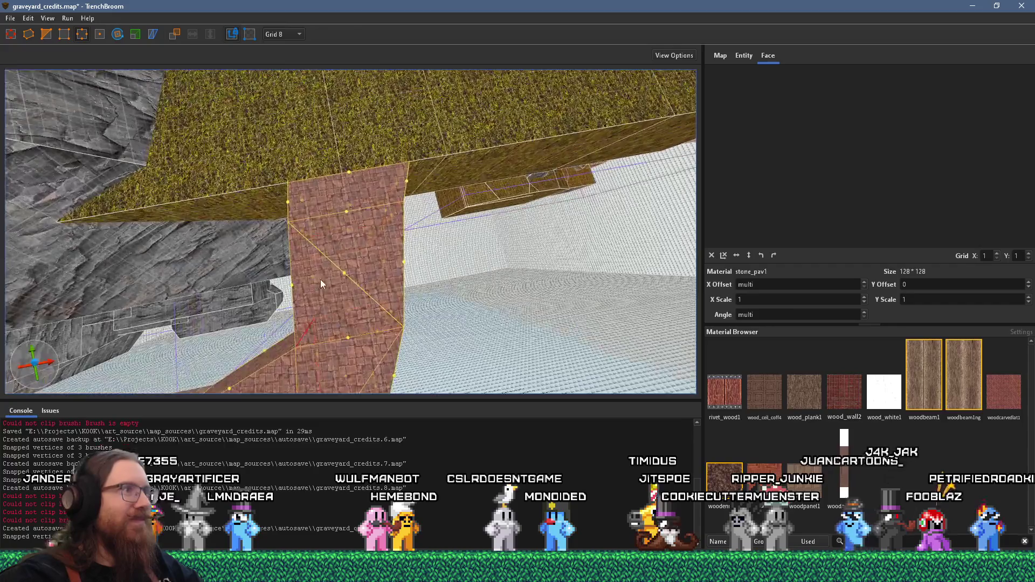
{"action": "scroll", "coordinate": [346, 349], "scroll_direction": "up", "scroll_amount": 5}
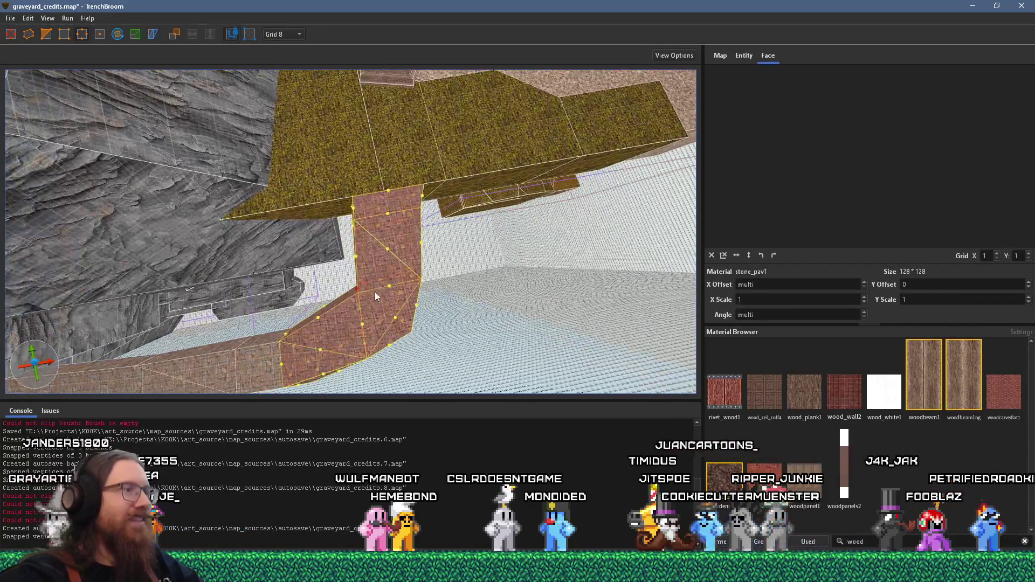
{"action": "scroll", "coordinate": [354, 280], "scroll_direction": "up", "scroll_amount": 2}
{"action": "mouse_move", "coordinate": [408, 177]}
{"action": "left_mouse_down"}
{"action": "mouse_move", "coordinate": [340, 276]}
{"action": "mouse_move", "coordinate": [349, 223]}
{"action": "mouse_move", "coordinate": [324, 143]}
{"action": "left_mouse_up"}
Step: Select the left and middle brick path pieces for vertex and edge editing
{"action": "left_click", "coordinate": [45, 34]}
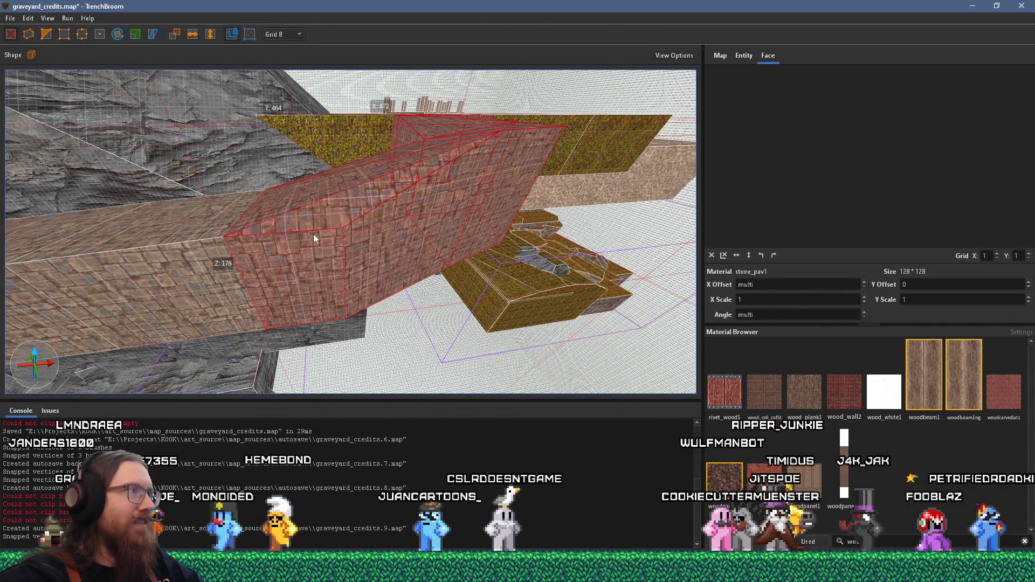
{"action": "left_click", "coordinate": [64, 34]}
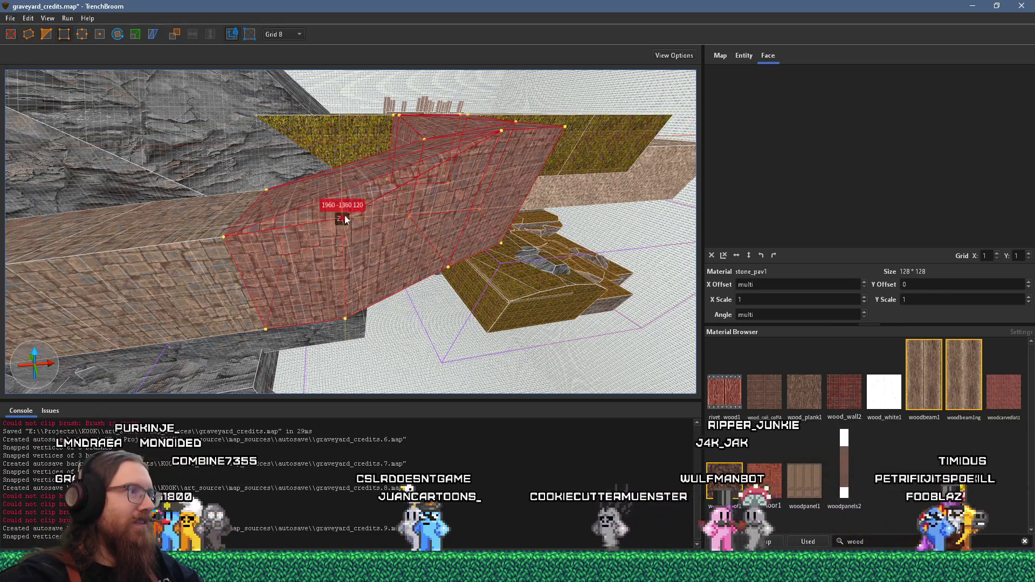
{"action": "mouse_move", "coordinate": [338, 202]}
{"action": "left_mouse_down"}
{"action": "mouse_move", "coordinate": [374, 219]}
{"action": "mouse_move", "coordinate": [522, 240]}
{"action": "mouse_move", "coordinate": [467, 315]}
{"action": "mouse_move", "coordinate": [394, 270]}
{"action": "mouse_move", "coordinate": [412, 249]}
{"action": "mouse_move", "coordinate": [301, 418]}
{"action": "mouse_move", "coordinate": [300, 303]}
{"action": "mouse_move", "coordinate": [568, 267]}
{"action": "mouse_move", "coordinate": [339, 285]}
{"action": "mouse_move", "coordinate": [398, 274]}
{"action": "mouse_move", "coordinate": [363, 269]}
{"action": "left_mouse_up"}
{"action": "left_click", "coordinate": [294, 273], "text": "ctrl"}
{"action": "left_click", "coordinate": [351, 300], "text": "ctrl"}
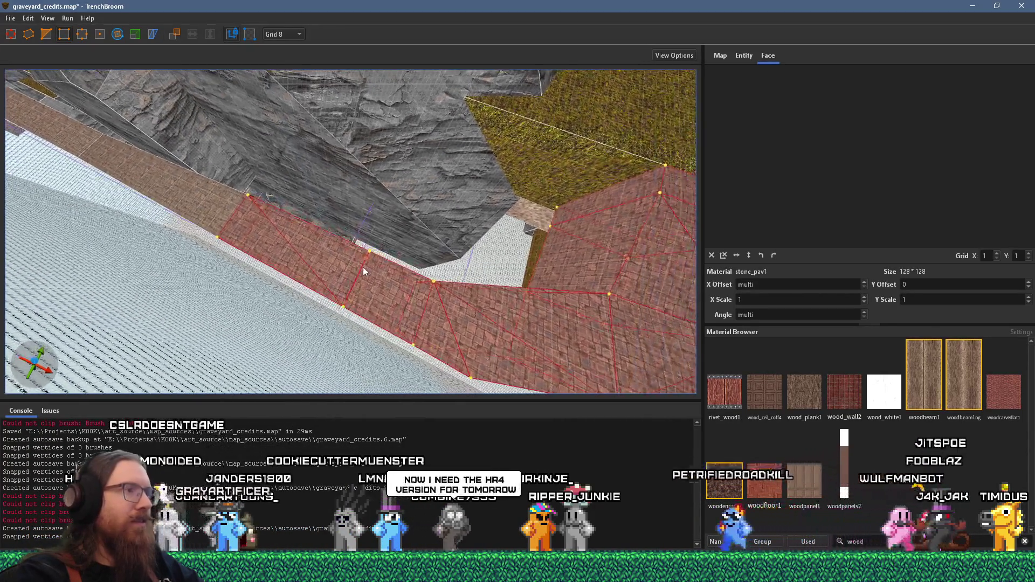
{"action": "left_click", "coordinate": [83, 35]}
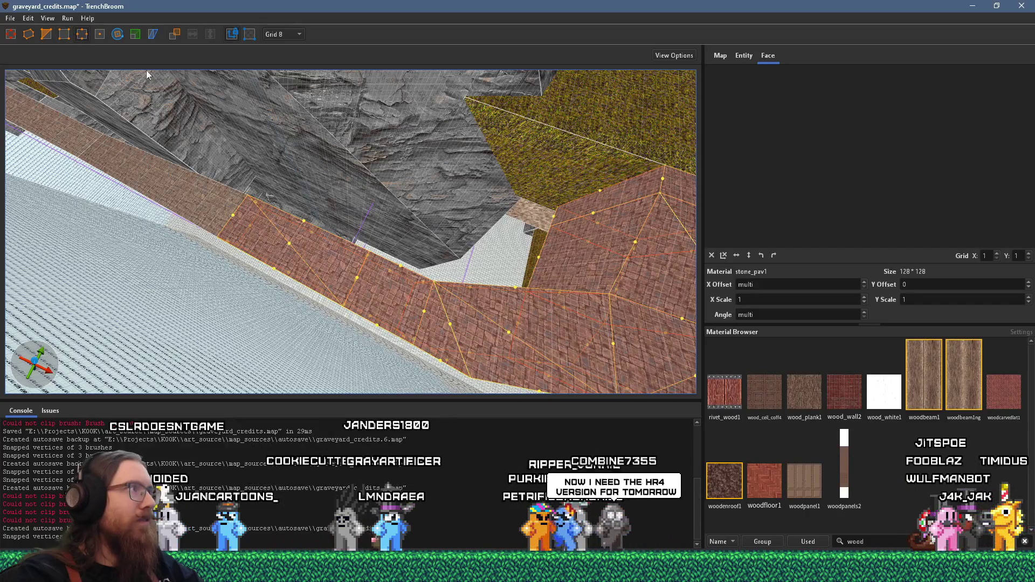
{"action": "left_click", "coordinate": [66, 34]}
Step: Lower one brick piece corner and raise another by 8 units so the path fits the terrace
{"action": "left_click_drag", "start_coordinate": [344, 310], "coordinate": [338, 319]}
{"action": "left_click_drag", "start_coordinate": [314, 243], "coordinate": [435, 266]}
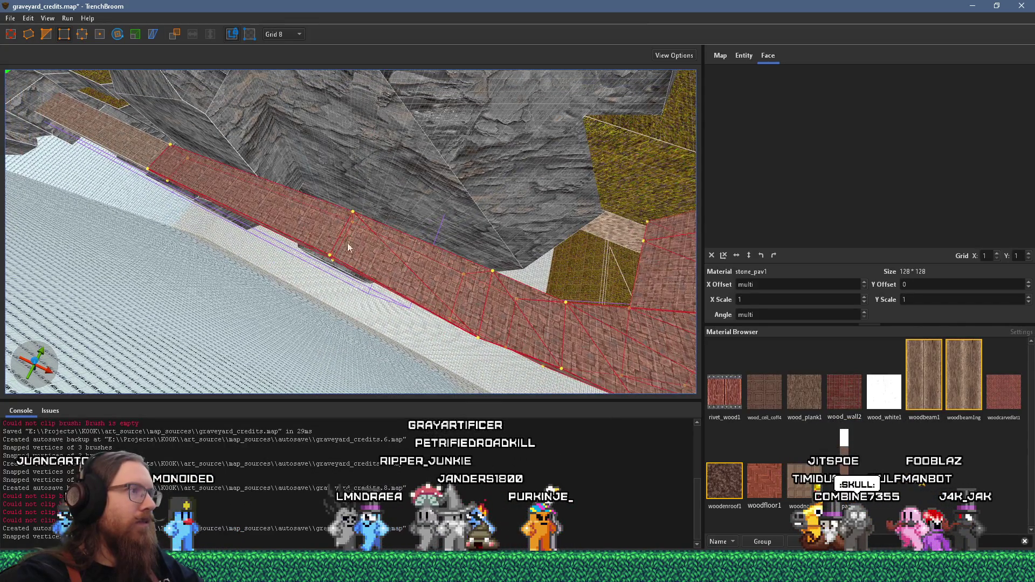
{"action": "left_click_drag", "start_coordinate": [347, 246], "coordinate": [212, 108]}
{"action": "mouse_move", "coordinate": [289, 203]}
{"action": "left_mouse_down"}
{"action": "mouse_move", "coordinate": [306, 196]}
{"action": "mouse_move", "coordinate": [270, 91]}
{"action": "mouse_move", "coordinate": [88, 61]}
{"action": "left_mouse_up"}
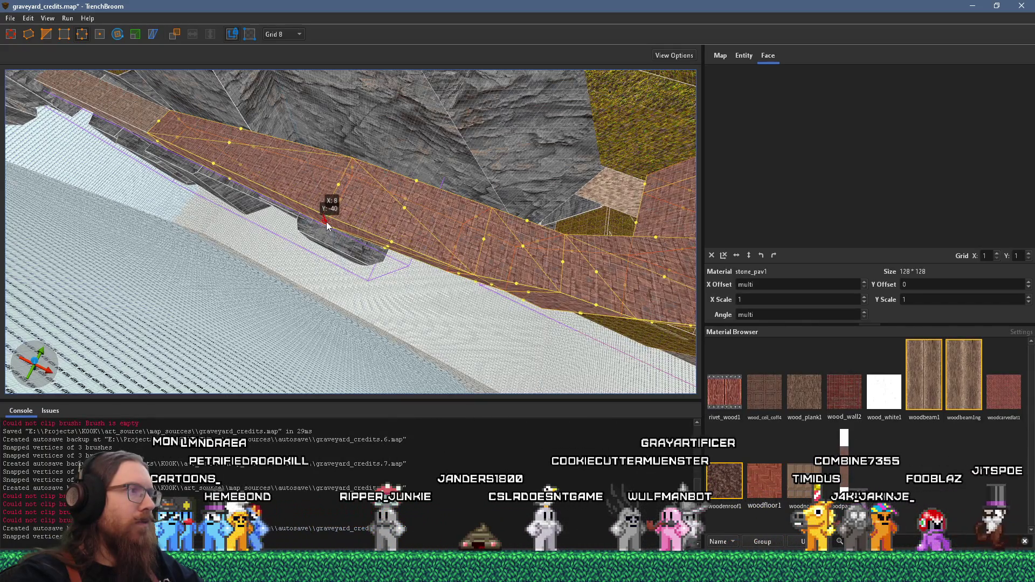
{"action": "mouse_move", "coordinate": [319, 212]}
{"action": "left_mouse_down"}
{"action": "mouse_move", "coordinate": [228, 326]}
{"action": "mouse_move", "coordinate": [186, 261]}
{"action": "mouse_move", "coordinate": [158, 293]}
{"action": "mouse_move", "coordinate": [308, 264]}
{"action": "mouse_move", "coordinate": [411, 166]}
{"action": "mouse_move", "coordinate": [338, 53]}
{"action": "mouse_move", "coordinate": [339, 153]}
{"action": "mouse_move", "coordinate": [373, 196]}
{"action": "left_mouse_up"}
{"action": "scroll", "coordinate": [373, 200], "scroll_direction": "down", "scroll_amount": 2}
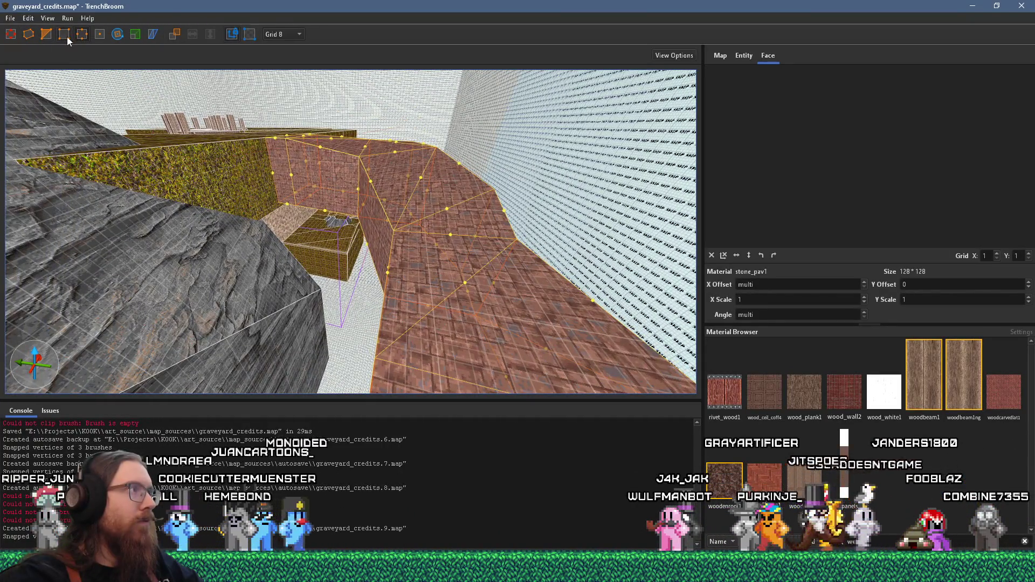
{"action": "left_click_drag", "start_coordinate": [394, 231], "coordinate": [400, 227]}
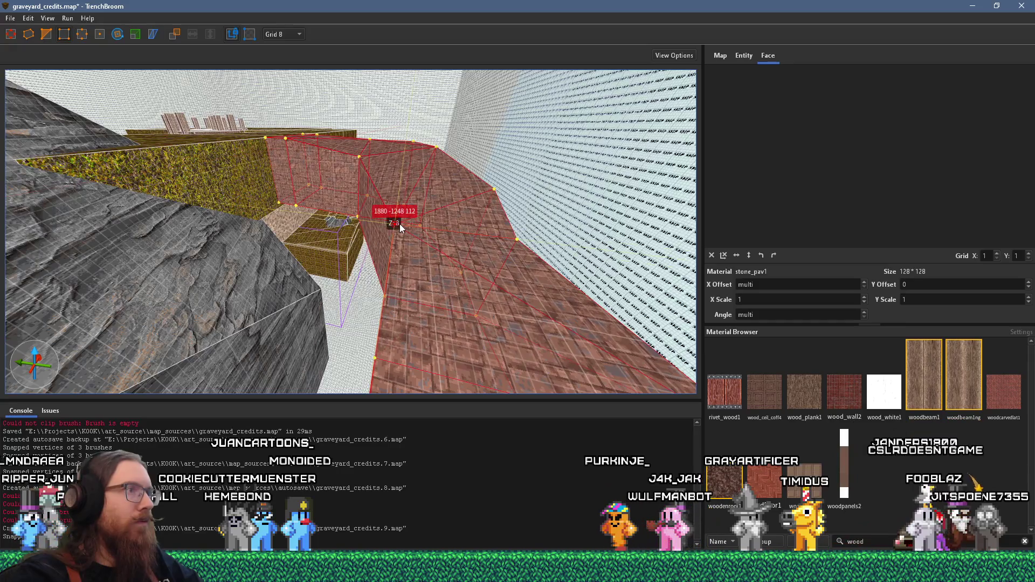
{"action": "mouse_move", "coordinate": [350, 159]}
{"action": "left_mouse_down"}
{"action": "mouse_move", "coordinate": [302, 156]}
{"action": "mouse_move", "coordinate": [119, 219]}
{"action": "mouse_move", "coordinate": [288, 230]}
{"action": "mouse_move", "coordinate": [264, 291]}
{"action": "mouse_move", "coordinate": [222, 282]}
{"action": "mouse_move", "coordinate": [309, 215]}
{"action": "mouse_move", "coordinate": [435, 247]}
{"action": "mouse_move", "coordinate": [445, 286]}
{"action": "mouse_move", "coordinate": [315, 328]}
{"action": "left_mouse_up"}
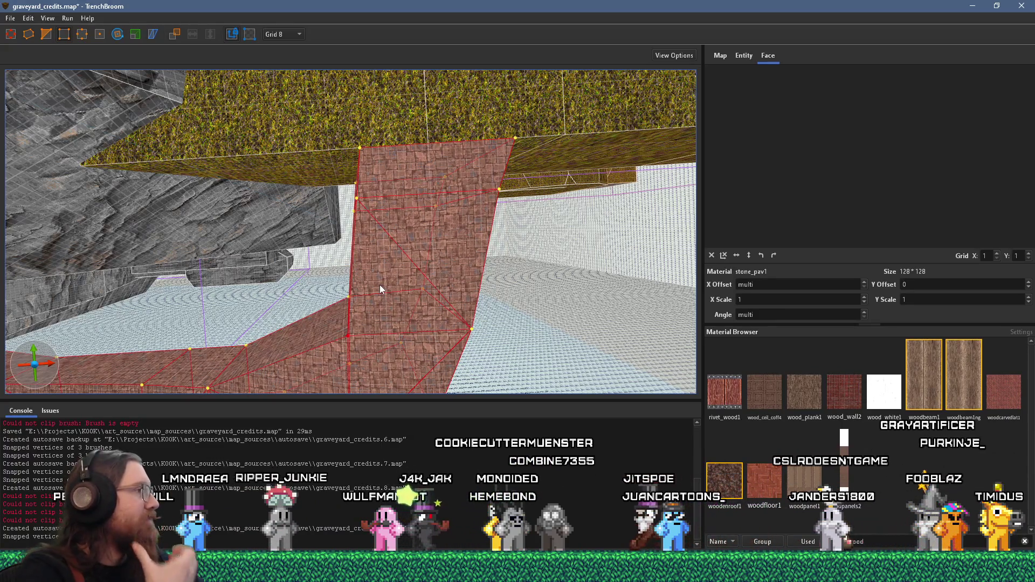
{"action": "mouse_move", "coordinate": [285, 215]}
{"action": "left_mouse_down"}
{"action": "mouse_move", "coordinate": [470, 223]}
{"action": "mouse_move", "coordinate": [432, 192]}
{"action": "mouse_move", "coordinate": [412, 192]}
{"action": "mouse_move", "coordinate": [153, 244]}
{"action": "mouse_move", "coordinate": [184, 249]}
{"action": "mouse_move", "coordinate": [228, 222]}
{"action": "mouse_move", "coordinate": [144, 255]}
{"action": "mouse_move", "coordinate": [254, 291]}
{"action": "mouse_move", "coordinate": [374, 258]}
{"action": "mouse_move", "coordinate": [477, 266]}
{"action": "mouse_move", "coordinate": [443, 261]}
{"action": "left_mouse_up"}
{"action": "left_click", "coordinate": [328, 261]}
{"action": "mouse_move", "coordinate": [328, 261]}
{"action": "left_mouse_down"}
{"action": "mouse_move", "coordinate": [289, 258]}
{"action": "mouse_move", "coordinate": [531, 328]}
{"action": "left_mouse_up"}
Step: Clip the grass terrace brush along a line through two clip points toward the stairs
{"action": "left_click", "coordinate": [393, 253]}
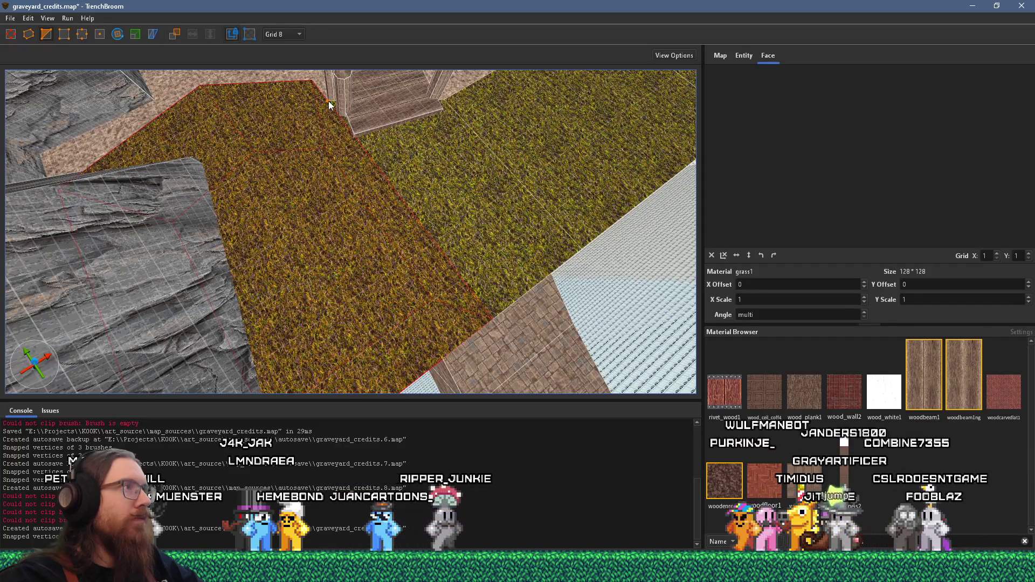
{"action": "left_click", "coordinate": [443, 357]}
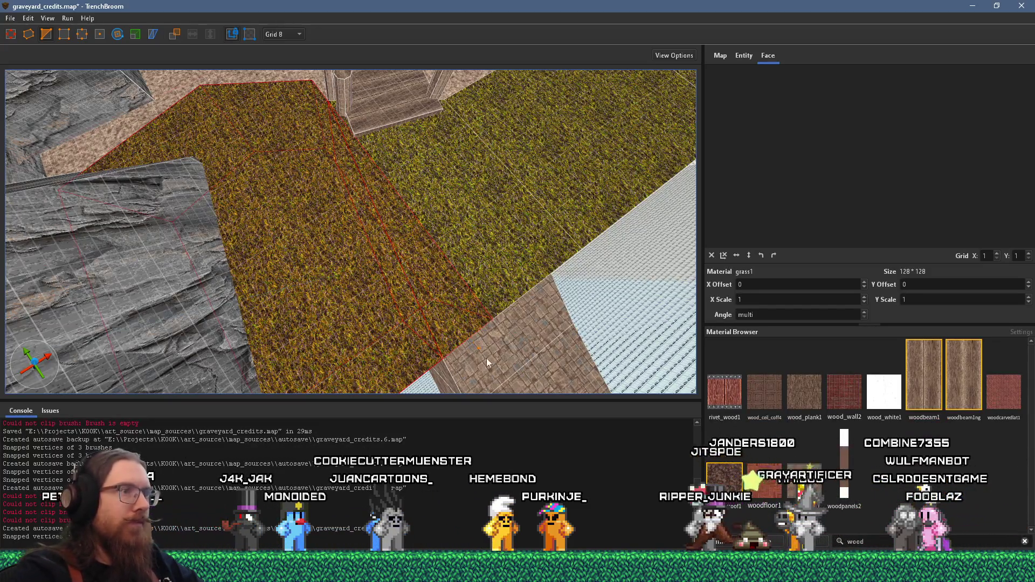
{"action": "scroll", "coordinate": [467, 326], "scroll_direction": "up", "scroll_amount": 5}
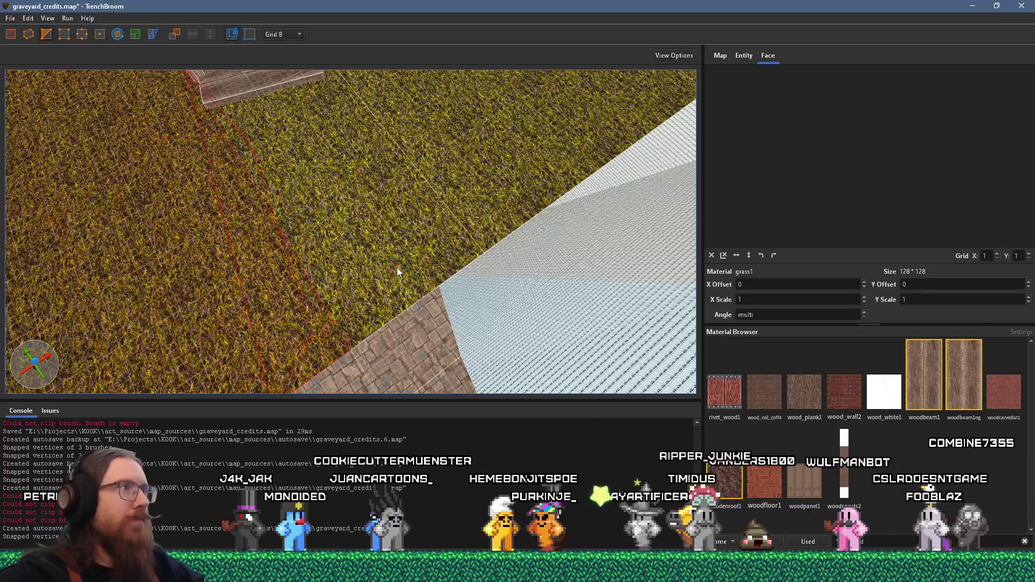
{"action": "key", "text": "Return"}
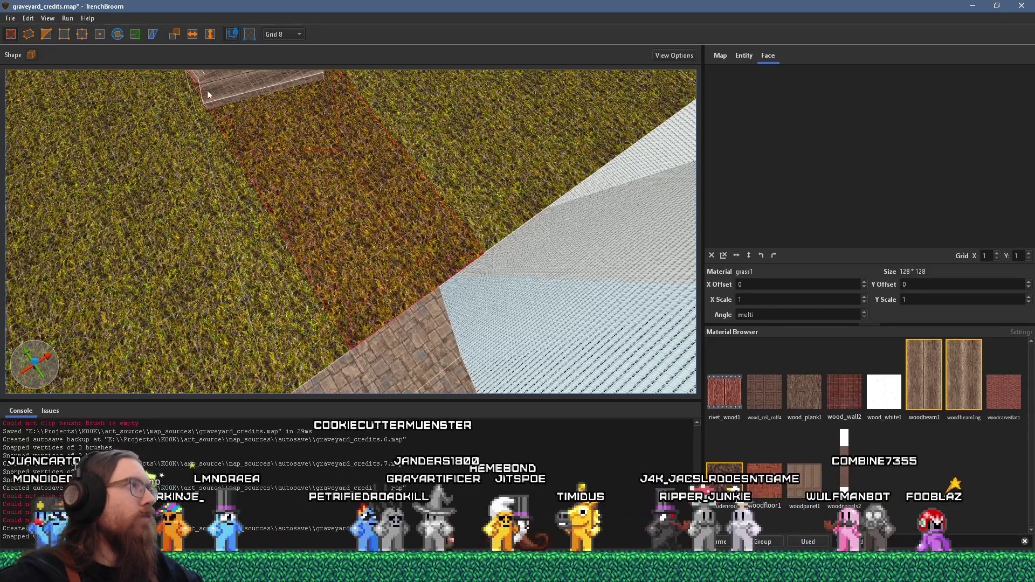
Step: Apply the stone_pav1 texture to the clipped strip
{"action": "scroll", "coordinate": [302, 194], "scroll_direction": "down", "scroll_amount": 5}
{"action": "scroll", "coordinate": [291, 167], "scroll_direction": "down", "scroll_amount": 1}
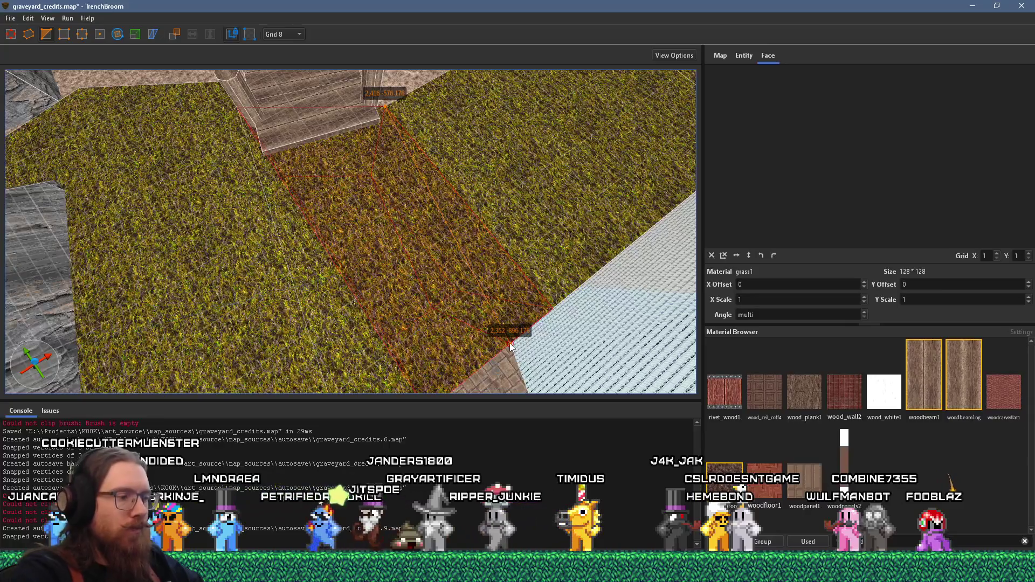
{"action": "scroll", "coordinate": [510, 346], "scroll_direction": "up", "scroll_amount": 3}
{"action": "left_click", "coordinate": [442, 355], "text": "shift"}
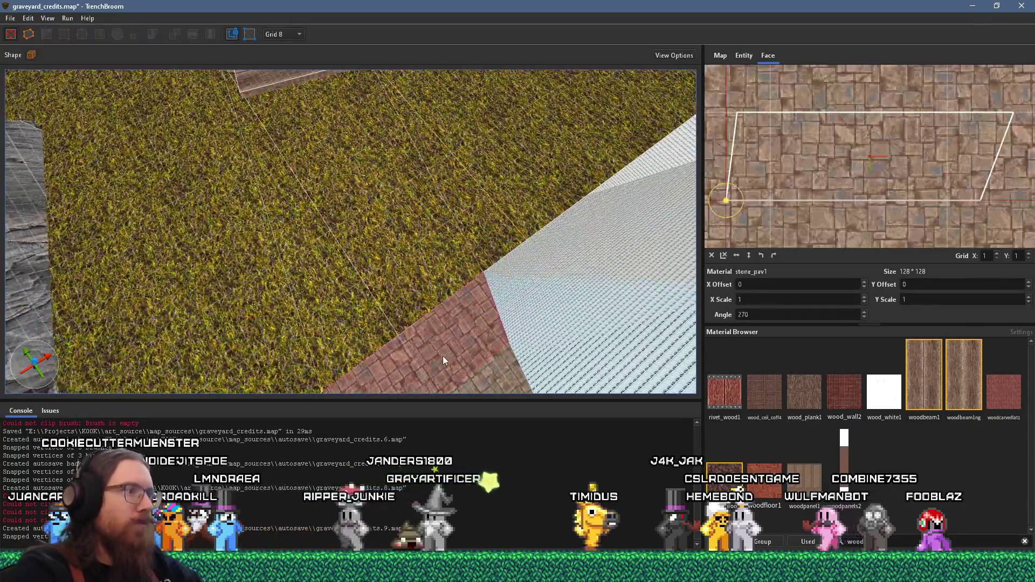
Step: Draw a new brush beside the stone path
{"action": "scroll", "coordinate": [397, 312], "scroll_direction": "down", "scroll_amount": 6}
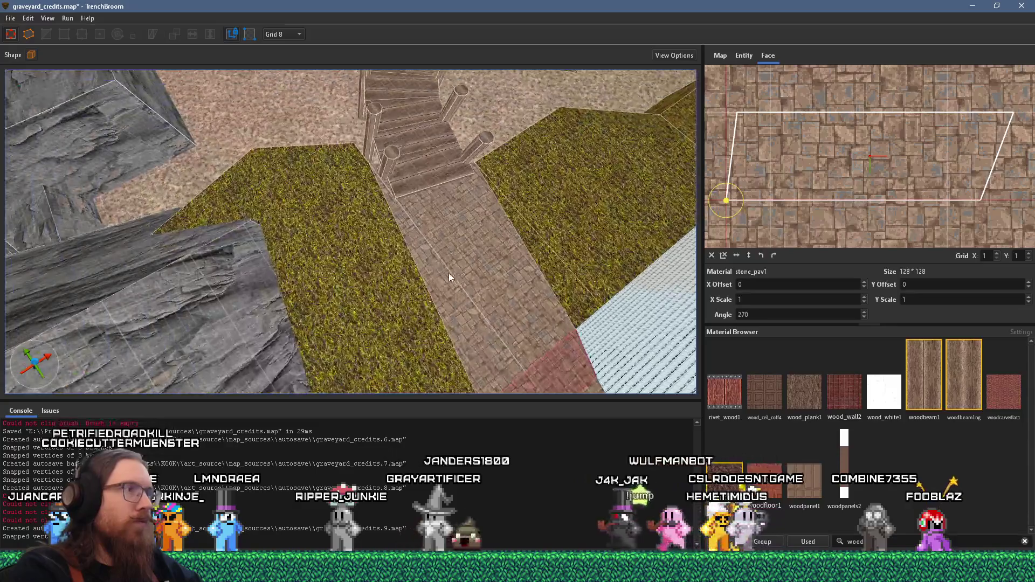
{"action": "key", "text": "a"}
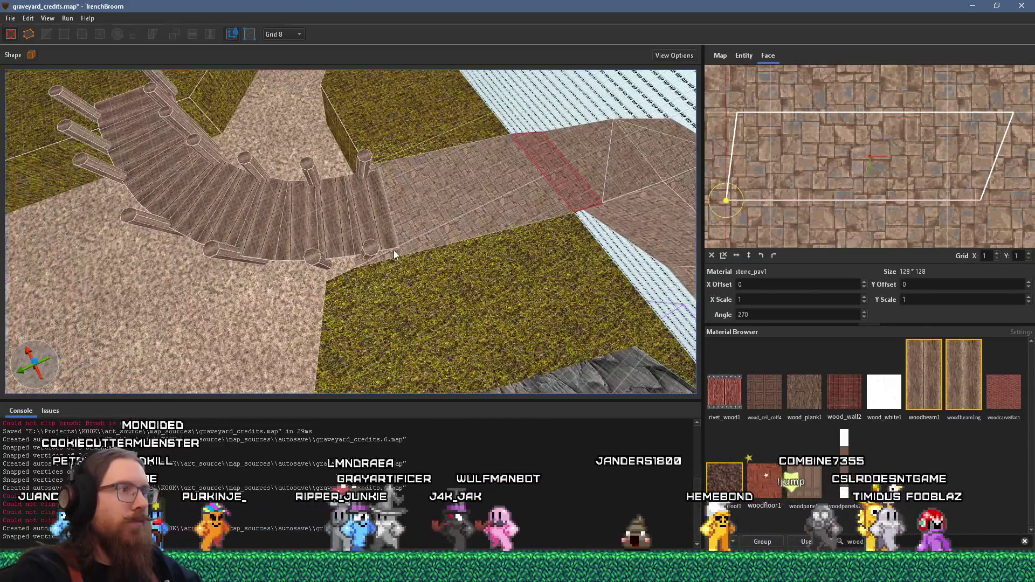
{"action": "scroll", "coordinate": [393, 251], "scroll_direction": "up", "scroll_amount": 4}
{"action": "scroll", "coordinate": [393, 248], "scroll_direction": "up", "scroll_amount": 2}
{"action": "mouse_move", "coordinate": [395, 268]}
{"action": "left_mouse_down"}
{"action": "mouse_move", "coordinate": [402, 307]}
{"action": "mouse_move", "coordinate": [386, 314]}
{"action": "mouse_move", "coordinate": [241, 280]}
{"action": "mouse_move", "coordinate": [543, 249]}
{"action": "mouse_move", "coordinate": [342, 250]}
{"action": "mouse_move", "coordinate": [555, 277]}
{"action": "mouse_move", "coordinate": [308, 275]}
{"action": "mouse_move", "coordinate": [295, 286]}
{"action": "mouse_move", "coordinate": [295, 270]}
{"action": "mouse_move", "coordinate": [528, 248]}
{"action": "mouse_move", "coordinate": [341, 312]}
{"action": "mouse_move", "coordinate": [233, 288]}
{"action": "mouse_move", "coordinate": [72, 214]}
{"action": "left_mouse_up"}
{"action": "mouse_move", "coordinate": [233, 246]}
{"action": "left_mouse_down"}
{"action": "mouse_move", "coordinate": [364, 223]}
{"action": "mouse_move", "coordinate": [222, 231]}
{"action": "mouse_move", "coordinate": [311, 218]}
{"action": "left_mouse_up"}
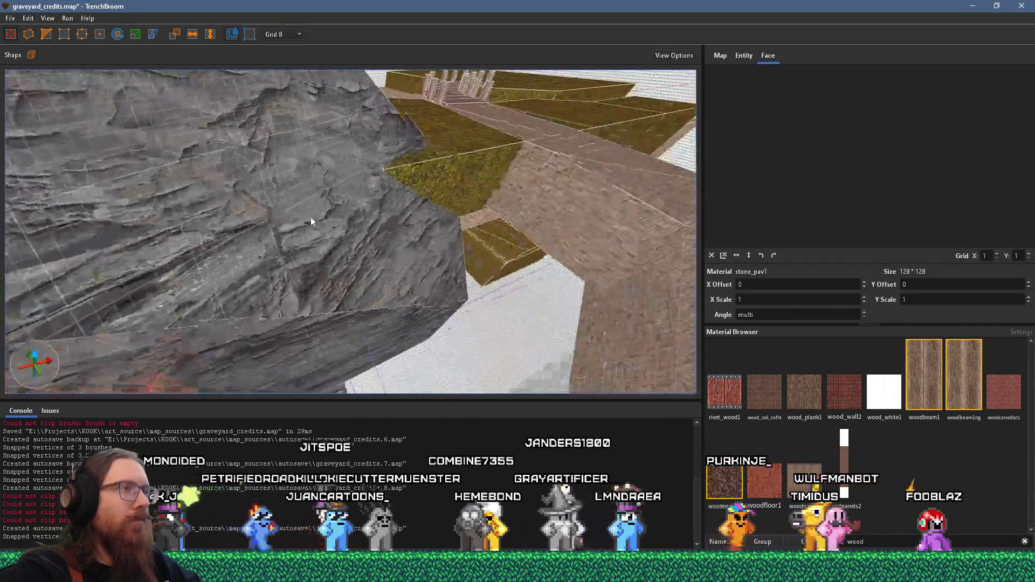
Step: Delete the unwanted brick floor brush at the foot of the rock cliff
{"action": "left_click", "coordinate": [455, 146]}
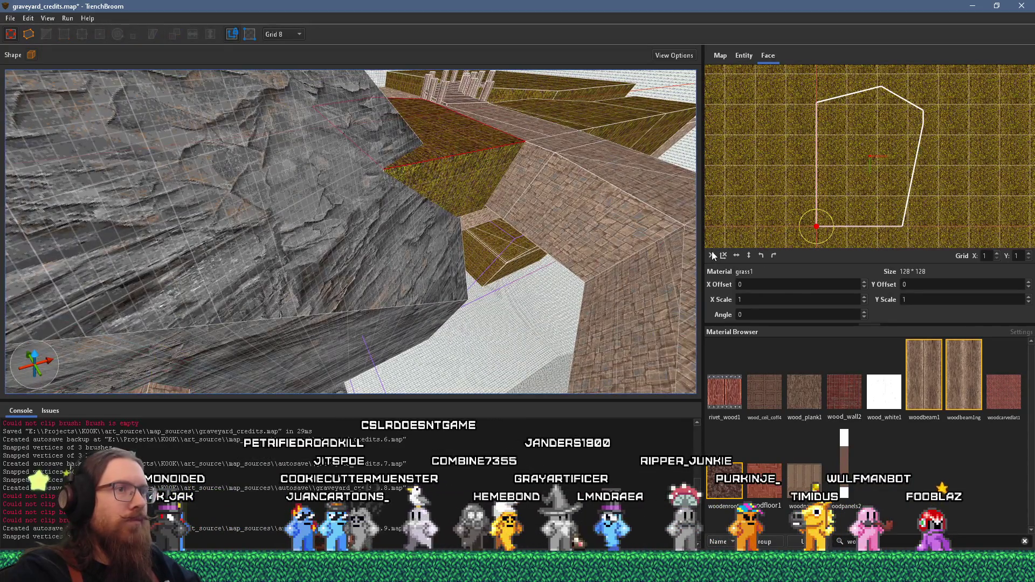
{"action": "mouse_move", "coordinate": [512, 220]}
{"action": "left_mouse_down"}
{"action": "mouse_move", "coordinate": [433, 257]}
{"action": "mouse_move", "coordinate": [364, 125]}
{"action": "mouse_move", "coordinate": [396, 162]}
{"action": "mouse_move", "coordinate": [303, 316]}
{"action": "mouse_move", "coordinate": [355, 329]}
{"action": "mouse_move", "coordinate": [427, 221]}
{"action": "mouse_move", "coordinate": [431, 242]}
{"action": "mouse_move", "coordinate": [254, 119]}
{"action": "mouse_move", "coordinate": [274, 82]}
{"action": "mouse_move", "coordinate": [319, 50]}
{"action": "mouse_move", "coordinate": [308, 88]}
{"action": "mouse_move", "coordinate": [307, 67]}
{"action": "left_mouse_up"}
{"action": "left_click", "coordinate": [427, 221]}
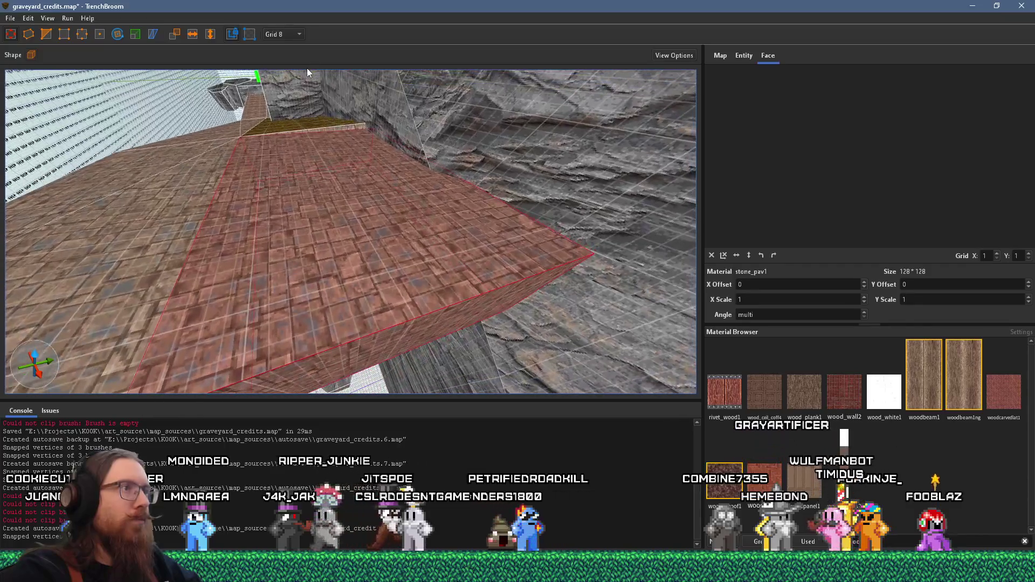
{"action": "scroll", "coordinate": [345, 243], "scroll_direction": "down", "scroll_amount": 3}
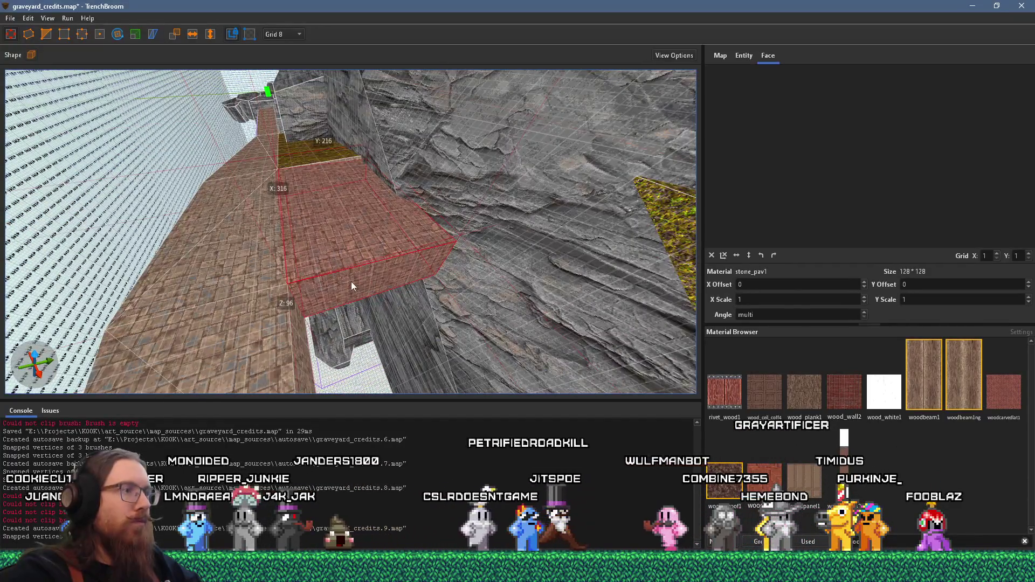
{"action": "key", "text": "Delete"}
Step: Stretch a brick brush up into a taller block and select its faces to check texturing
{"action": "left_click_drag", "start_coordinate": [280, 350], "coordinate": [449, 285]}
{"action": "mouse_move", "coordinate": [402, 319]}
{"action": "left_mouse_down"}
{"action": "mouse_move", "coordinate": [511, 202]}
{"action": "mouse_move", "coordinate": [270, 230]}
{"action": "left_mouse_up"}
{"action": "left_click", "coordinate": [178, 226], "text": "shift"}
{"action": "mouse_move", "coordinate": [178, 227]}
{"action": "left_mouse_down"}
{"action": "mouse_move", "coordinate": [289, 184]}
{"action": "mouse_move", "coordinate": [429, 203]}
{"action": "mouse_move", "coordinate": [324, 219]}
{"action": "mouse_move", "coordinate": [454, 257]}
{"action": "mouse_move", "coordinate": [347, 248]}
{"action": "mouse_move", "coordinate": [354, 197]}
{"action": "mouse_move", "coordinate": [384, 238]}
{"action": "mouse_move", "coordinate": [167, 283]}
{"action": "left_mouse_up"}
{"action": "left_click", "coordinate": [324, 219], "text": "shift"}
{"action": "scroll", "coordinate": [454, 257], "scroll_direction": "down", "scroll_amount": 3}
{"action": "left_click", "coordinate": [384, 238]}
{"action": "mouse_move", "coordinate": [452, 213]}
{"action": "left_mouse_down"}
{"action": "mouse_move", "coordinate": [293, 283]}
{"action": "mouse_move", "coordinate": [346, 269]}
{"action": "mouse_move", "coordinate": [275, 245]}
{"action": "mouse_move", "coordinate": [348, 197]}
{"action": "mouse_move", "coordinate": [312, 208]}
{"action": "mouse_move", "coordinate": [277, 187]}
{"action": "mouse_move", "coordinate": [254, 249]}
{"action": "left_mouse_up"}
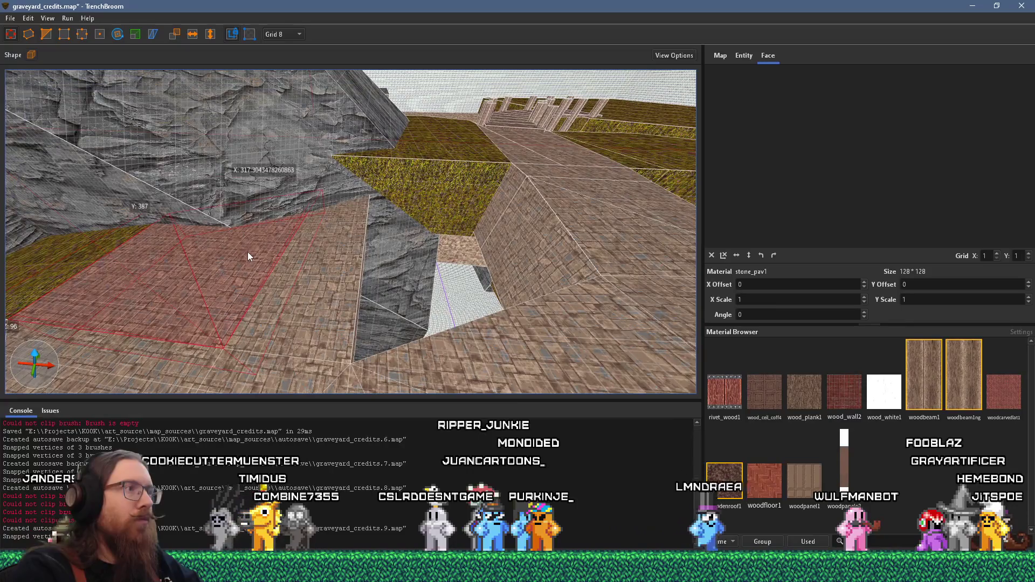
Step: Delete the wide floor slab and the narrow floor strip
{"action": "key", "text": "Delete"}
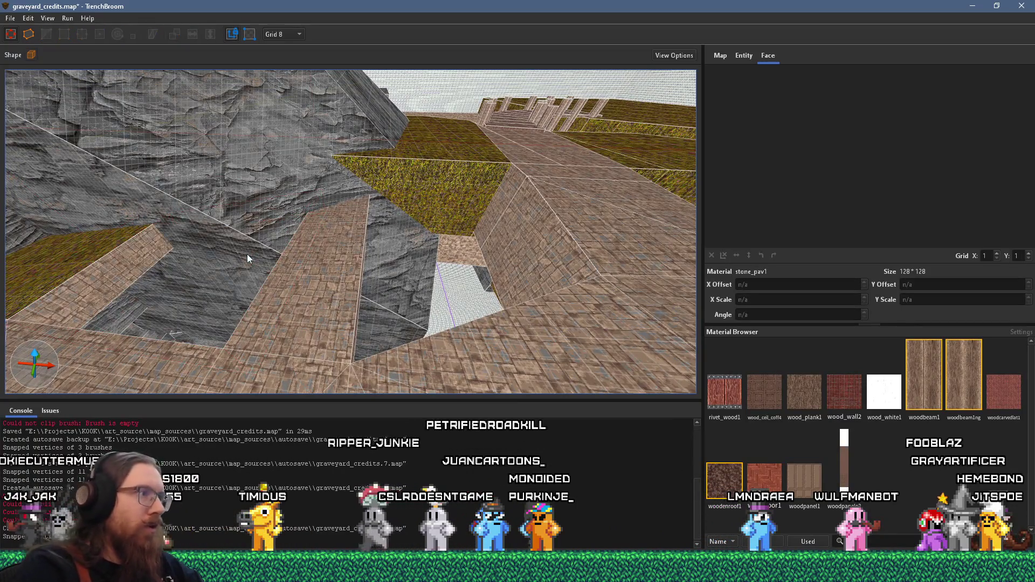
{"action": "left_click", "coordinate": [295, 308]}
{"action": "key", "text": "Delete"}
{"action": "mouse_move", "coordinate": [358, 300]}
{"action": "left_mouse_down"}
{"action": "mouse_move", "coordinate": [374, 286]}
{"action": "mouse_move", "coordinate": [383, 234]}
{"action": "mouse_move", "coordinate": [305, 215]}
{"action": "mouse_move", "coordinate": [247, 227]}
{"action": "mouse_move", "coordinate": [487, 174]}
{"action": "mouse_move", "coordinate": [476, 249]}
{"action": "mouse_move", "coordinate": [465, 108]}
{"action": "mouse_move", "coordinate": [423, 85]}
{"action": "mouse_move", "coordinate": [383, 132]}
{"action": "left_mouse_up"}
Step: Inspect the stone paving, brick and grass brushes, then clear the selection
{"action": "left_click", "coordinate": [263, 215]}
{"action": "left_click", "coordinate": [475, 249]}
{"action": "left_click", "coordinate": [321, 157]}
{"action": "mouse_move", "coordinate": [322, 157]}
{"action": "left_mouse_down"}
{"action": "mouse_move", "coordinate": [362, 164]}
{"action": "mouse_move", "coordinate": [399, 187]}
{"action": "mouse_move", "coordinate": [271, 268]}
{"action": "mouse_move", "coordinate": [306, 193]}
{"action": "mouse_move", "coordinate": [335, 199]}
{"action": "left_mouse_up"}
{"action": "scroll", "coordinate": [350, 205], "scroll_direction": "up", "scroll_amount": 5}
{"action": "scroll", "coordinate": [350, 206], "scroll_direction": "down", "scroll_amount": 5}
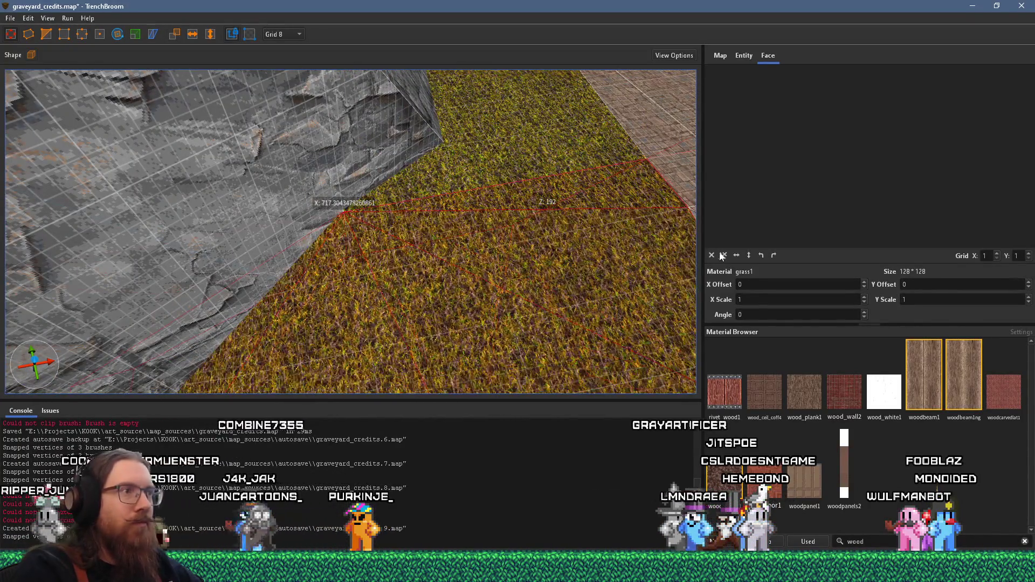
{"action": "key", "text": "Escape"}
{"action": "scroll", "coordinate": [473, 272], "scroll_direction": "down", "scroll_amount": 10}
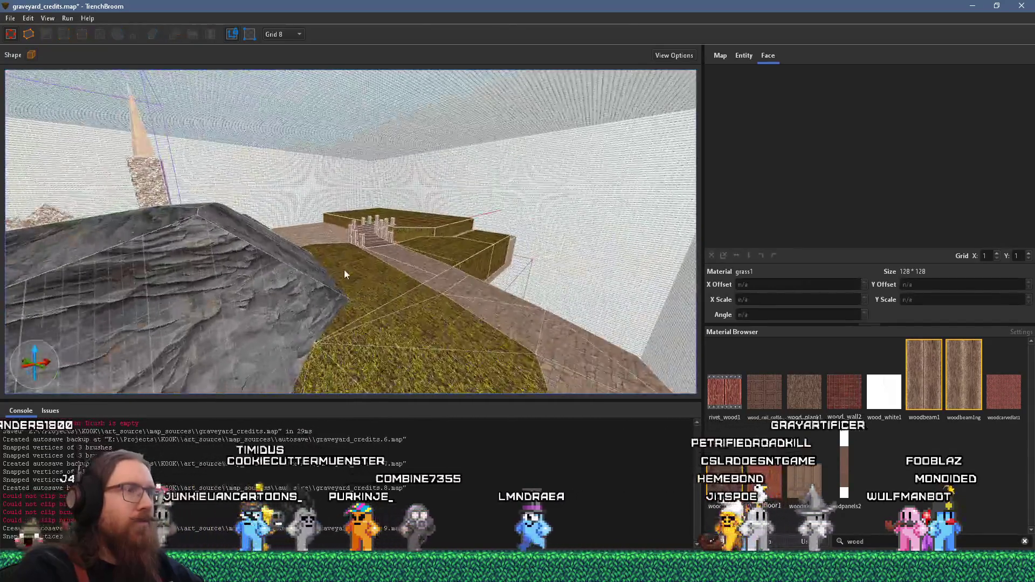
{"action": "scroll", "coordinate": [345, 274], "scroll_direction": "up", "scroll_amount": 10}
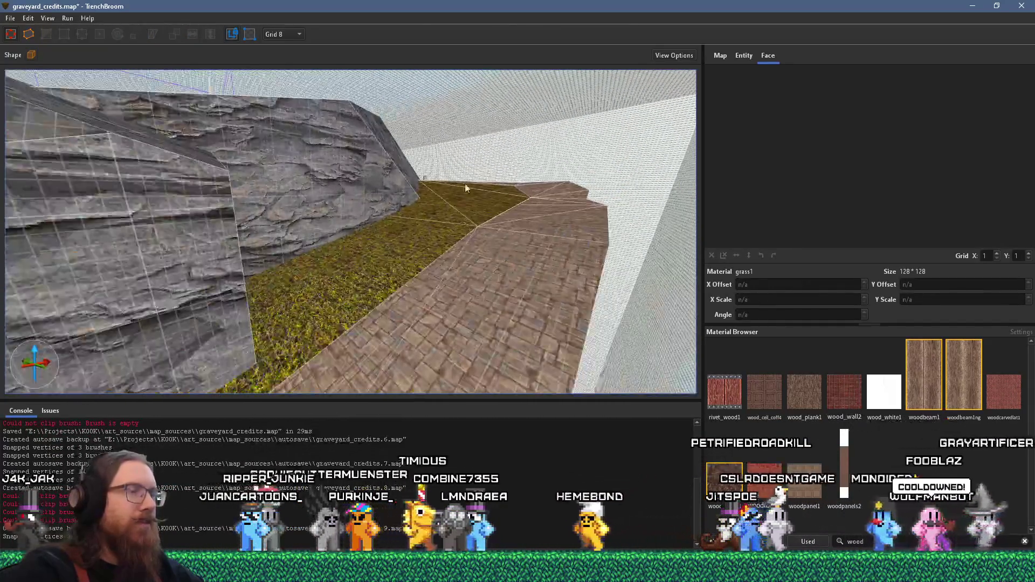
{"action": "mouse_move", "coordinate": [466, 187]}
{"action": "left_mouse_down"}
{"action": "mouse_move", "coordinate": [294, 187]}
{"action": "mouse_move", "coordinate": [311, 169]}
{"action": "mouse_move", "coordinate": [532, 244]}
{"action": "left_mouse_up"}
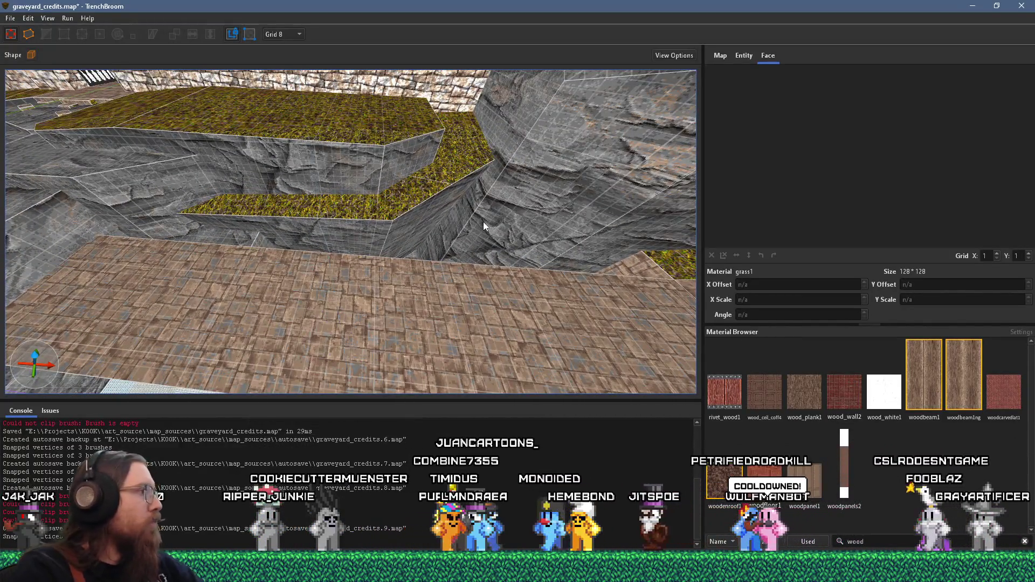
{"action": "mouse_move", "coordinate": [415, 168]}
{"action": "left_mouse_down"}
{"action": "mouse_move", "coordinate": [428, 103]}
{"action": "mouse_move", "coordinate": [351, 142]}
{"action": "left_mouse_up"}
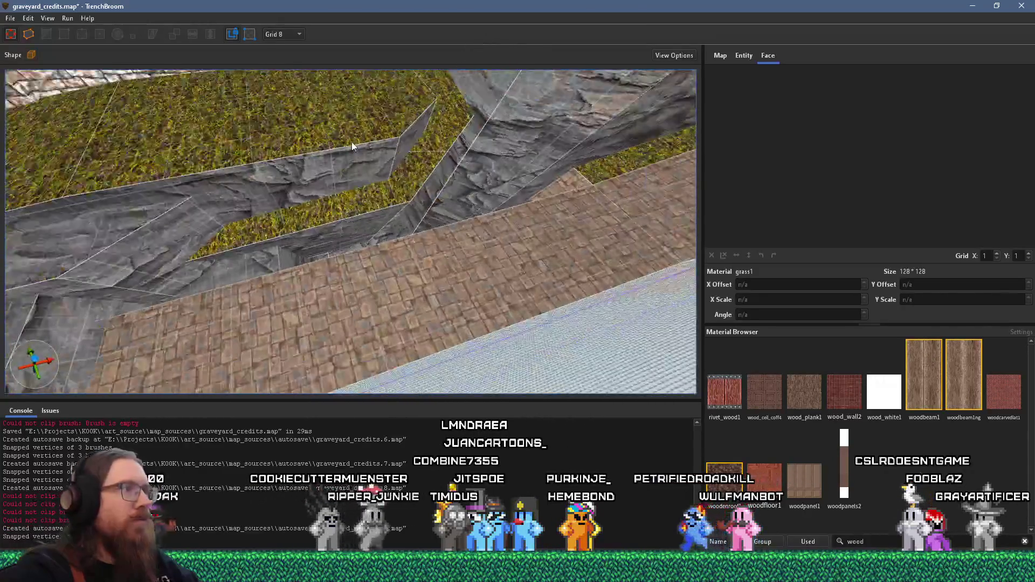
Step: Stretch the stone pavement brush into the grass ledge
{"action": "left_click", "coordinate": [274, 272]}
{"action": "left_click", "coordinate": [387, 264]}
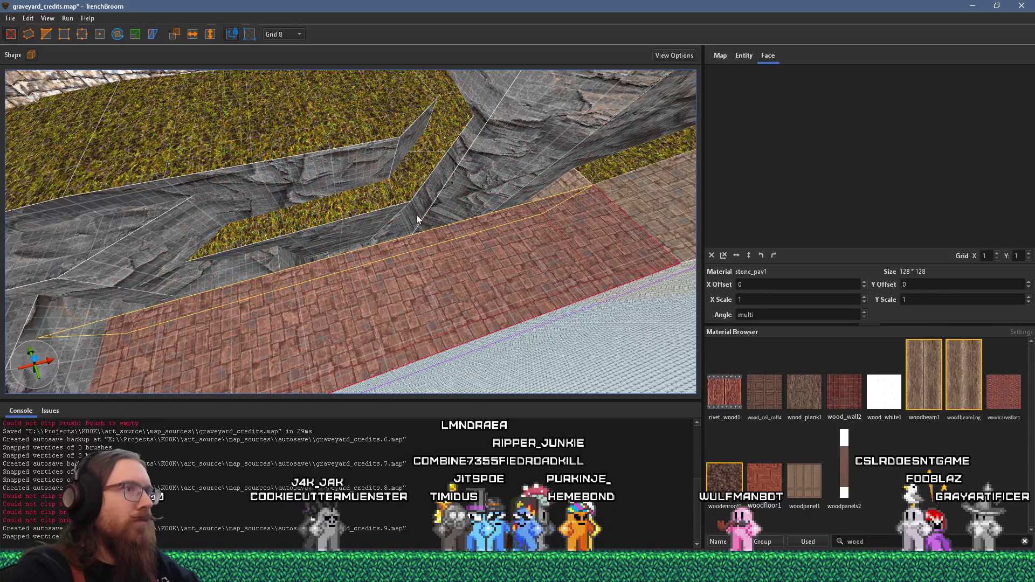
{"action": "left_click_drag", "start_coordinate": [417, 216], "coordinate": [398, 186]}
{"action": "left_click_drag", "start_coordinate": [380, 142], "coordinate": [380, 142]}
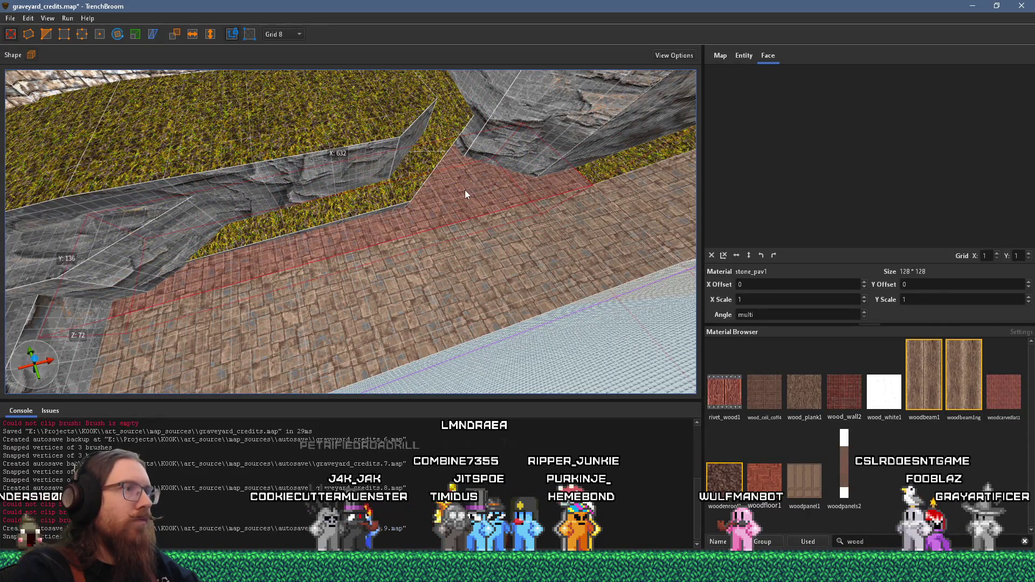
Step: Reset the grass brush's texture offsets and angle to 0
{"action": "left_click", "coordinate": [429, 193], "text": "shift"}
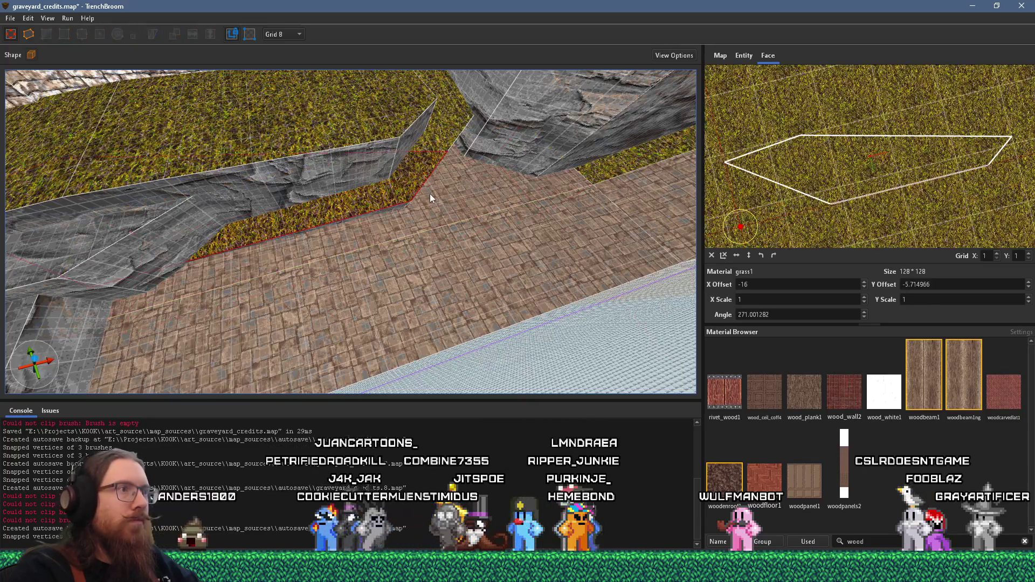
{"action": "left_click", "coordinate": [318, 245]}
{"action": "left_click", "coordinate": [711, 255]}
{"action": "scroll", "coordinate": [509, 232], "scroll_direction": "down", "scroll_amount": 3}
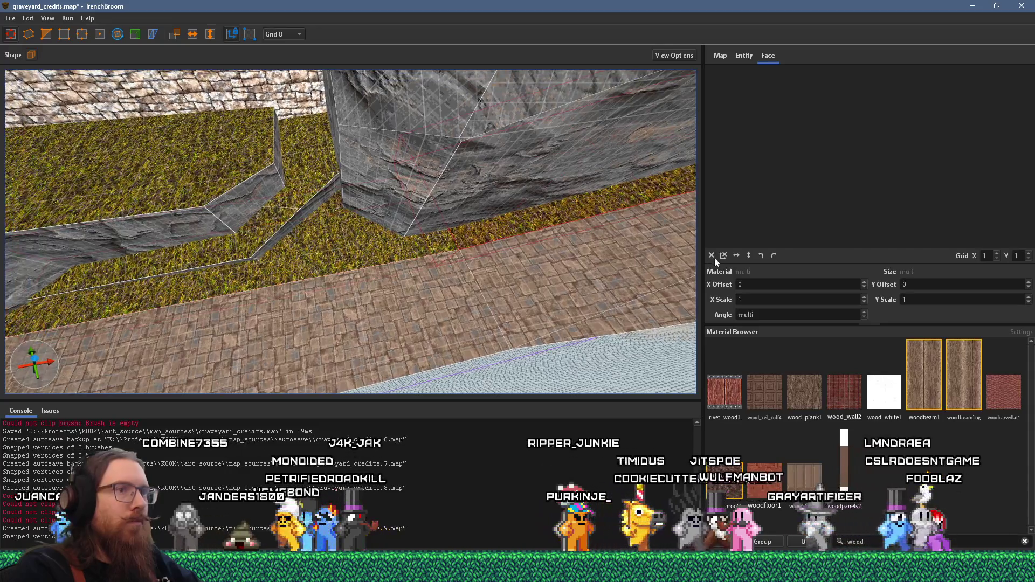
{"action": "scroll", "coordinate": [457, 217], "scroll_direction": "down", "scroll_amount": 3}
{"action": "mouse_move", "coordinate": [457, 217]}
{"action": "left_mouse_down"}
{"action": "mouse_move", "coordinate": [380, 209]}
{"action": "mouse_move", "coordinate": [328, 247]}
{"action": "mouse_move", "coordinate": [353, 237]}
{"action": "mouse_move", "coordinate": [439, 73]}
{"action": "mouse_move", "coordinate": [437, 241]}
{"action": "mouse_move", "coordinate": [264, 168]}
{"action": "mouse_move", "coordinate": [89, 144]}
{"action": "mouse_move", "coordinate": [163, 145]}
{"action": "mouse_move", "coordinate": [110, 174]}
{"action": "left_mouse_up"}
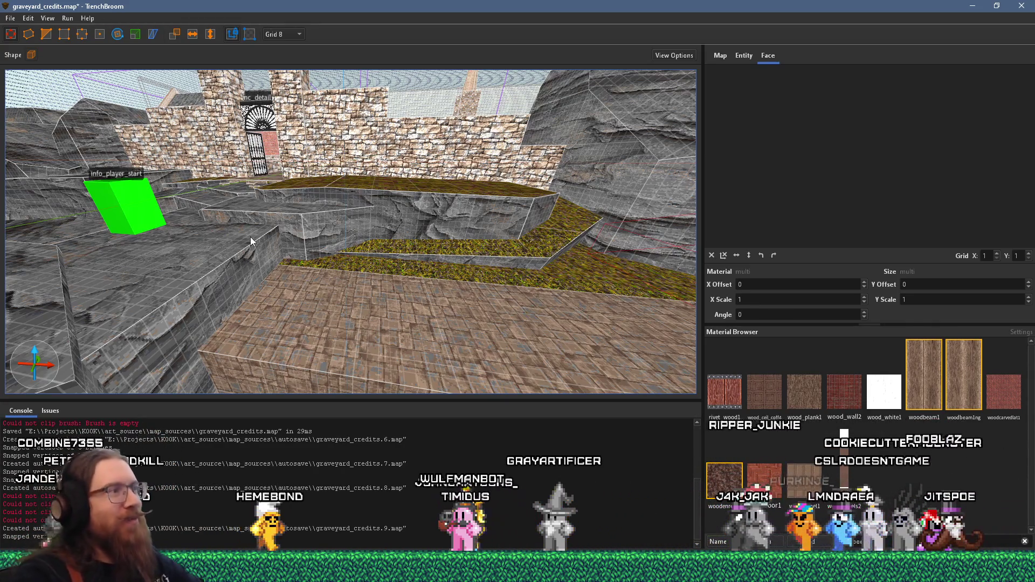
Step: Select rock faces near the player start to check their textures
{"action": "key", "text": "w"}
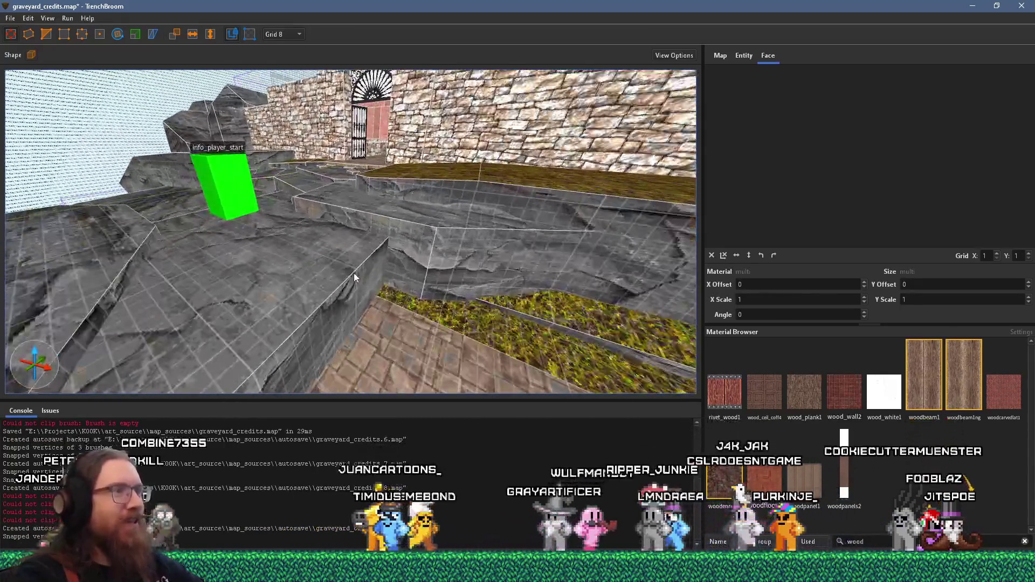
{"action": "mouse_move", "coordinate": [354, 277]}
{"action": "left_mouse_down"}
{"action": "mouse_move", "coordinate": [238, 280]}
{"action": "mouse_move", "coordinate": [254, 341]}
{"action": "mouse_move", "coordinate": [353, 344]}
{"action": "mouse_move", "coordinate": [328, 273]}
{"action": "left_mouse_up"}
{"action": "left_click", "coordinate": [302, 238], "text": "shift"}
{"action": "mouse_move", "coordinate": [302, 239]}
{"action": "left_mouse_down"}
{"action": "mouse_move", "coordinate": [420, 376]}
{"action": "mouse_move", "coordinate": [536, 284]}
{"action": "mouse_move", "coordinate": [670, 267]}
{"action": "left_mouse_up"}
{"action": "left_click", "coordinate": [578, 296], "text": "shift"}
{"action": "mouse_move", "coordinate": [579, 298]}
{"action": "left_mouse_down"}
{"action": "mouse_move", "coordinate": [383, 351]}
{"action": "mouse_move", "coordinate": [332, 347]}
{"action": "mouse_move", "coordinate": [325, 291]}
{"action": "mouse_move", "coordinate": [339, 249]}
{"action": "mouse_move", "coordinate": [253, 180]}
{"action": "mouse_move", "coordinate": [264, 144]}
{"action": "mouse_move", "coordinate": [345, 128]}
{"action": "mouse_move", "coordinate": [352, 212]}
{"action": "mouse_move", "coordinate": [274, 196]}
{"action": "mouse_move", "coordinate": [273, 216]}
{"action": "mouse_move", "coordinate": [233, 124]}
{"action": "mouse_move", "coordinate": [330, 183]}
{"action": "mouse_move", "coordinate": [302, 157]}
{"action": "mouse_move", "coordinate": [302, 182]}
{"action": "mouse_move", "coordinate": [254, 128]}
{"action": "mouse_move", "coordinate": [378, 140]}
{"action": "mouse_move", "coordinate": [303, 195]}
{"action": "mouse_move", "coordinate": [282, 127]}
{"action": "mouse_move", "coordinate": [299, 131]}
{"action": "mouse_move", "coordinate": [311, 175]}
{"action": "mouse_move", "coordinate": [290, 171]}
{"action": "mouse_move", "coordinate": [294, 179]}
{"action": "mouse_move", "coordinate": [251, 193]}
{"action": "mouse_move", "coordinate": [370, 208]}
{"action": "left_mouse_up"}
{"action": "left_click", "coordinate": [252, 147], "text": "ctrl+shift"}
{"action": "left_click", "coordinate": [303, 190], "text": "shift"}
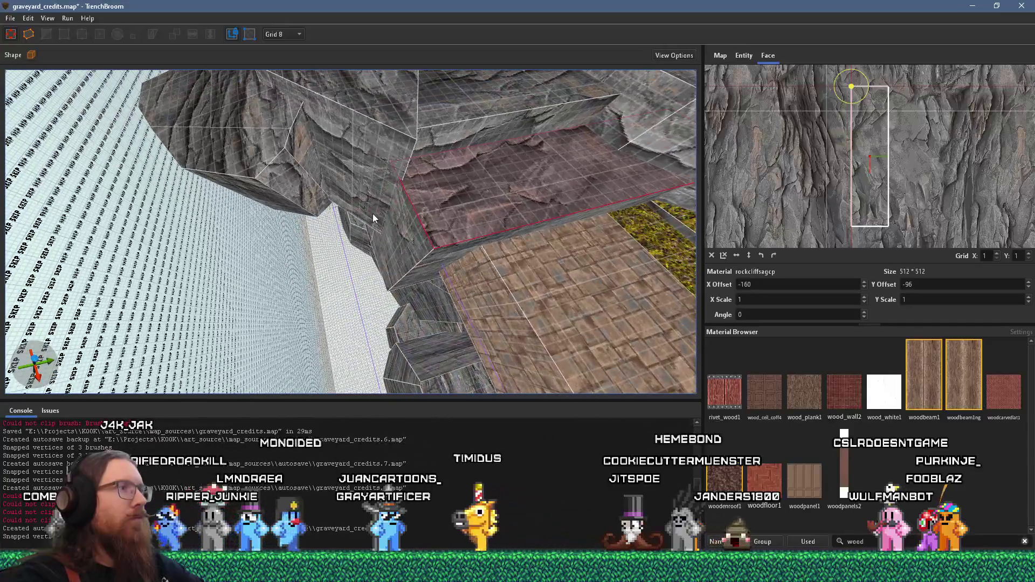
Step: Clip off the rock brush's lower corner and check the resulting faces
{"action": "left_click", "coordinate": [415, 235]}
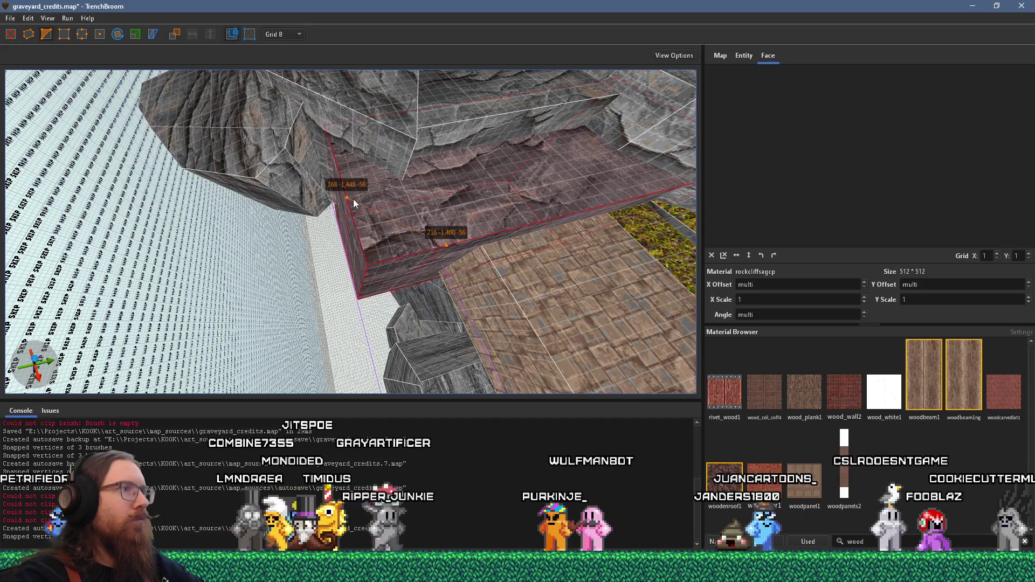
{"action": "key", "text": "Return"}
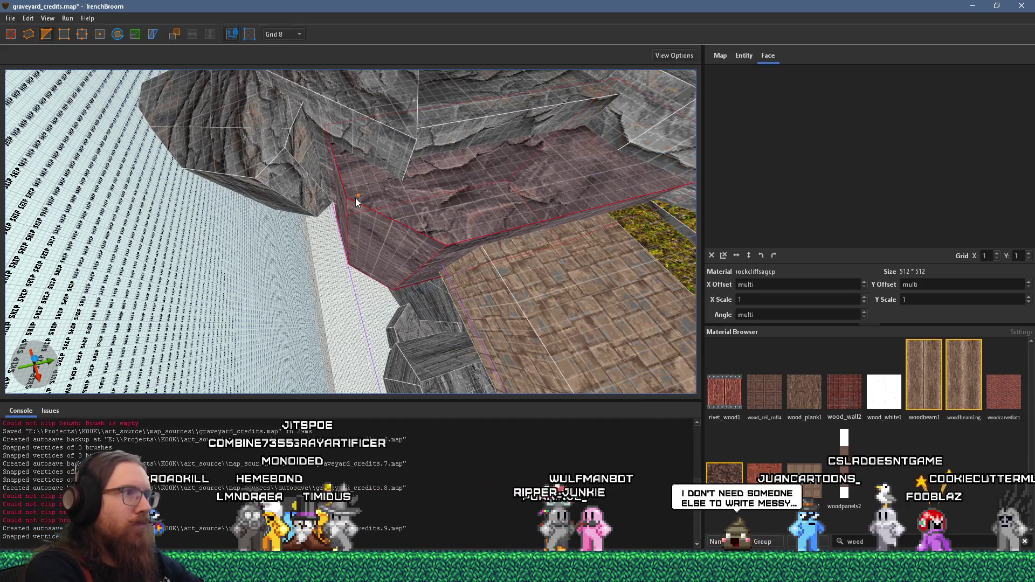
{"action": "left_click", "coordinate": [412, 174], "text": "shift"}
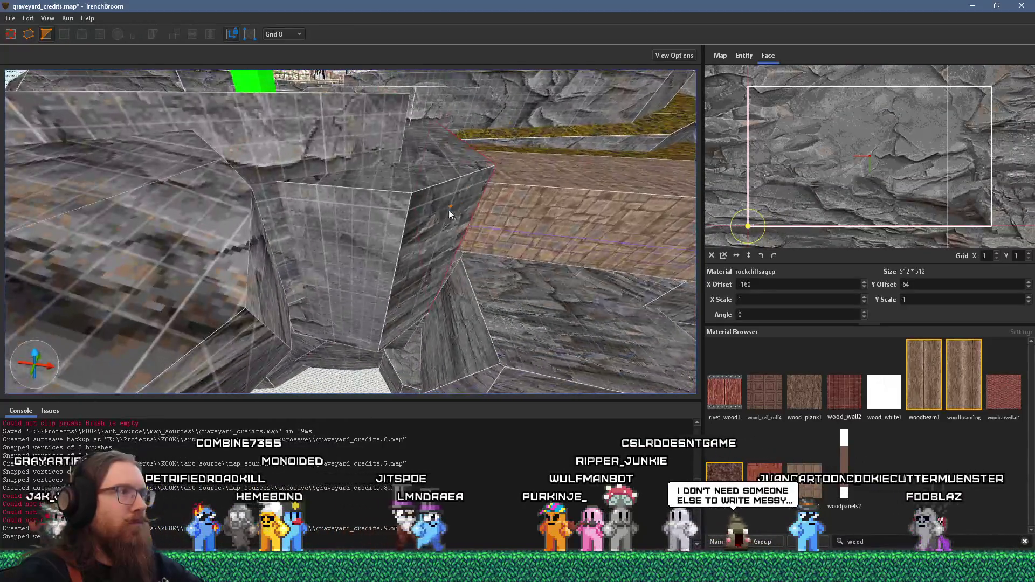
{"action": "left_click", "coordinate": [391, 221], "text": "shift"}
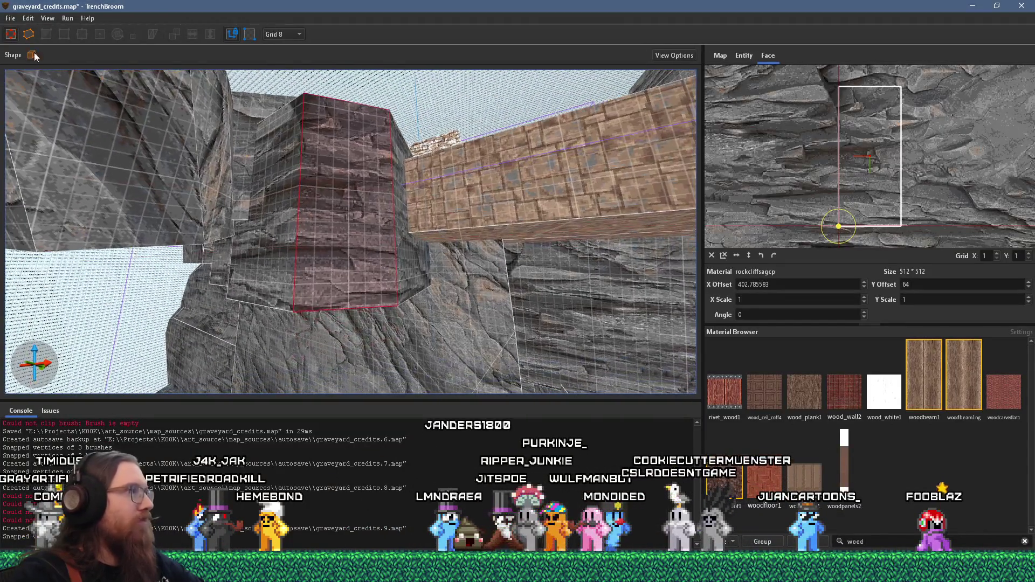
{"action": "left_click", "coordinate": [345, 301]}
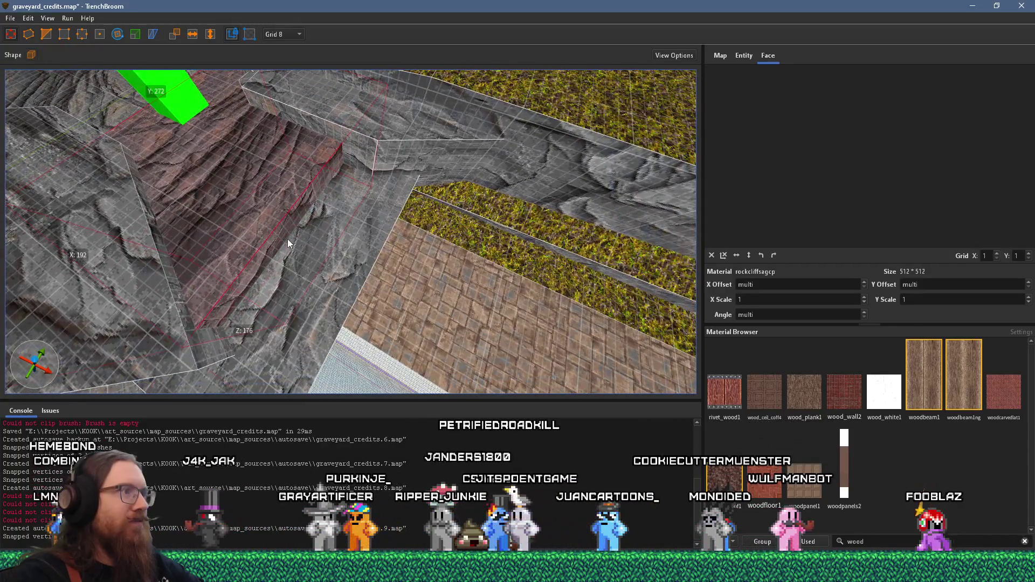
Step: Widen the thin cliff-slope rock brush from 32 to 40 units
{"action": "left_click", "coordinate": [287, 238]}
{"action": "left_click_drag", "start_coordinate": [322, 243], "coordinate": [210, 371]}
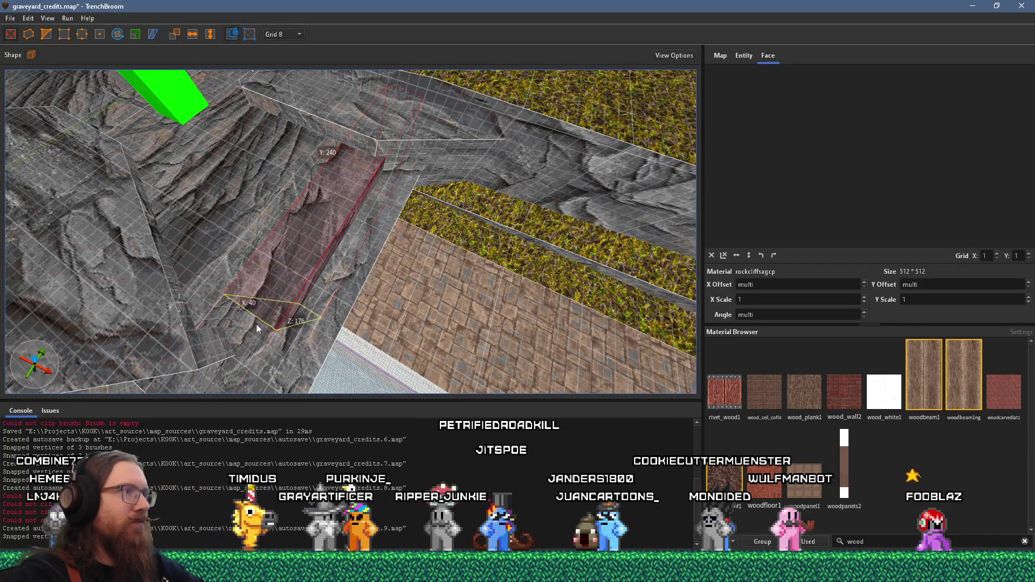
{"action": "left_click", "coordinate": [254, 218]}
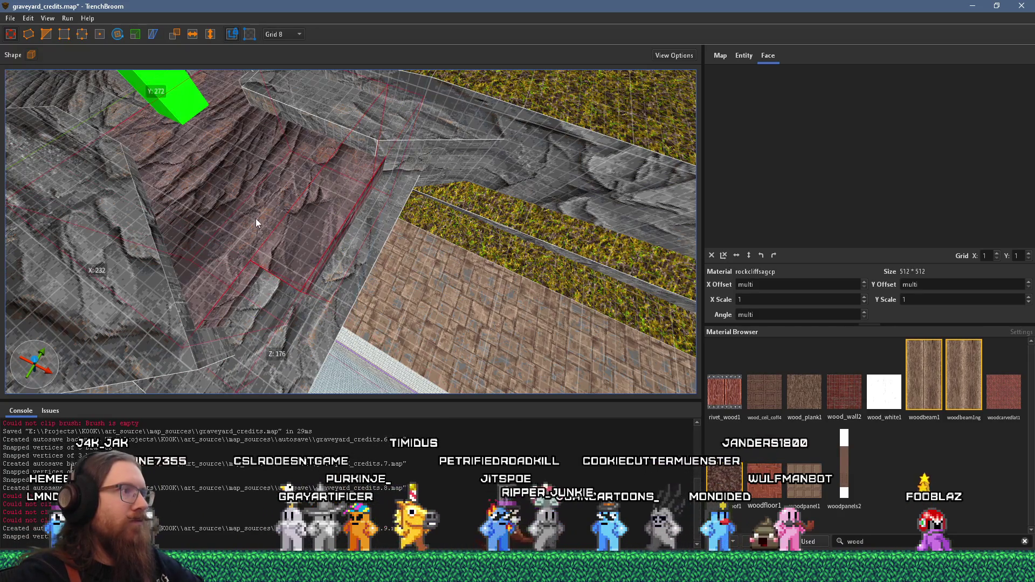
{"action": "mouse_move", "coordinate": [256, 219]}
{"action": "left_mouse_down"}
{"action": "mouse_move", "coordinate": [276, 270]}
{"action": "mouse_move", "coordinate": [406, 219]}
{"action": "mouse_move", "coordinate": [413, 206]}
{"action": "mouse_move", "coordinate": [322, 244]}
{"action": "mouse_move", "coordinate": [227, 229]}
{"action": "mouse_move", "coordinate": [270, 225]}
{"action": "left_mouse_up"}
Step: Rotate the vertical rock face texture to 270° with Y offset 56, then stretch the nearby rock brush along the floor
{"action": "left_click", "coordinate": [270, 225], "text": "shift"}
{"action": "left_click", "coordinate": [259, 254], "text": "ctrl+shift"}
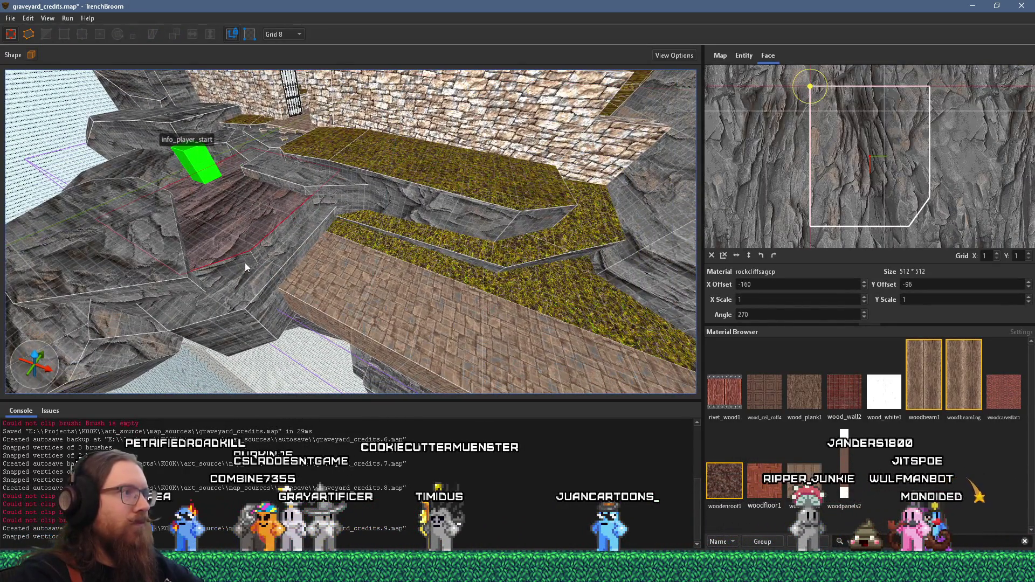
{"action": "left_click", "coordinate": [289, 257], "text": "shift"}
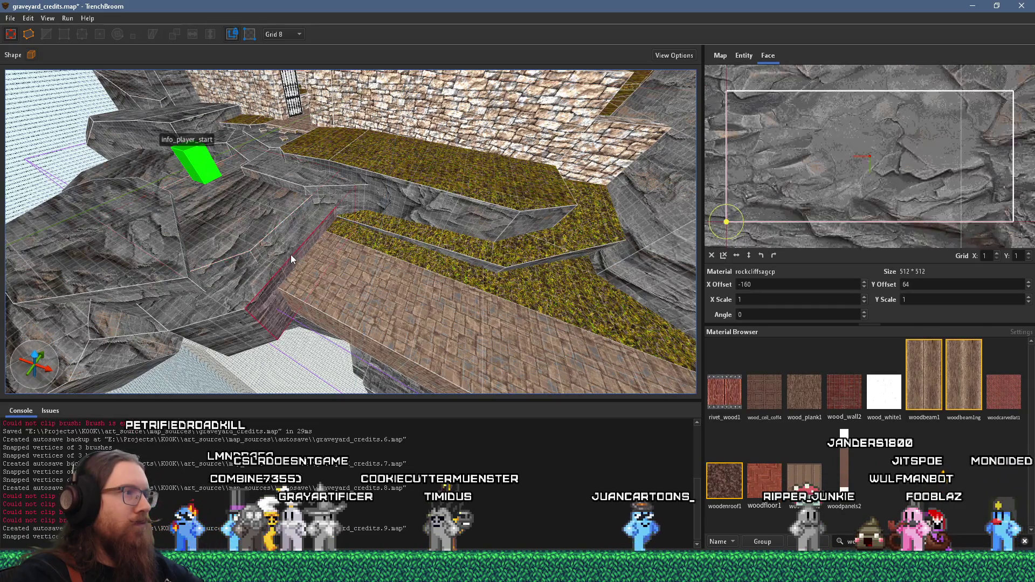
{"action": "key", "text": "Down"}
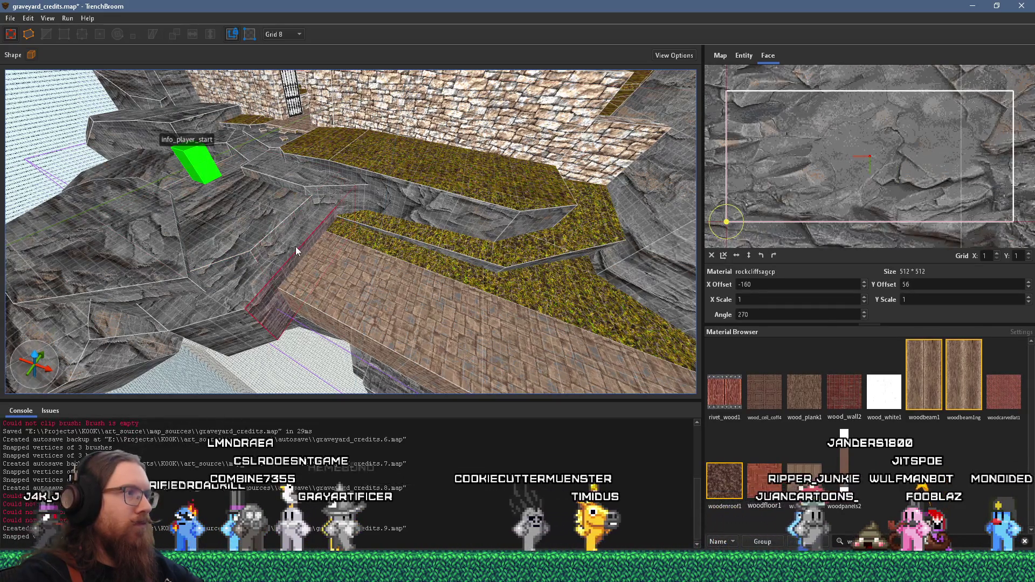
{"action": "key", "text": "shift+Page_Down"}
{"action": "scroll", "coordinate": [259, 278], "scroll_direction": "up", "scroll_amount": 3}
{"action": "mouse_move", "coordinate": [271, 268]}
{"action": "left_mouse_down"}
{"action": "mouse_move", "coordinate": [406, 202]}
{"action": "mouse_move", "coordinate": [402, 118]}
{"action": "mouse_move", "coordinate": [416, 143]}
{"action": "mouse_move", "coordinate": [376, 238]}
{"action": "mouse_move", "coordinate": [589, 268]}
{"action": "mouse_move", "coordinate": [392, 286]}
{"action": "mouse_move", "coordinate": [532, 296]}
{"action": "mouse_move", "coordinate": [300, 203]}
{"action": "mouse_move", "coordinate": [341, 218]}
{"action": "mouse_move", "coordinate": [495, 114]}
{"action": "mouse_move", "coordinate": [450, 227]}
{"action": "left_mouse_up"}
{"action": "left_click", "coordinate": [503, 283]}
{"action": "left_click_drag", "start_coordinate": [354, 308], "coordinate": [619, 369]}
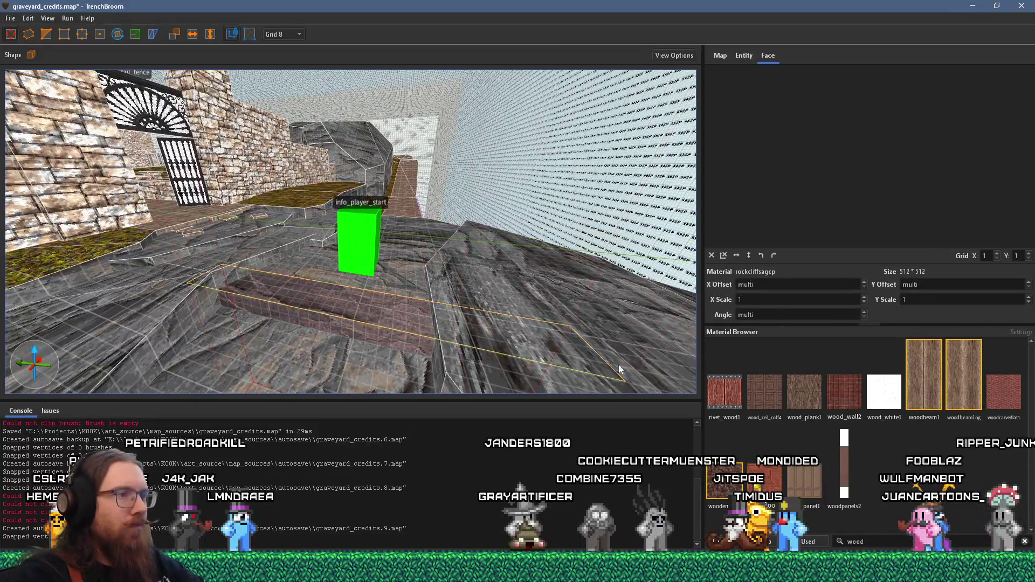
Step: Trim the stone_pav1 brick path brush from 112 to 80 units along Y
{"action": "mouse_move", "coordinate": [393, 305]}
{"action": "left_mouse_down"}
{"action": "mouse_move", "coordinate": [282, 337]}
{"action": "mouse_move", "coordinate": [343, 305]}
{"action": "mouse_move", "coordinate": [118, 335]}
{"action": "mouse_move", "coordinate": [420, 222]}
{"action": "mouse_move", "coordinate": [309, 276]}
{"action": "mouse_move", "coordinate": [381, 214]}
{"action": "left_mouse_up"}
{"action": "key", "text": "Escape"}
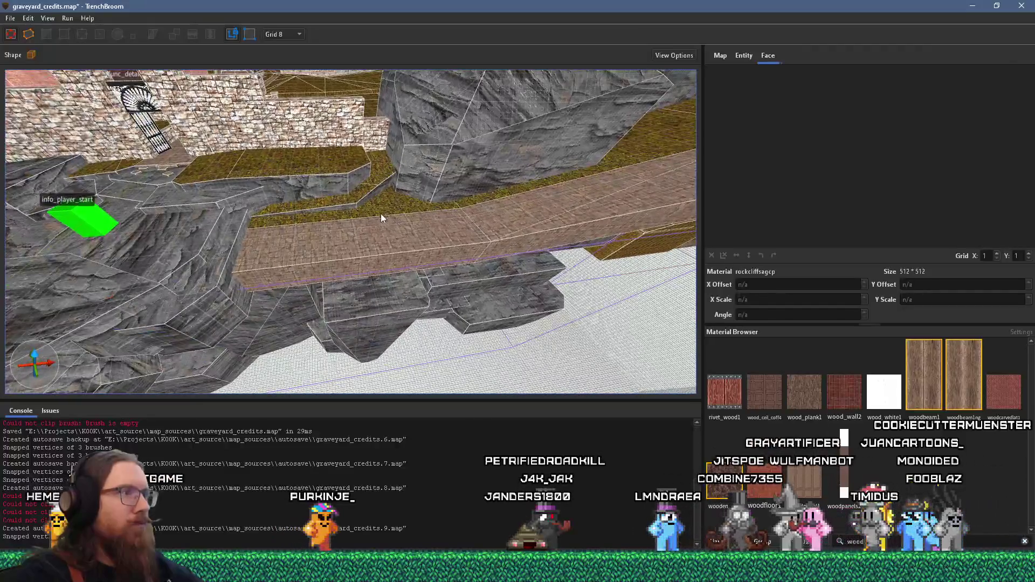
{"action": "left_click", "coordinate": [347, 272]}
{"action": "mouse_move", "coordinate": [347, 269]}
{"action": "left_mouse_down"}
{"action": "mouse_move", "coordinate": [346, 312]}
{"action": "mouse_move", "coordinate": [180, 318]}
{"action": "mouse_move", "coordinate": [276, 312]}
{"action": "left_mouse_up"}
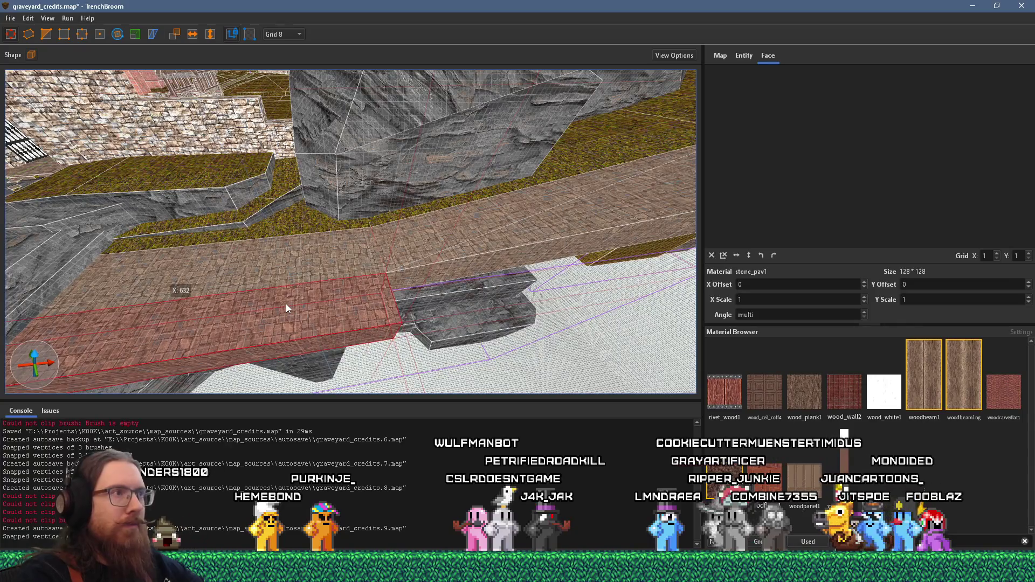
{"action": "left_click_drag", "start_coordinate": [180, 267], "coordinate": [411, 263]}
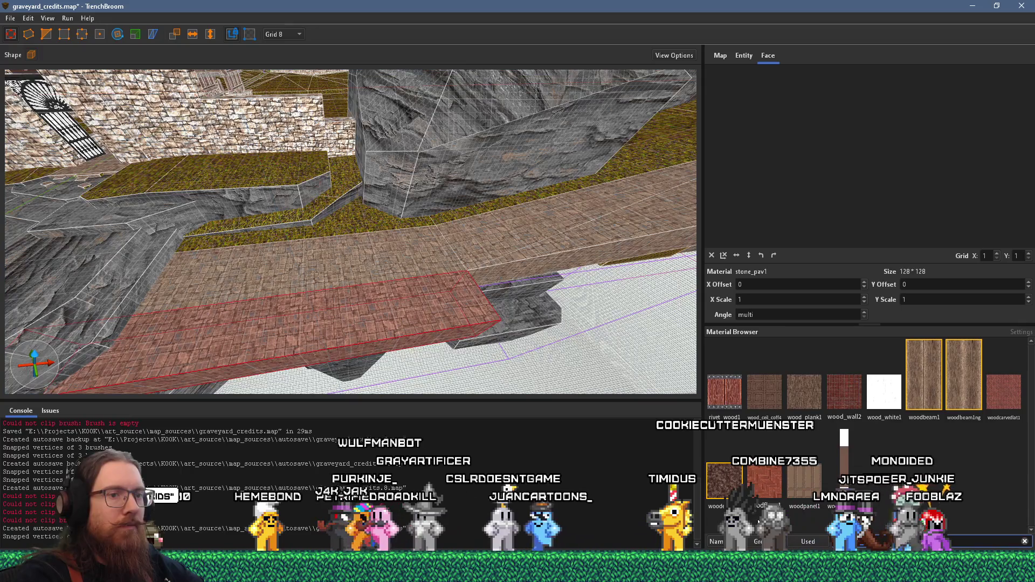
Step: Apply the grass1 material to the selected terrace brush
{"action": "type", "text": "grass"}
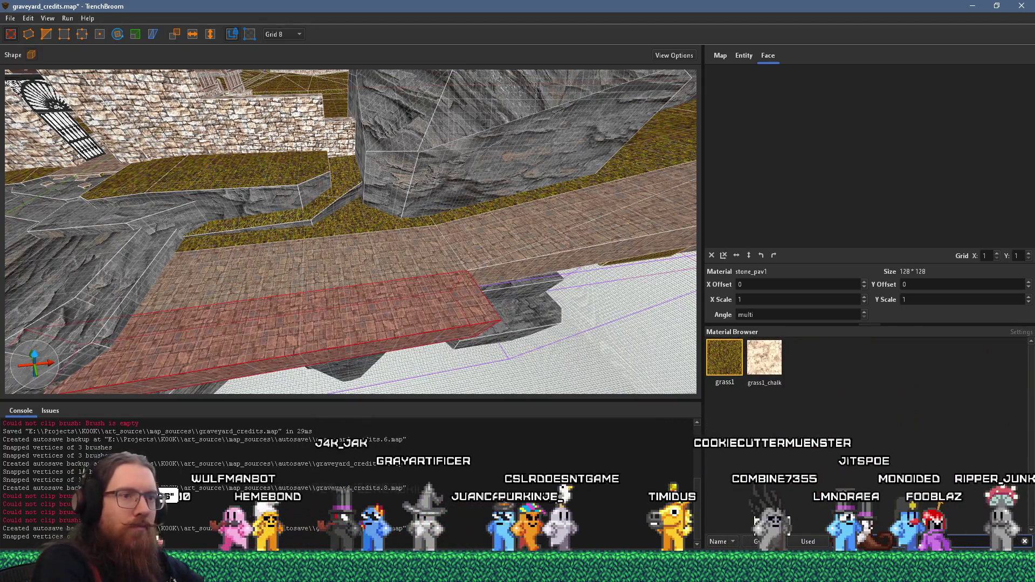
{"action": "left_click", "coordinate": [724, 357]}
{"action": "mouse_move", "coordinate": [112, 251]}
{"action": "left_mouse_down"}
{"action": "mouse_move", "coordinate": [320, 295]}
{"action": "mouse_move", "coordinate": [251, 296]}
{"action": "mouse_move", "coordinate": [271, 291]}
{"action": "mouse_move", "coordinate": [154, 312]}
{"action": "mouse_move", "coordinate": [611, 348]}
{"action": "left_mouse_up"}
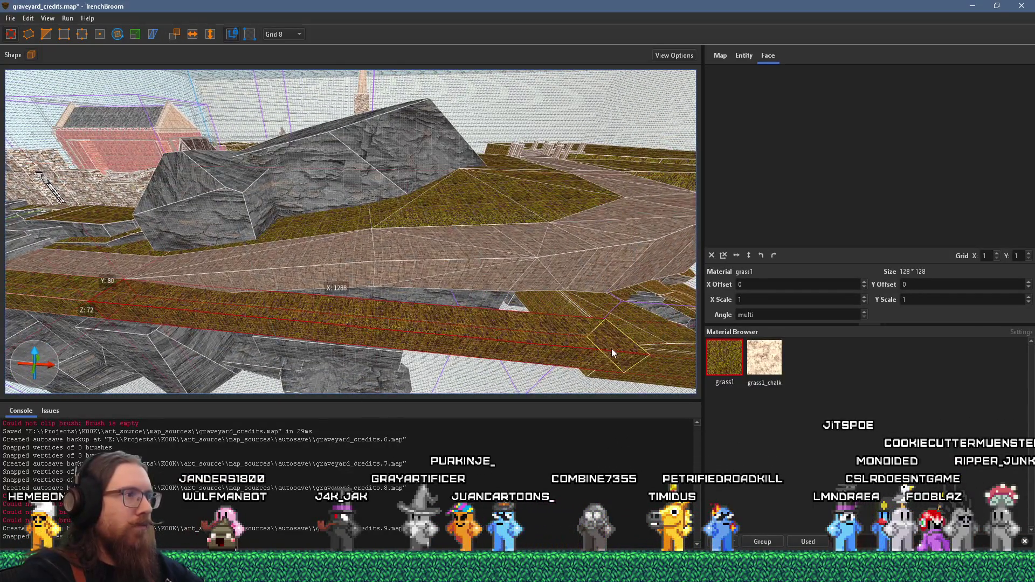
Step: Shorten the long grass brush from its left end and select its large grass face
{"action": "mouse_move", "coordinate": [75, 283]}
{"action": "left_mouse_down"}
{"action": "mouse_move", "coordinate": [508, 301]}
{"action": "mouse_move", "coordinate": [549, 342]}
{"action": "mouse_move", "coordinate": [567, 335]}
{"action": "mouse_move", "coordinate": [612, 276]}
{"action": "mouse_move", "coordinate": [154, 298]}
{"action": "mouse_move", "coordinate": [379, 315]}
{"action": "mouse_move", "coordinate": [280, 298]}
{"action": "mouse_move", "coordinate": [266, 343]}
{"action": "mouse_move", "coordinate": [278, 351]}
{"action": "mouse_move", "coordinate": [125, 229]}
{"action": "left_mouse_up"}
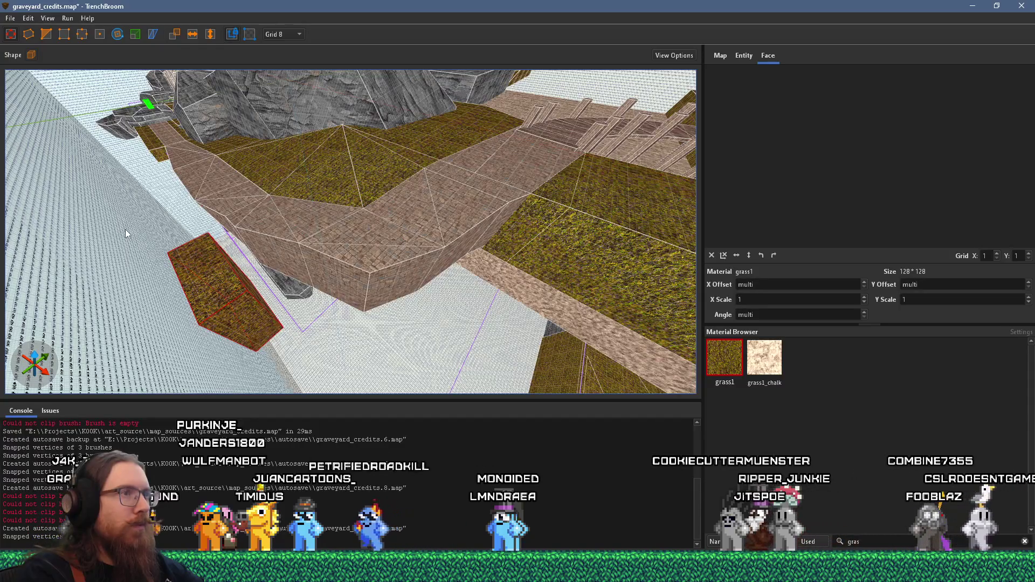
{"action": "mouse_move", "coordinate": [125, 229]}
{"action": "left_mouse_down"}
{"action": "mouse_move", "coordinate": [154, 253]}
{"action": "mouse_move", "coordinate": [381, 306]}
{"action": "left_mouse_up"}
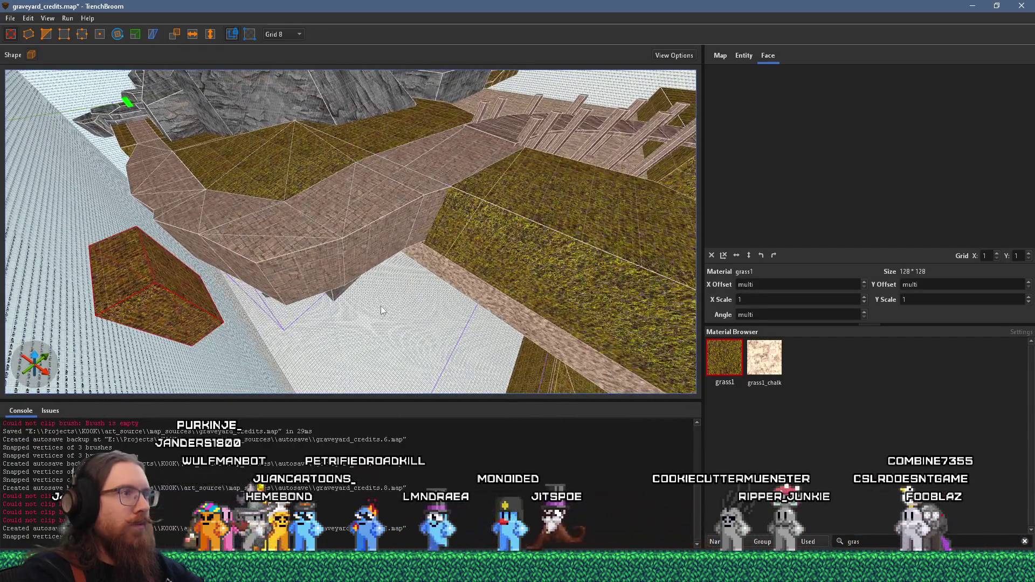
{"action": "left_click", "coordinate": [367, 260], "text": "shift"}
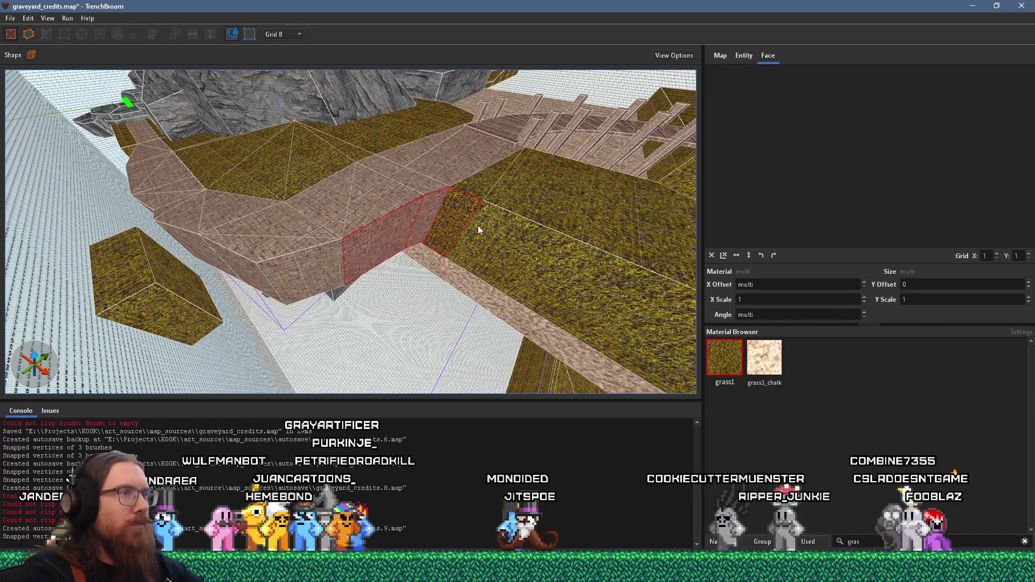
{"action": "left_click", "coordinate": [486, 231], "text": "ctrl+shift"}
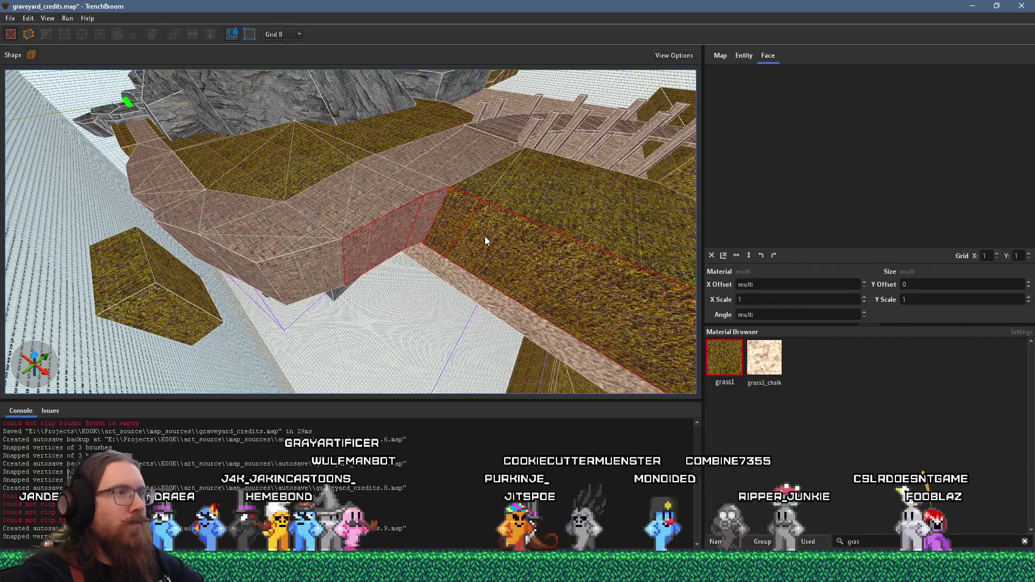
{"action": "left_click", "coordinate": [484, 236], "text": "shift"}
{"action": "mouse_move", "coordinate": [454, 247]}
{"action": "left_mouse_down"}
{"action": "mouse_move", "coordinate": [500, 250]}
{"action": "mouse_move", "coordinate": [522, 211]}
{"action": "mouse_move", "coordinate": [313, 270]}
{"action": "mouse_move", "coordinate": [524, 221]}
{"action": "mouse_move", "coordinate": [377, 231]}
{"action": "mouse_move", "coordinate": [523, 221]}
{"action": "mouse_move", "coordinate": [399, 273]}
{"action": "mouse_move", "coordinate": [502, 291]}
{"action": "left_mouse_up"}
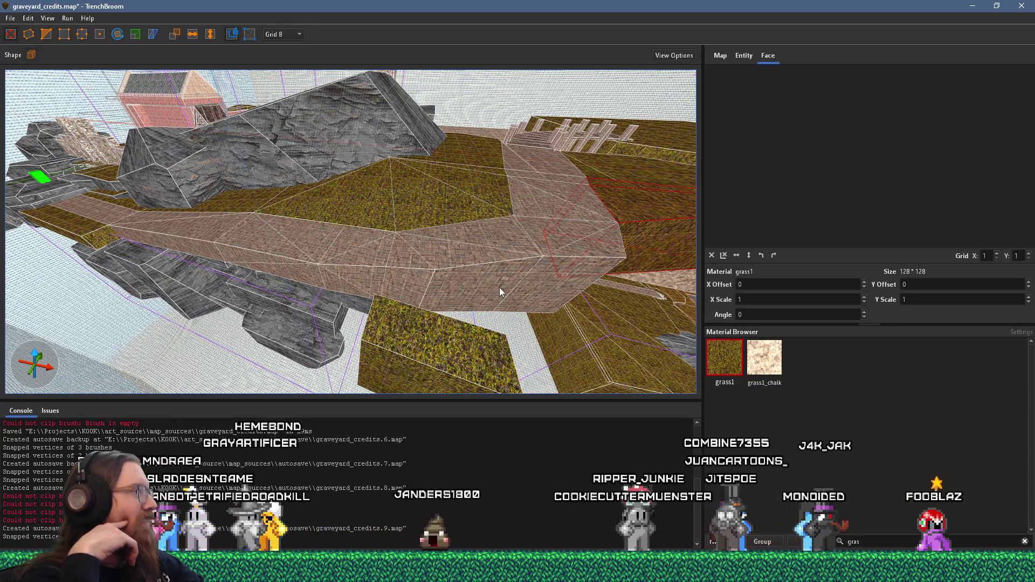
Step: Move the grass brush right and slightly up, beside the path and rock cliff
{"action": "scroll", "coordinate": [406, 249], "scroll_direction": "up", "scroll_amount": 3}
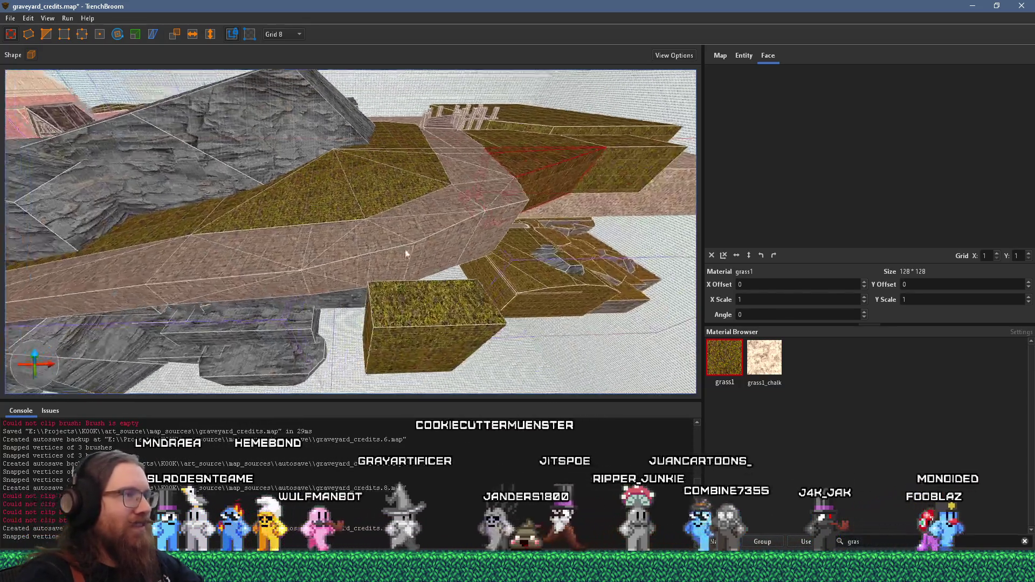
{"action": "scroll", "coordinate": [405, 249], "scroll_direction": "up", "scroll_amount": 3}
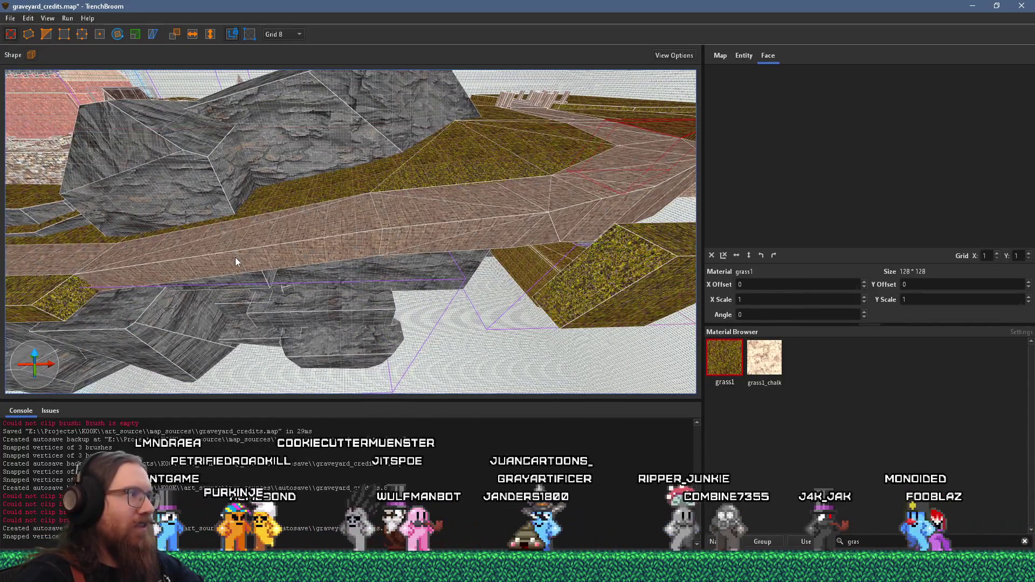
{"action": "mouse_move", "coordinate": [267, 260]}
{"action": "left_mouse_down"}
{"action": "mouse_move", "coordinate": [425, 254]}
{"action": "mouse_move", "coordinate": [257, 143]}
{"action": "mouse_move", "coordinate": [305, 119]}
{"action": "left_mouse_up"}
{"action": "mouse_move", "coordinate": [277, 153]}
{"action": "left_mouse_down"}
{"action": "mouse_move", "coordinate": [346, 185]}
{"action": "mouse_move", "coordinate": [593, 257]}
{"action": "left_mouse_up"}
{"action": "mouse_move", "coordinate": [457, 339]}
{"action": "left_mouse_down"}
{"action": "mouse_move", "coordinate": [552, 373]}
{"action": "mouse_move", "coordinate": [681, 225]}
{"action": "mouse_move", "coordinate": [583, 264]}
{"action": "mouse_move", "coordinate": [585, 274]}
{"action": "mouse_move", "coordinate": [606, 270]}
{"action": "mouse_move", "coordinate": [290, 230]}
{"action": "left_mouse_up"}
{"action": "mouse_move", "coordinate": [471, 269]}
{"action": "left_mouse_down"}
{"action": "mouse_move", "coordinate": [340, 367]}
{"action": "mouse_move", "coordinate": [287, 364]}
{"action": "mouse_move", "coordinate": [421, 358]}
{"action": "mouse_move", "coordinate": [210, 273]}
{"action": "mouse_move", "coordinate": [307, 287]}
{"action": "left_mouse_up"}
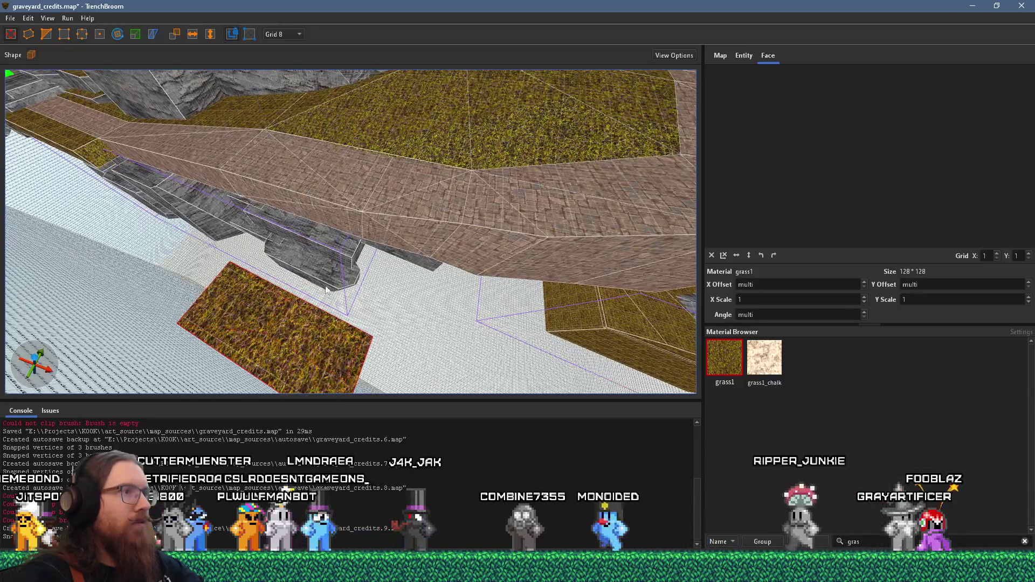
{"action": "left_click_drag", "start_coordinate": [296, 324], "coordinate": [280, 303]}
Step: Select the grass terrace block's faces and check the grass and rock along the terraces
{"action": "left_click", "coordinate": [145, 154], "text": "shift"}
{"action": "left_click", "coordinate": [226, 180], "text": "ctrl+shift"}
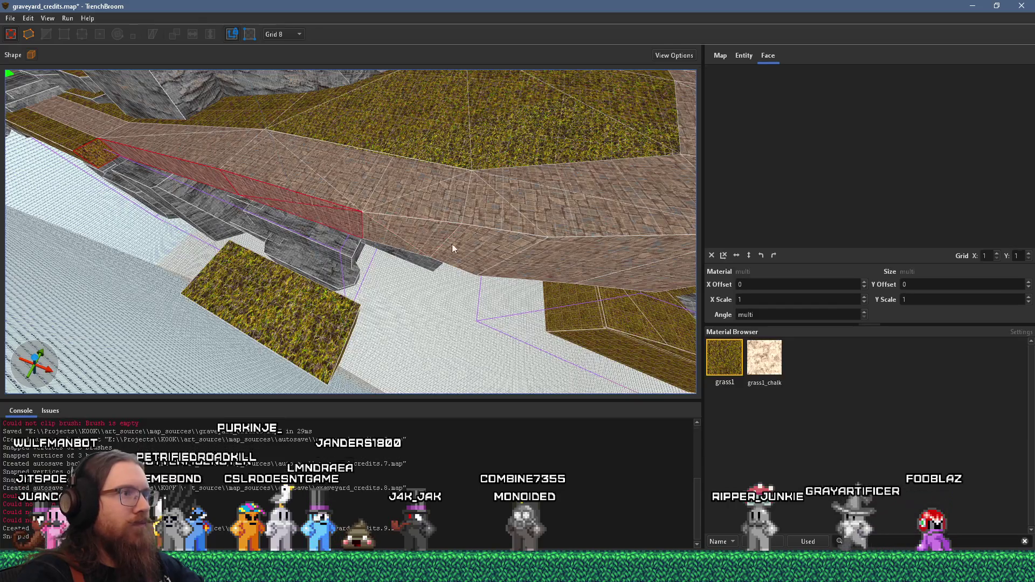
{"action": "left_click_drag", "start_coordinate": [487, 251], "coordinate": [342, 183]}
{"action": "left_click", "coordinate": [336, 189]}
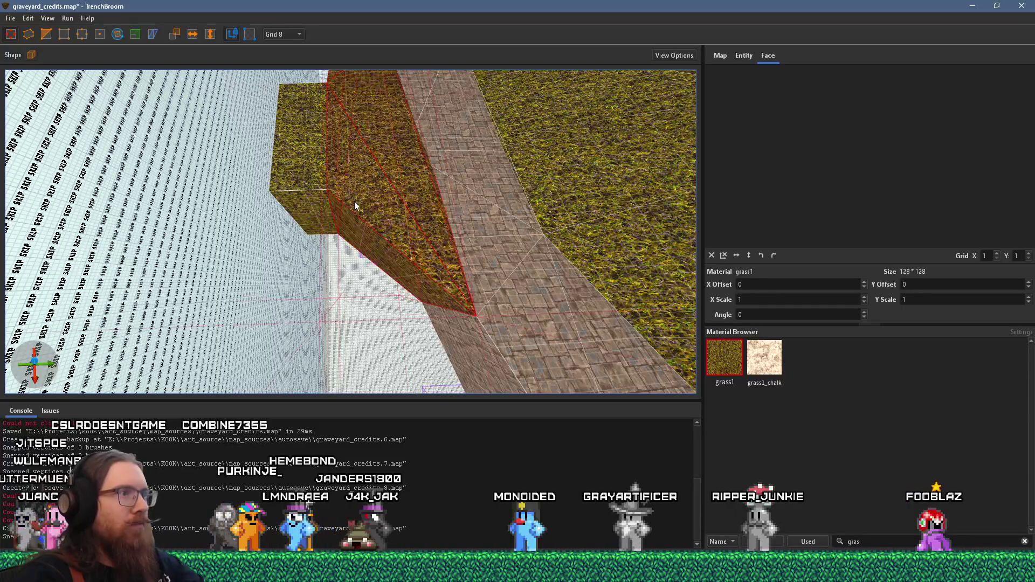
{"action": "scroll", "coordinate": [354, 202], "scroll_direction": "up", "scroll_amount": 5}
{"action": "scroll", "coordinate": [338, 316], "scroll_direction": "up", "scroll_amount": 3}
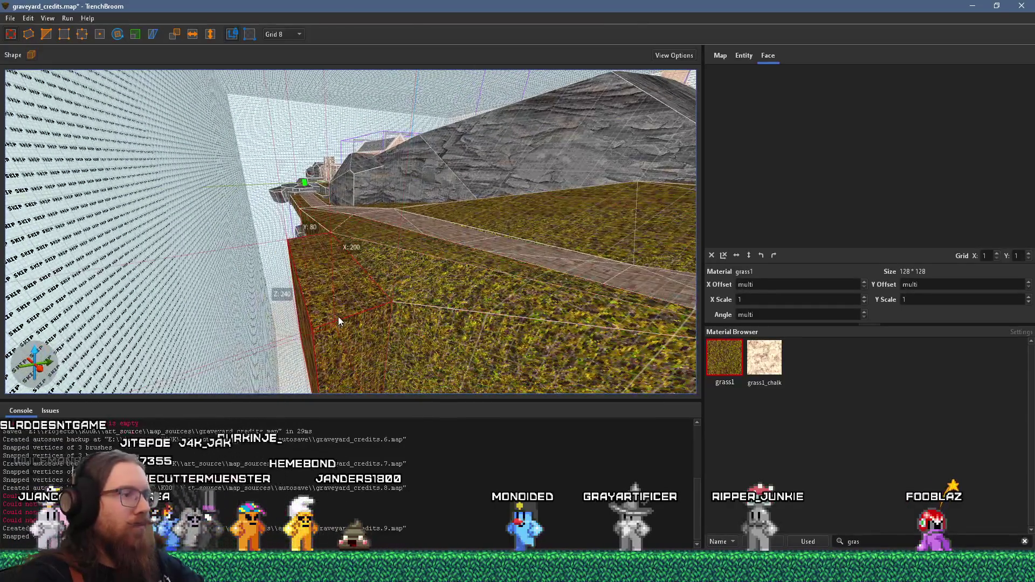
{"action": "left_click", "coordinate": [338, 318], "text": "shift"}
{"action": "mouse_move", "coordinate": [338, 316]}
{"action": "left_mouse_down"}
{"action": "mouse_move", "coordinate": [280, 91]}
{"action": "mouse_move", "coordinate": [263, 103]}
{"action": "mouse_move", "coordinate": [63, 66]}
{"action": "mouse_move", "coordinate": [283, 152]}
{"action": "mouse_move", "coordinate": [312, 202]}
{"action": "left_mouse_up"}
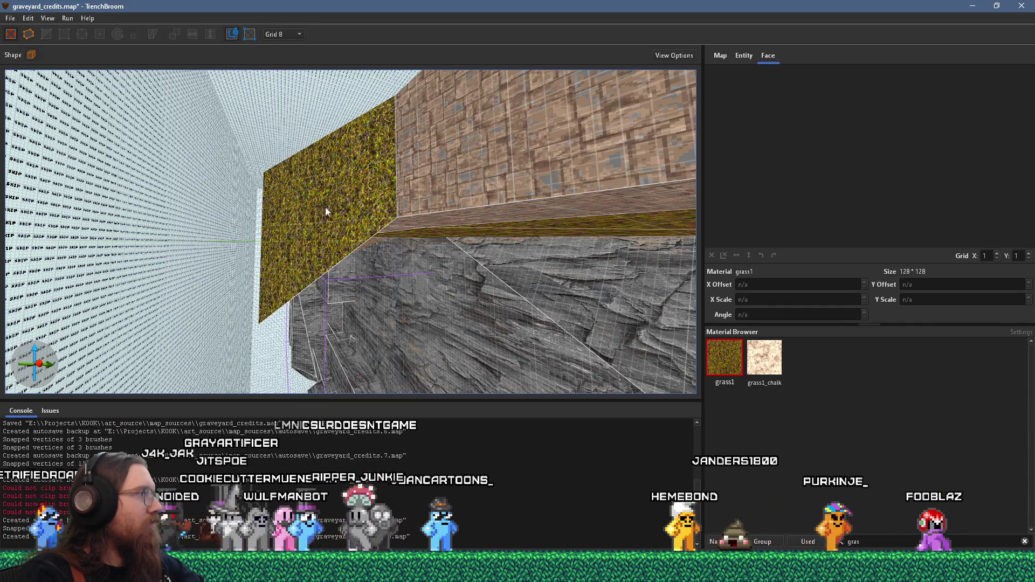
{"action": "mouse_move", "coordinate": [333, 201]}
{"action": "left_mouse_down"}
{"action": "mouse_move", "coordinate": [350, 231]}
{"action": "mouse_move", "coordinate": [324, 221]}
{"action": "mouse_move", "coordinate": [434, 258]}
{"action": "mouse_move", "coordinate": [308, 219]}
{"action": "mouse_move", "coordinate": [385, 259]}
{"action": "left_mouse_up"}
{"action": "mouse_move", "coordinate": [313, 251]}
{"action": "left_mouse_down"}
{"action": "mouse_move", "coordinate": [437, 154]}
{"action": "mouse_move", "coordinate": [434, 265]}
{"action": "mouse_move", "coordinate": [452, 318]}
{"action": "mouse_move", "coordinate": [425, 335]}
{"action": "left_mouse_up"}
Step: Inspect the rockcliffsagcp alignment on rock faces of the cliff and mound
{"action": "left_click", "coordinate": [413, 139]}
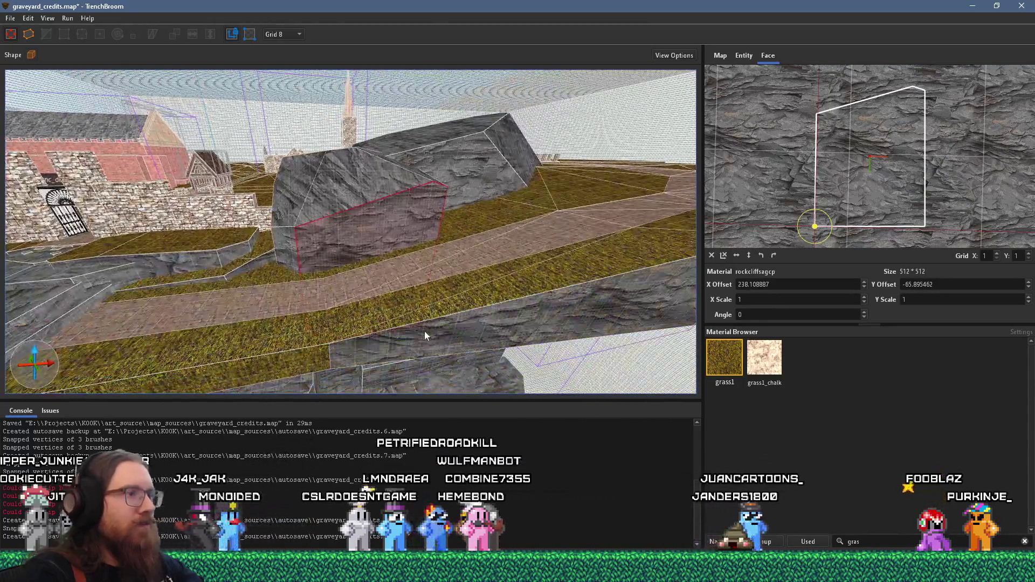
{"action": "left_click", "coordinate": [425, 335]}
{"action": "mouse_move", "coordinate": [287, 353]}
{"action": "left_mouse_down"}
{"action": "mouse_move", "coordinate": [392, 270]}
{"action": "mouse_move", "coordinate": [497, 278]}
{"action": "mouse_move", "coordinate": [438, 309]}
{"action": "mouse_move", "coordinate": [596, 196]}
{"action": "mouse_move", "coordinate": [199, 313]}
{"action": "left_mouse_up"}
{"action": "mouse_move", "coordinate": [527, 235]}
{"action": "left_mouse_down"}
{"action": "mouse_move", "coordinate": [420, 284]}
{"action": "mouse_move", "coordinate": [559, 201]}
{"action": "mouse_move", "coordinate": [450, 255]}
{"action": "left_mouse_up"}
{"action": "left_click", "coordinate": [433, 253]}
{"action": "left_click", "coordinate": [451, 259]}
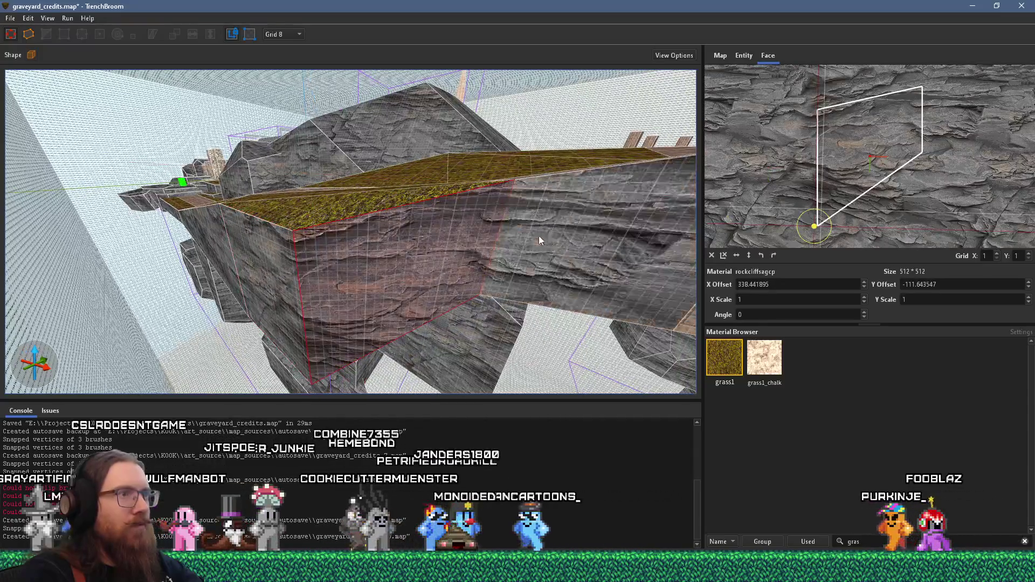
Step: Check the remaining ledge rock faces beside the grass, then bring the Ecce Homo article forward
{"action": "left_click_drag", "start_coordinate": [539, 235], "coordinate": [216, 217]}
{"action": "left_click", "coordinate": [236, 230]}
{"action": "mouse_move", "coordinate": [333, 243]}
{"action": "left_mouse_down"}
{"action": "mouse_move", "coordinate": [578, 244]}
{"action": "mouse_move", "coordinate": [373, 238]}
{"action": "mouse_move", "coordinate": [411, 245]}
{"action": "left_mouse_up"}
{"action": "left_click", "coordinate": [470, 257]}
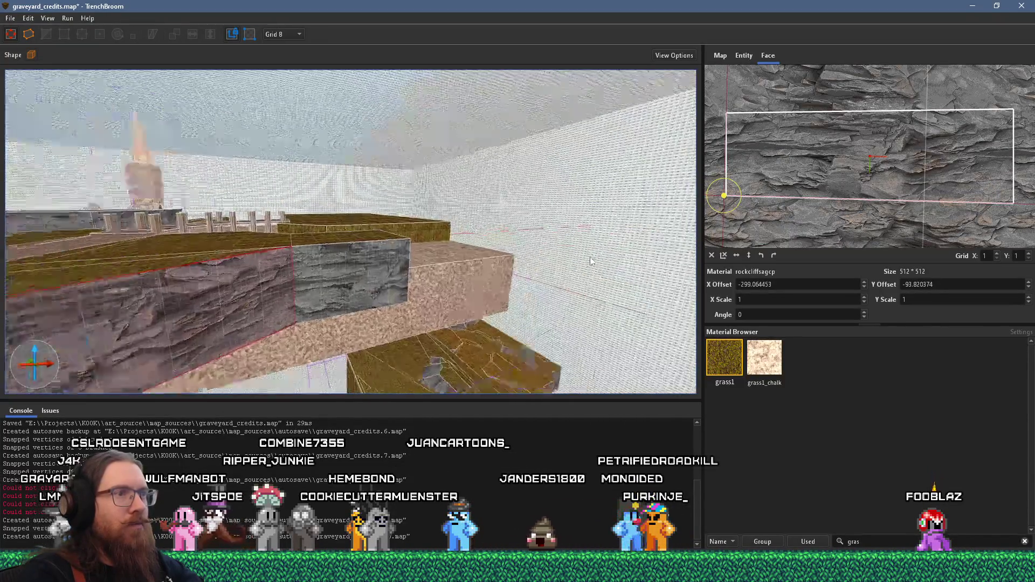
{"action": "mouse_move", "coordinate": [591, 262]}
{"action": "left_mouse_down"}
{"action": "mouse_move", "coordinate": [412, 257]}
{"action": "mouse_move", "coordinate": [659, 267]}
{"action": "mouse_move", "coordinate": [544, 259]}
{"action": "mouse_move", "coordinate": [464, 221]}
{"action": "mouse_move", "coordinate": [505, 257]}
{"action": "mouse_move", "coordinate": [526, 310]}
{"action": "left_mouse_up"}
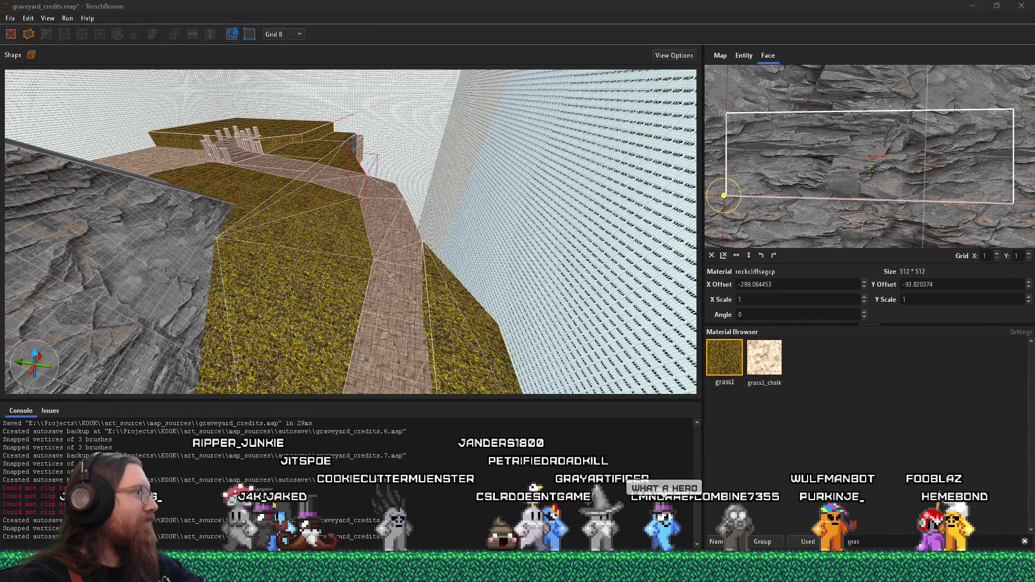
{"action": "key", "text": "super+shift+Right"}
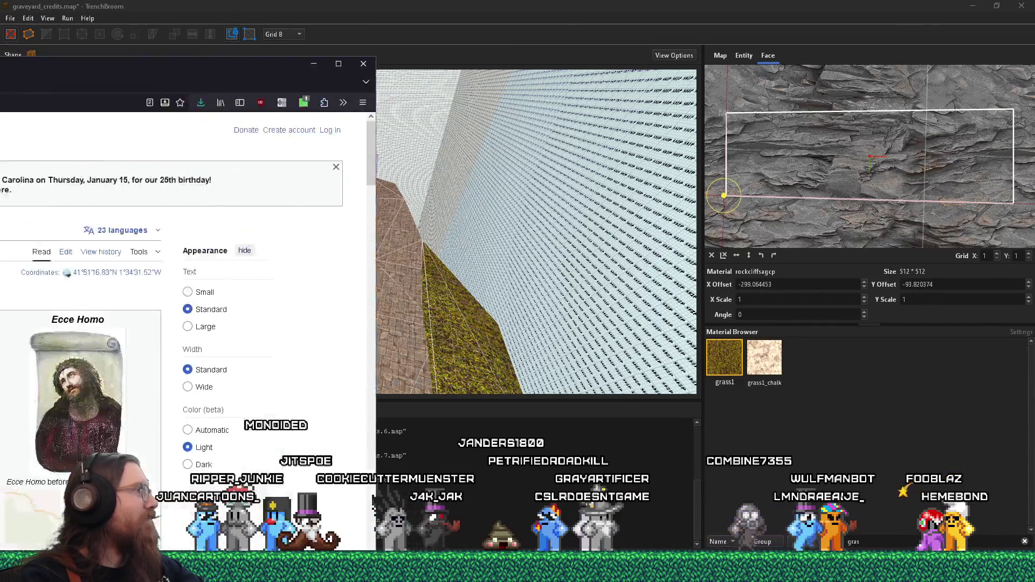
Step: Read through the Ecce Homo Wikipedia article and close its window
{"action": "scroll", "coordinate": [458, 348], "scroll_direction": "down", "scroll_amount": 5}
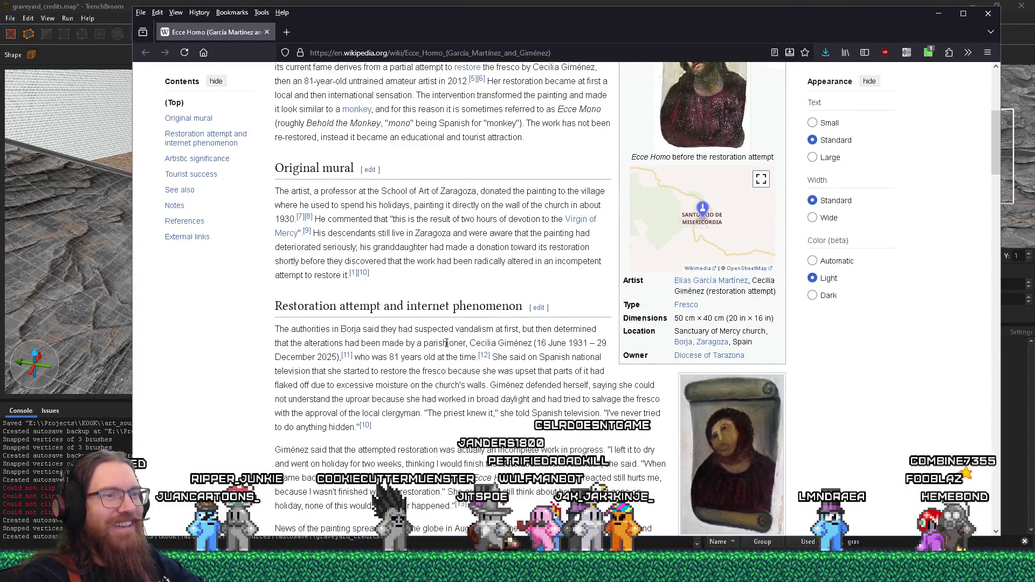
{"action": "scroll", "coordinate": [446, 343], "scroll_direction": "up", "scroll_amount": 3}
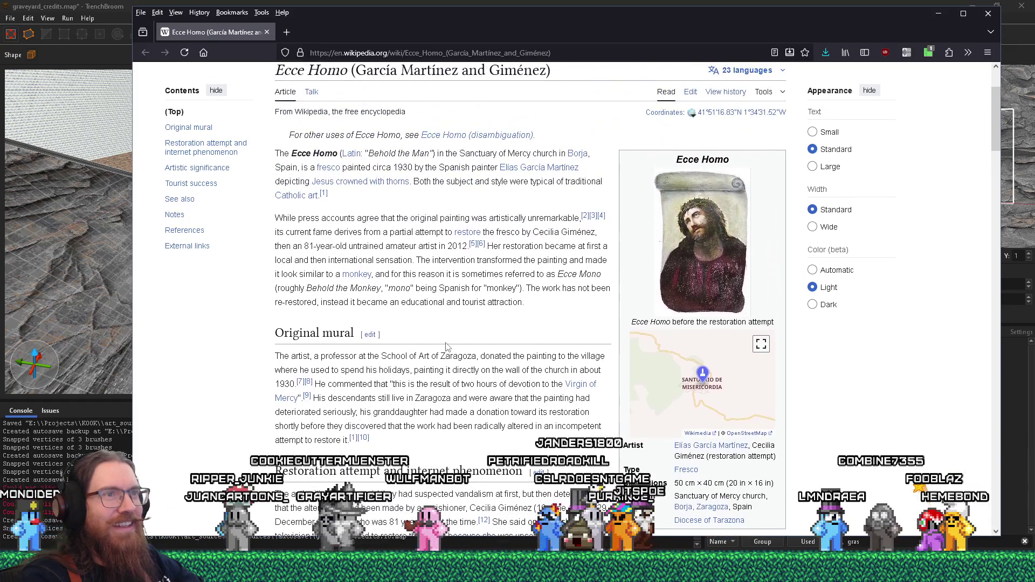
{"action": "scroll", "coordinate": [447, 343], "scroll_direction": "down", "scroll_amount": 3}
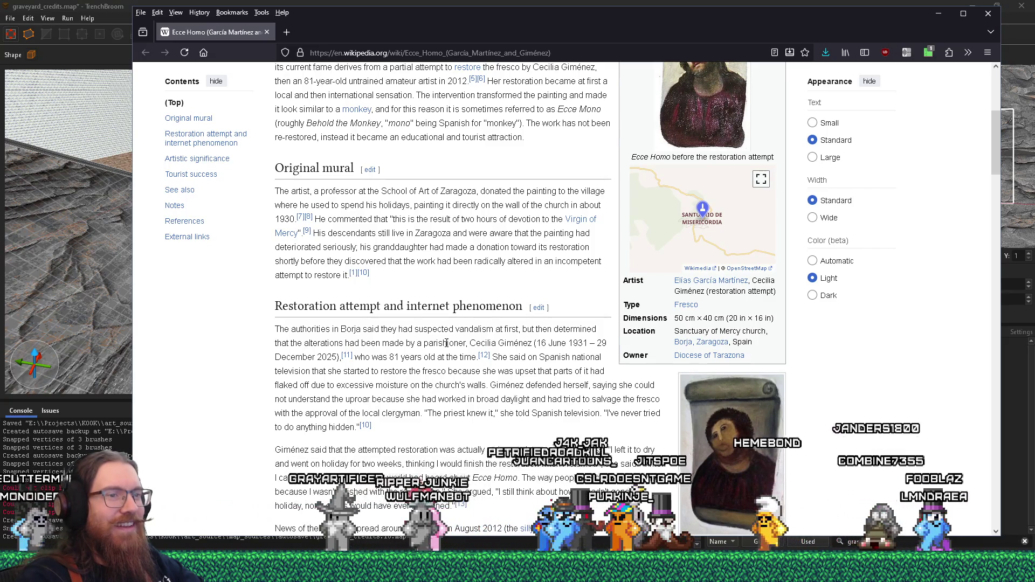
{"action": "scroll", "coordinate": [446, 343], "scroll_direction": "up", "scroll_amount": 2}
{"action": "scroll", "coordinate": [446, 343], "scroll_direction": "down", "scroll_amount": 4}
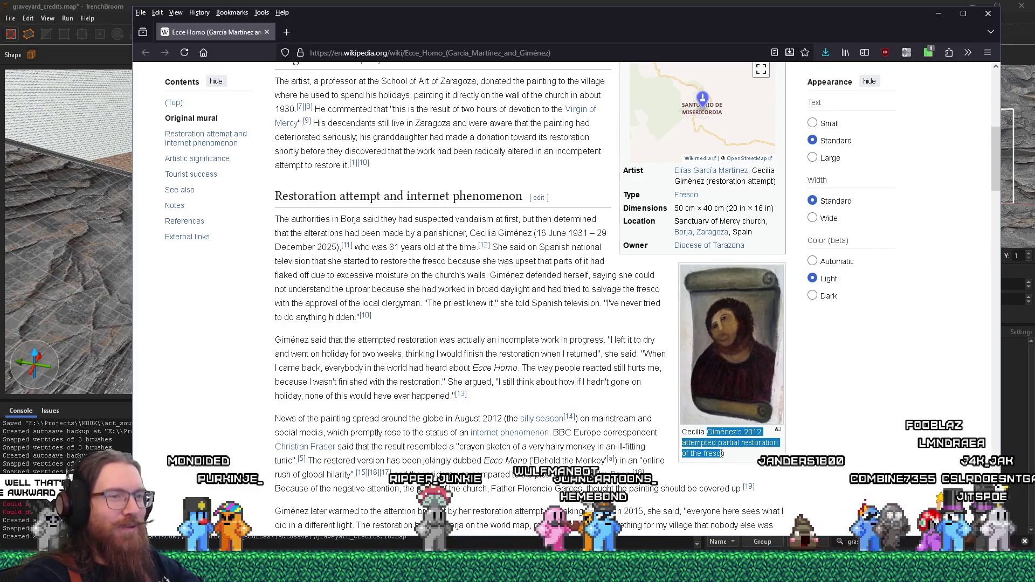
{"action": "scroll", "coordinate": [722, 452], "scroll_direction": "up", "scroll_amount": 6}
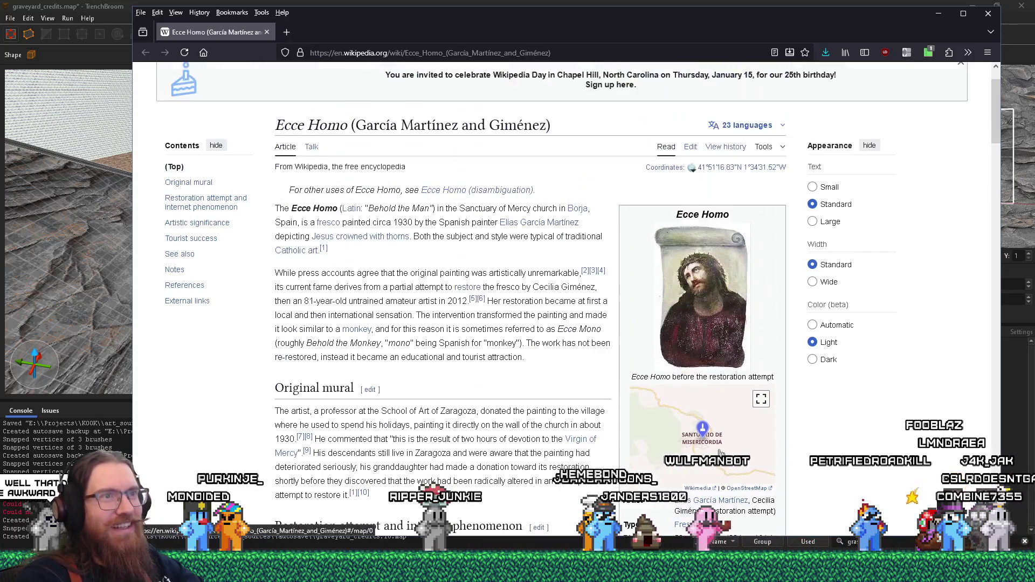
{"action": "scroll", "coordinate": [720, 453], "scroll_direction": "down", "scroll_amount": 4}
{"action": "scroll", "coordinate": [825, 454], "scroll_direction": "up", "scroll_amount": 1}
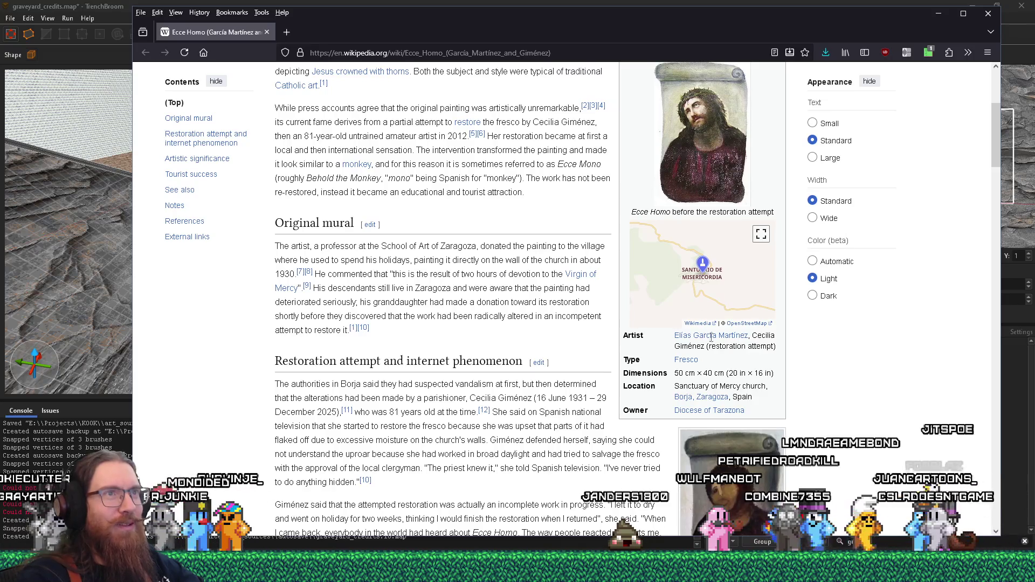
{"action": "scroll", "coordinate": [731, 377], "scroll_direction": "down", "scroll_amount": 3}
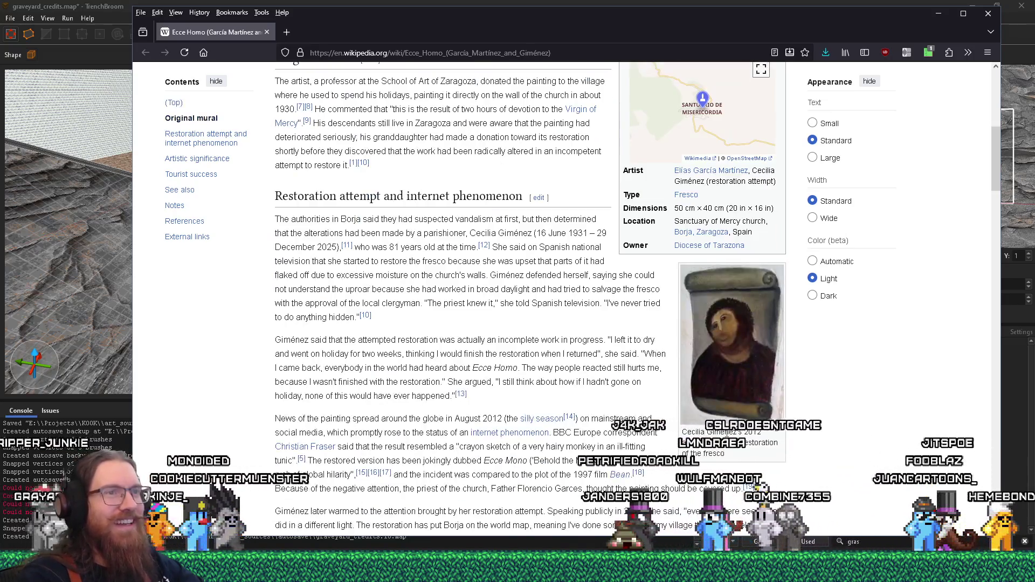
{"action": "scroll", "coordinate": [727, 434], "scroll_direction": "up", "scroll_amount": 4}
{"action": "scroll", "coordinate": [727, 434], "scroll_direction": "up", "scroll_amount": 1}
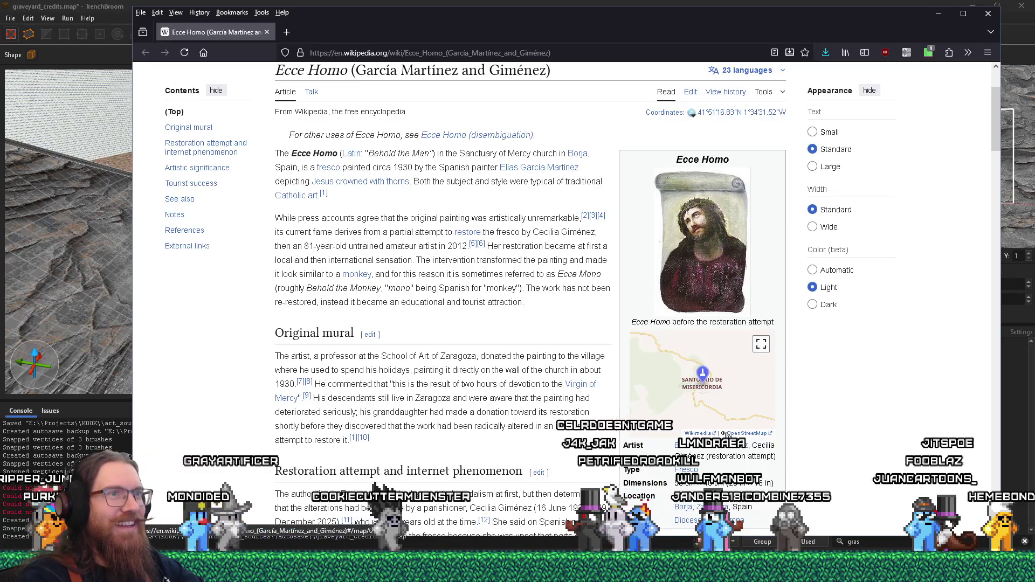
{"action": "scroll", "coordinate": [726, 433], "scroll_direction": "down", "scroll_amount": 5}
{"action": "scroll", "coordinate": [726, 433], "scroll_direction": "down", "scroll_amount": 5}
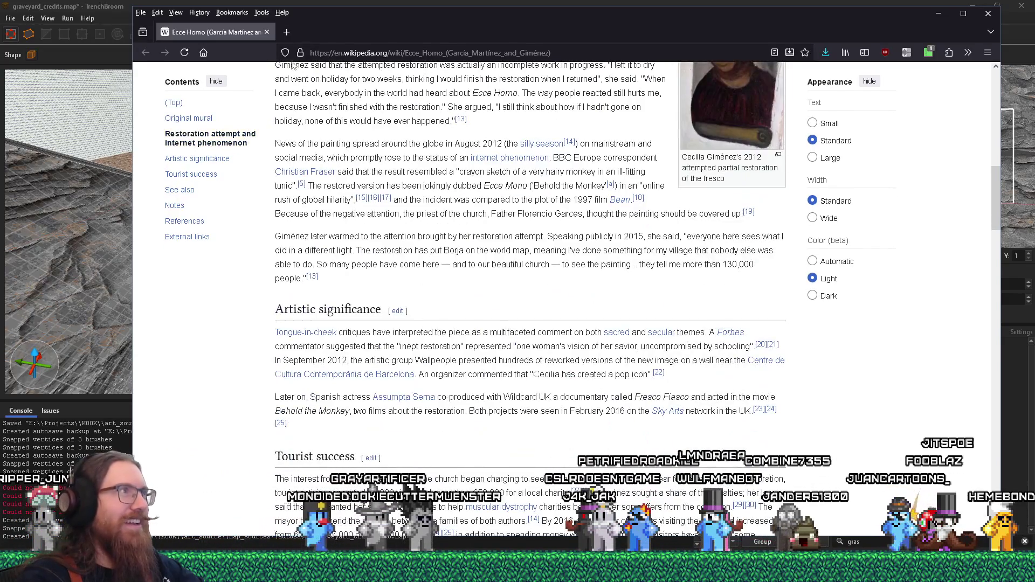
{"action": "left_click", "coordinate": [270, 35]}
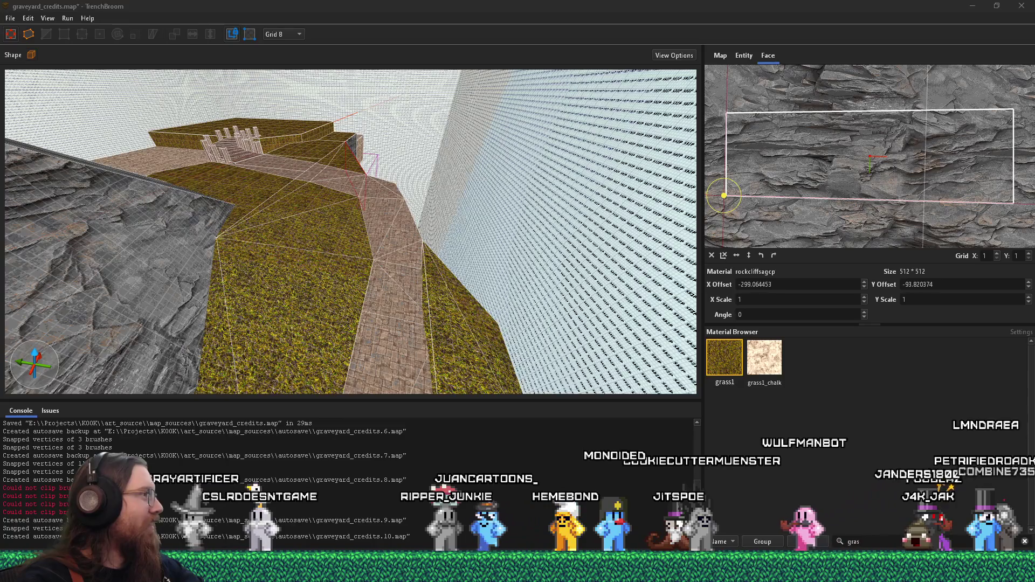
Step: Select a rock brush on the mound and stretch one of its faces
{"action": "scroll", "coordinate": [347, 238], "scroll_direction": "up", "scroll_amount": 3}
{"action": "scroll", "coordinate": [325, 269], "scroll_direction": "down", "scroll_amount": 5}
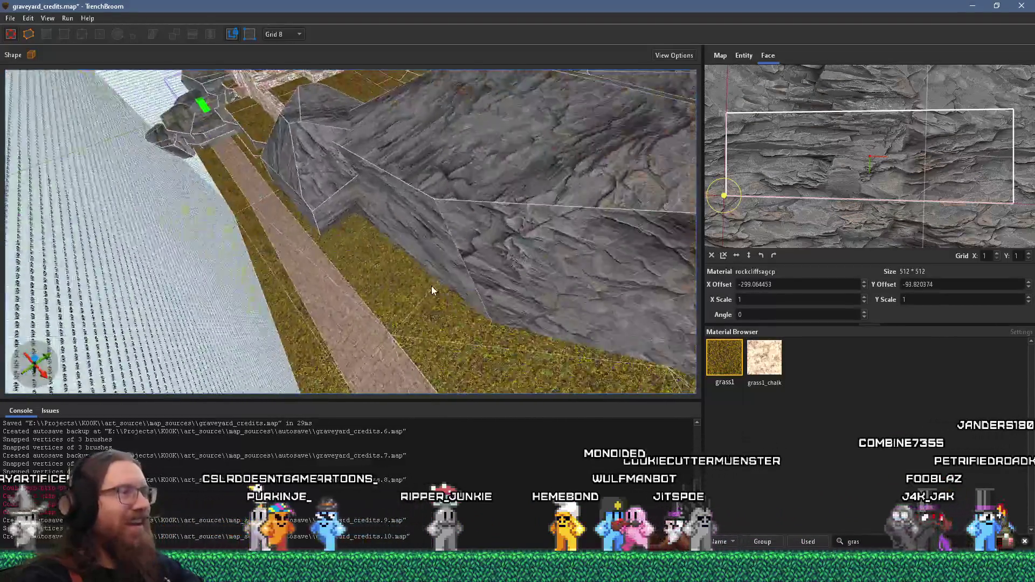
{"action": "scroll", "coordinate": [394, 277], "scroll_direction": "up", "scroll_amount": 5}
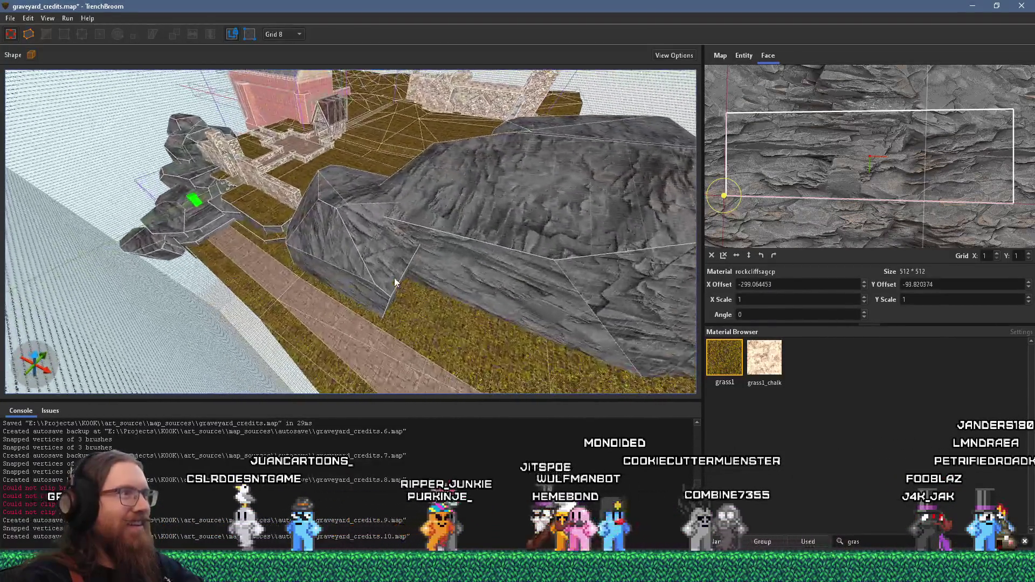
{"action": "left_click", "coordinate": [359, 273]}
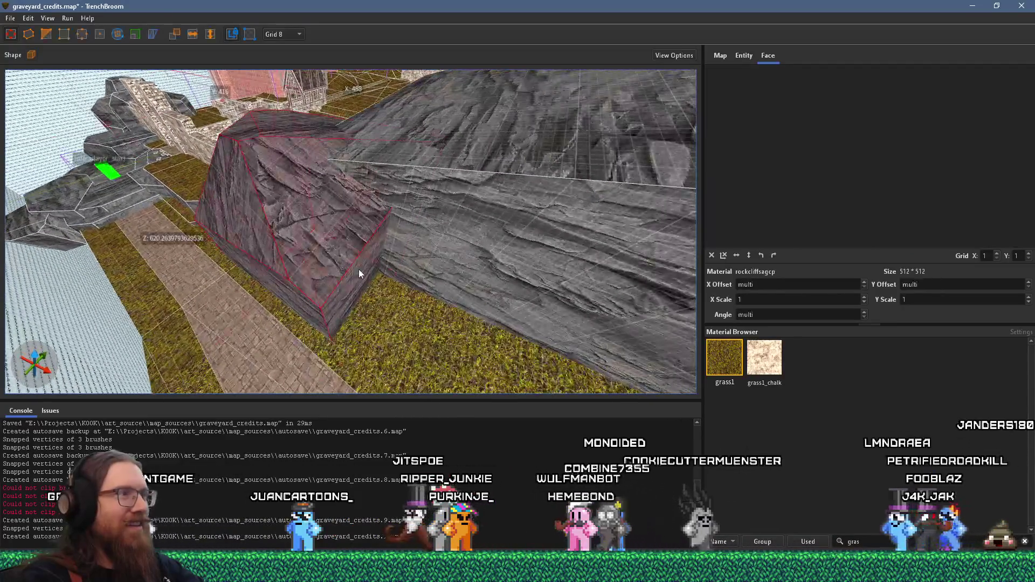
{"action": "mouse_move", "coordinate": [357, 269]}
{"action": "left_mouse_down"}
{"action": "mouse_move", "coordinate": [479, 222]}
{"action": "mouse_move", "coordinate": [411, 302]}
{"action": "mouse_move", "coordinate": [304, 307]}
{"action": "mouse_move", "coordinate": [448, 315]}
{"action": "mouse_move", "coordinate": [364, 316]}
{"action": "mouse_move", "coordinate": [347, 338]}
{"action": "mouse_move", "coordinate": [347, 183]}
{"action": "mouse_move", "coordinate": [326, 299]}
{"action": "mouse_move", "coordinate": [361, 225]}
{"action": "mouse_move", "coordinate": [435, 279]}
{"action": "mouse_move", "coordinate": [405, 274]}
{"action": "mouse_move", "coordinate": [399, 303]}
{"action": "left_mouse_up"}
{"action": "right_click_drag", "start_coordinate": [399, 269], "coordinate": [403, 214]}
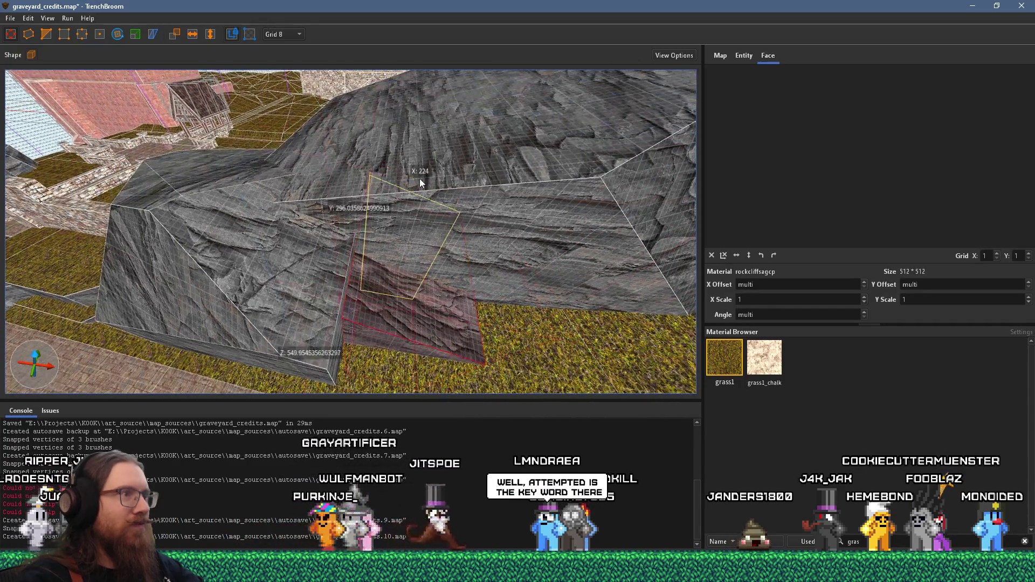
{"action": "left_click_drag", "start_coordinate": [433, 239], "coordinate": [341, 146]}
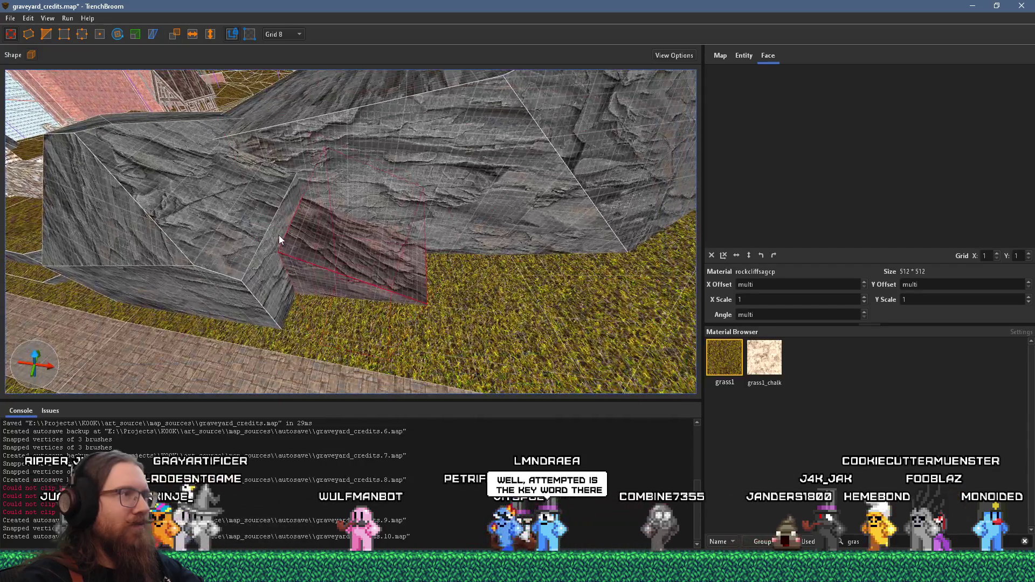
Step: Reshape the left rock brush by editing three of its vertices in vertex mode
{"action": "left_click", "coordinate": [268, 252]}
{"action": "left_click_drag", "start_coordinate": [279, 235], "coordinate": [367, 268]}
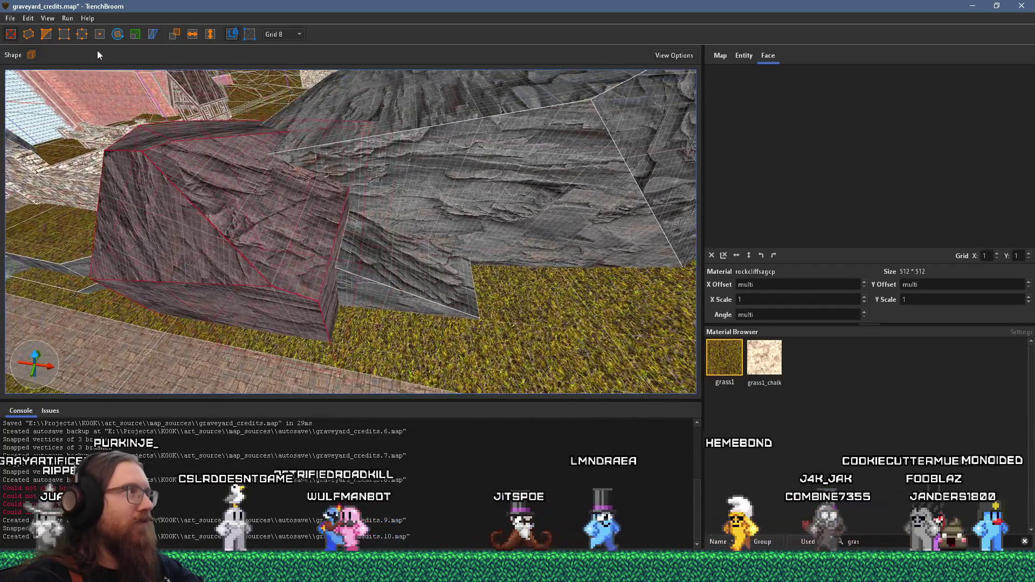
{"action": "left_click", "coordinate": [45, 34]}
{"action": "left_click", "coordinate": [341, 313]}
{"action": "left_click", "coordinate": [287, 335], "text": "ctrl"}
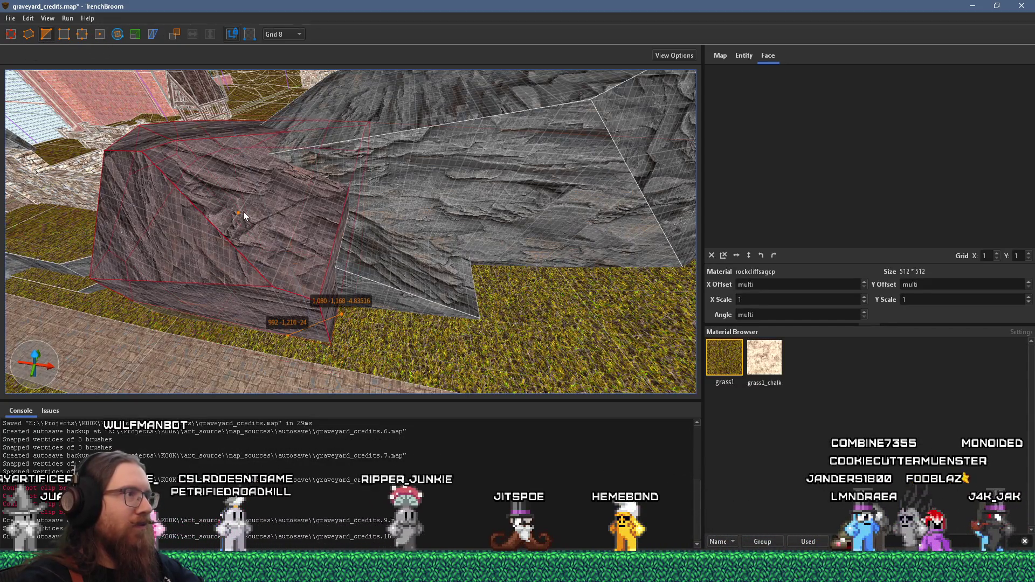
{"action": "left_click", "coordinate": [238, 213], "text": "ctrl"}
{"action": "left_click", "coordinate": [251, 219]}
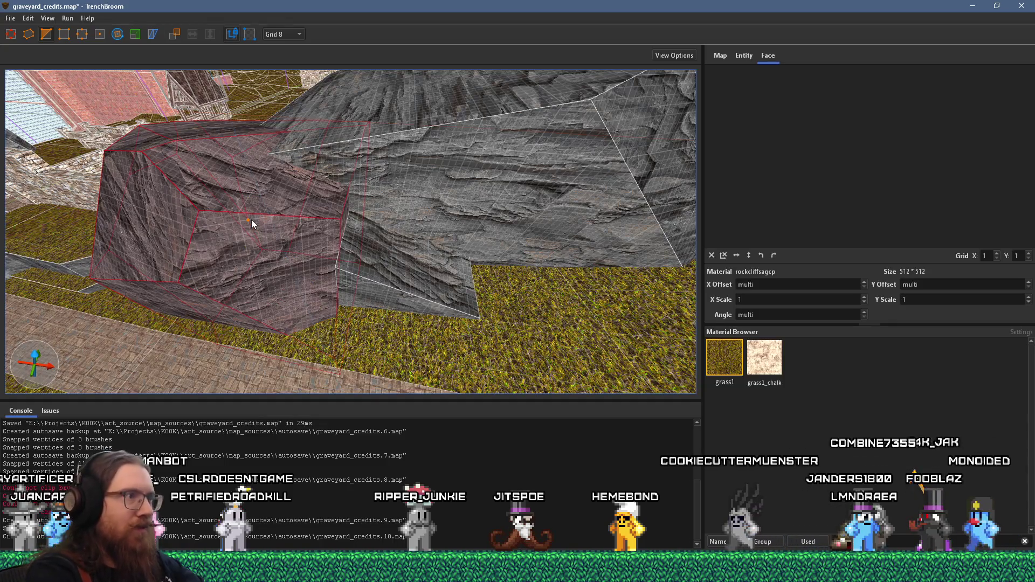
{"action": "scroll", "coordinate": [311, 183], "scroll_direction": "up", "scroll_amount": 3}
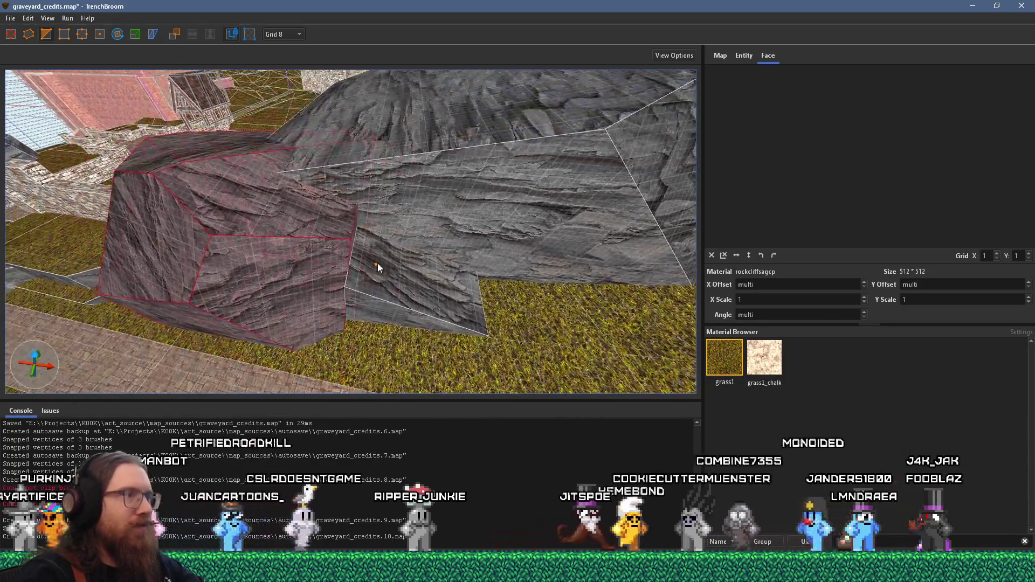
{"action": "left_click", "coordinate": [12, 36]}
Step: Snap the selected corner points of the upper-left rock brush to reshape its corner
{"action": "left_click", "coordinate": [376, 293]}
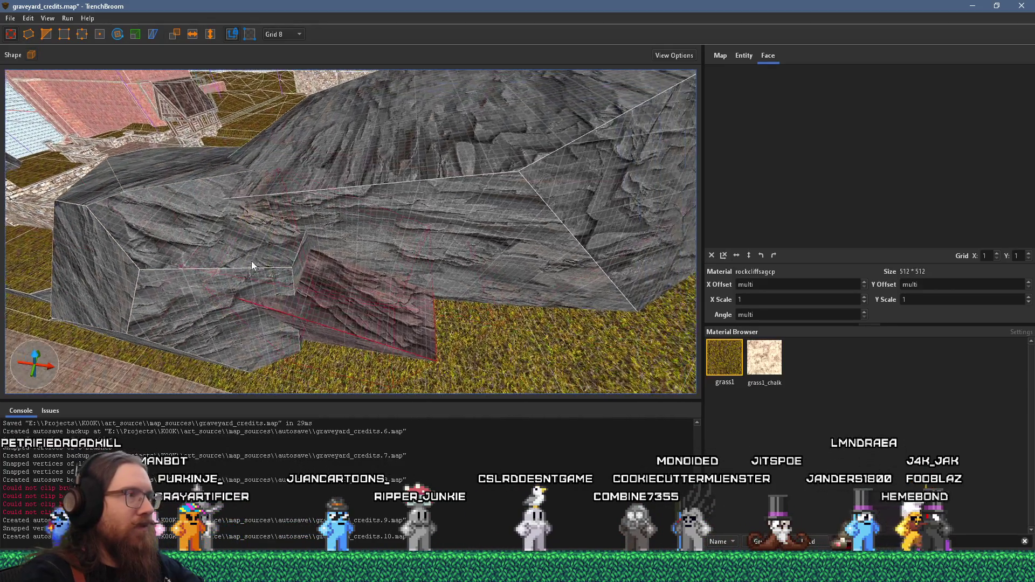
{"action": "left_click", "coordinate": [173, 169]}
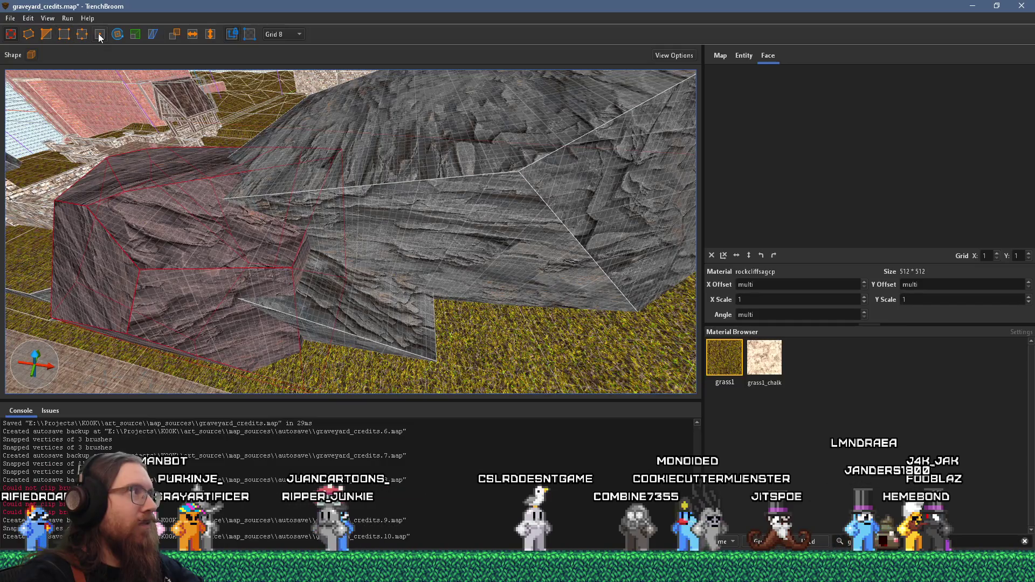
{"action": "left_click", "coordinate": [46, 34]}
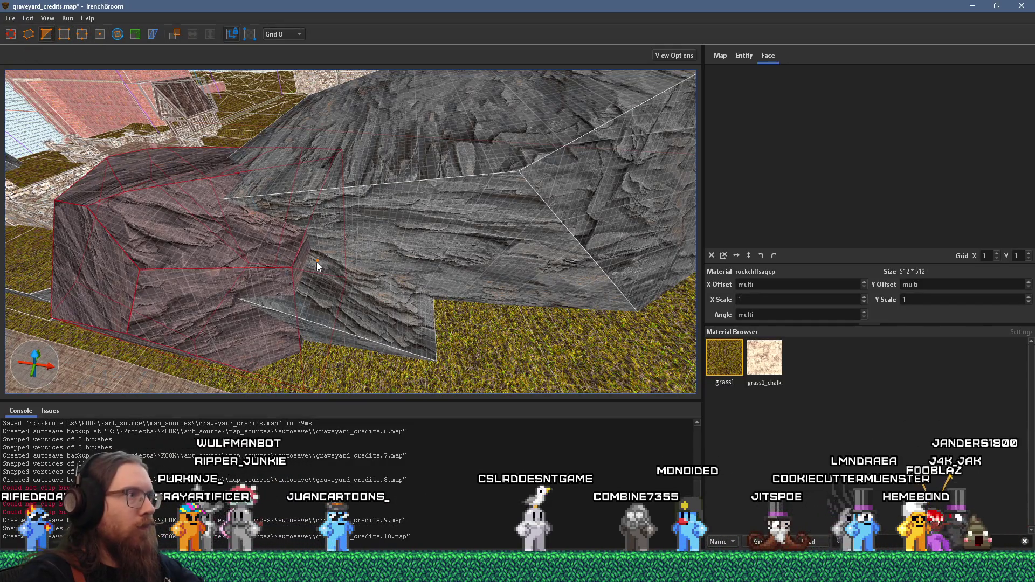
{"action": "left_click", "coordinate": [276, 296], "text": "shift"}
{"action": "left_click", "coordinate": [227, 216], "text": "shift"}
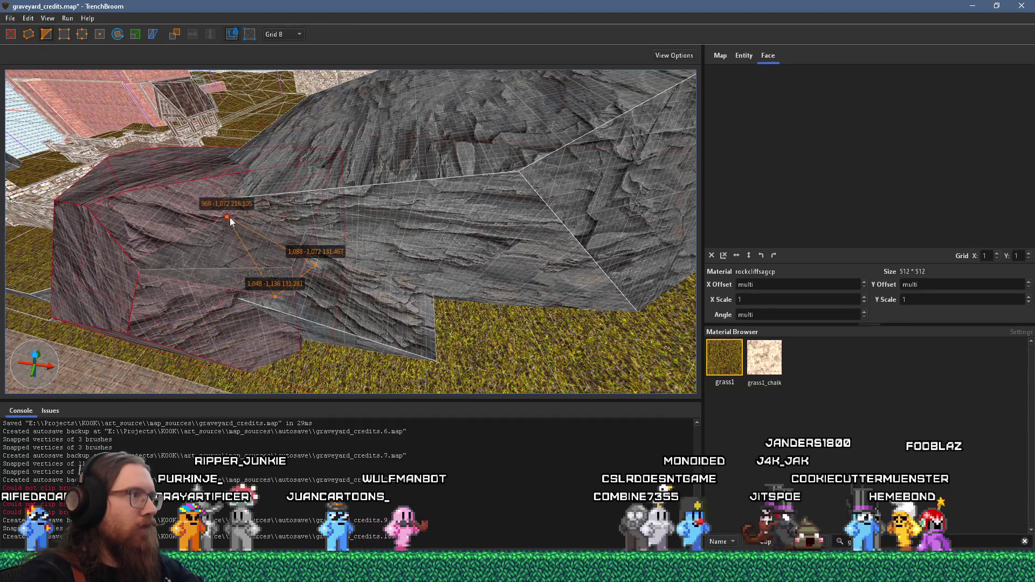
{"action": "key", "text": "Delete"}
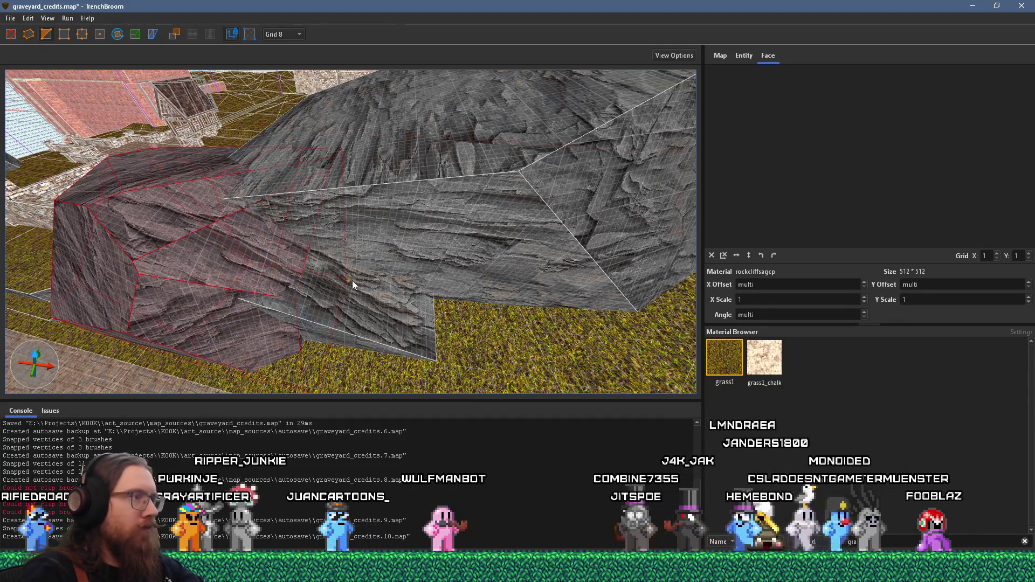
{"action": "mouse_move", "coordinate": [390, 235]}
{"action": "left_mouse_down"}
{"action": "mouse_move", "coordinate": [500, 173]}
{"action": "mouse_move", "coordinate": [354, 251]}
{"action": "mouse_move", "coordinate": [377, 238]}
{"action": "left_mouse_up"}
{"action": "left_click", "coordinate": [11, 34]}
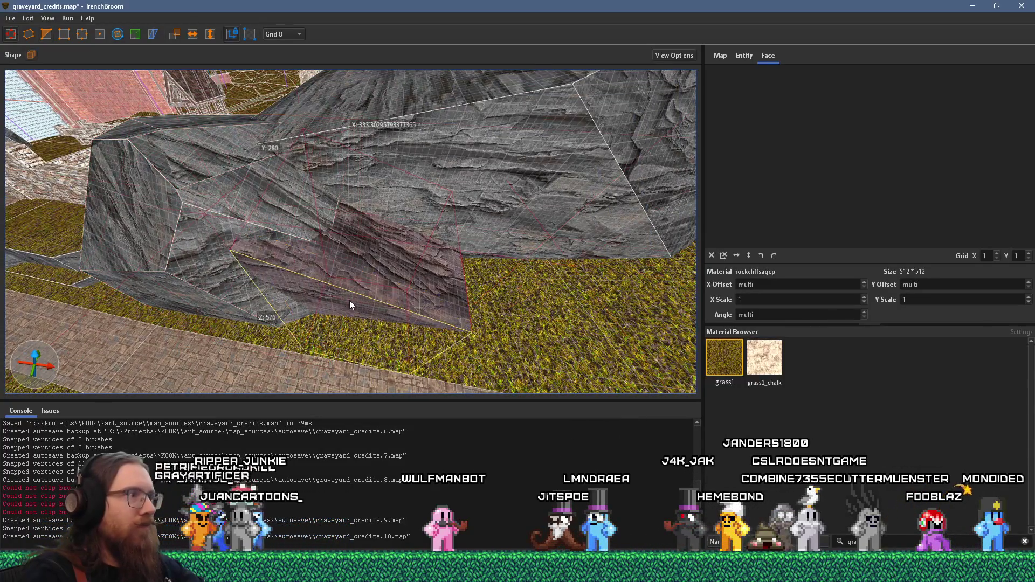
Step: Clip the rock brush along its lower edge with a three-point cut
{"action": "scroll", "coordinate": [348, 306], "scroll_direction": "up", "scroll_amount": 3}
{"action": "mouse_move", "coordinate": [357, 286]}
{"action": "left_mouse_down"}
{"action": "mouse_move", "coordinate": [102, 222]}
{"action": "mouse_move", "coordinate": [197, 199]}
{"action": "left_mouse_up"}
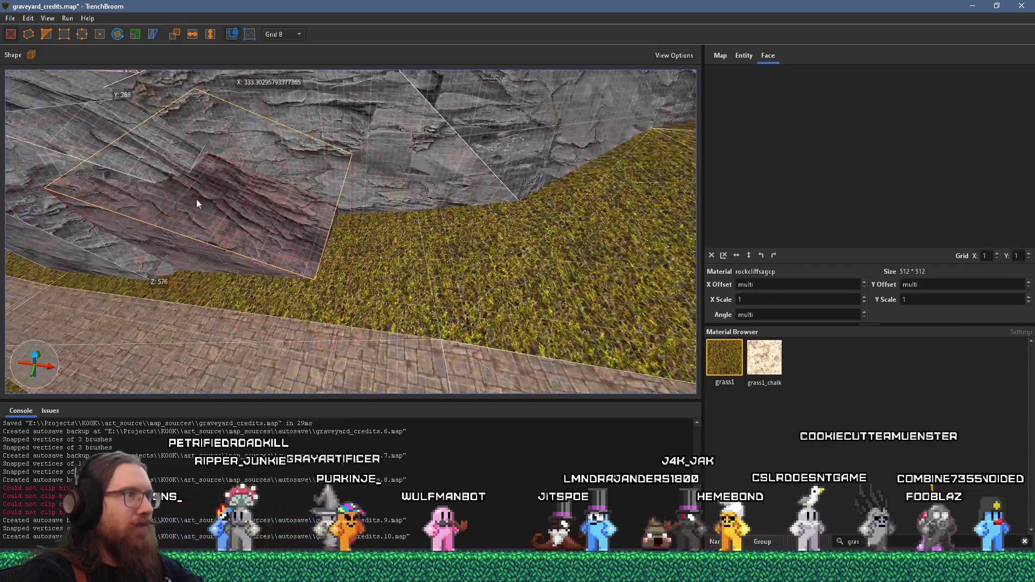
{"action": "key", "text": "Escape"}
{"action": "mouse_move", "coordinate": [76, 174]}
{"action": "left_mouse_down"}
{"action": "mouse_move", "coordinate": [280, 185]}
{"action": "mouse_move", "coordinate": [217, 268]}
{"action": "left_mouse_up"}
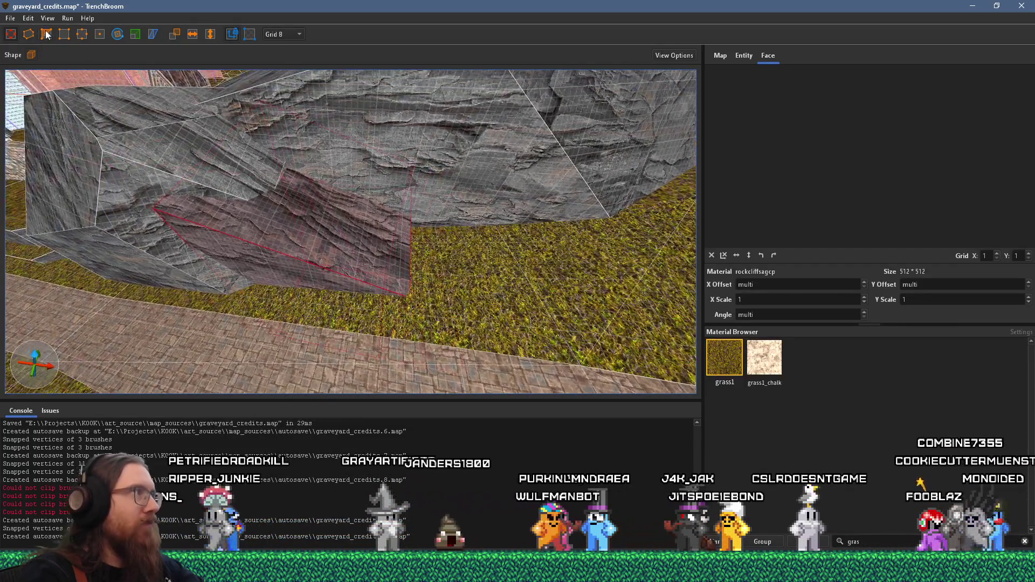
{"action": "left_click", "coordinate": [185, 245]}
{"action": "left_click", "coordinate": [301, 198]}
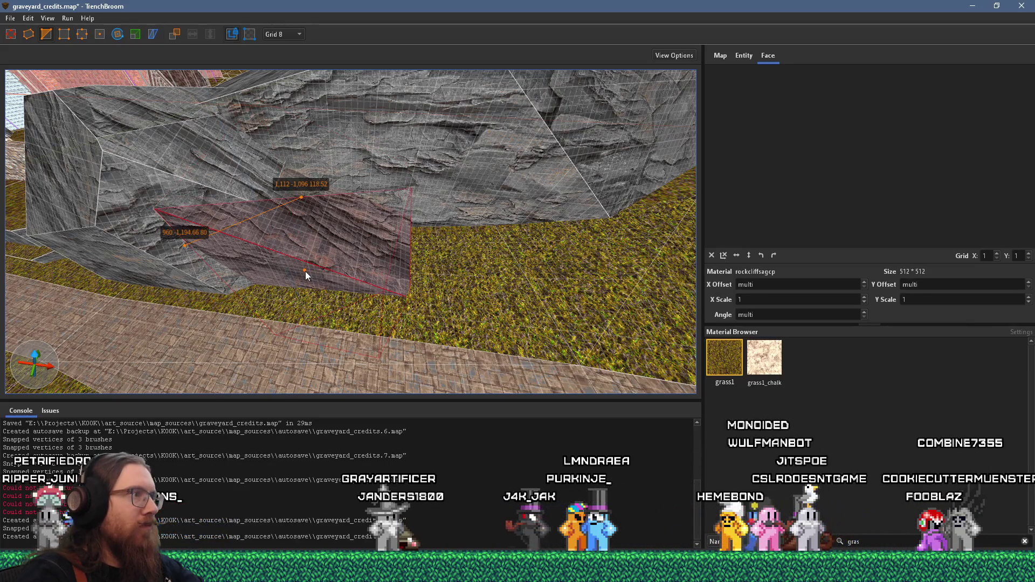
{"action": "left_click", "coordinate": [304, 270]}
{"action": "key", "text": "Return"}
Step: Make a second three-point clip on the rock brush
{"action": "mouse_move", "coordinate": [376, 224]}
{"action": "left_mouse_down"}
{"action": "mouse_move", "coordinate": [321, 229]}
{"action": "mouse_move", "coordinate": [406, 241]}
{"action": "mouse_move", "coordinate": [364, 257]}
{"action": "mouse_move", "coordinate": [351, 302]}
{"action": "left_mouse_up"}
{"action": "left_click", "coordinate": [406, 247]}
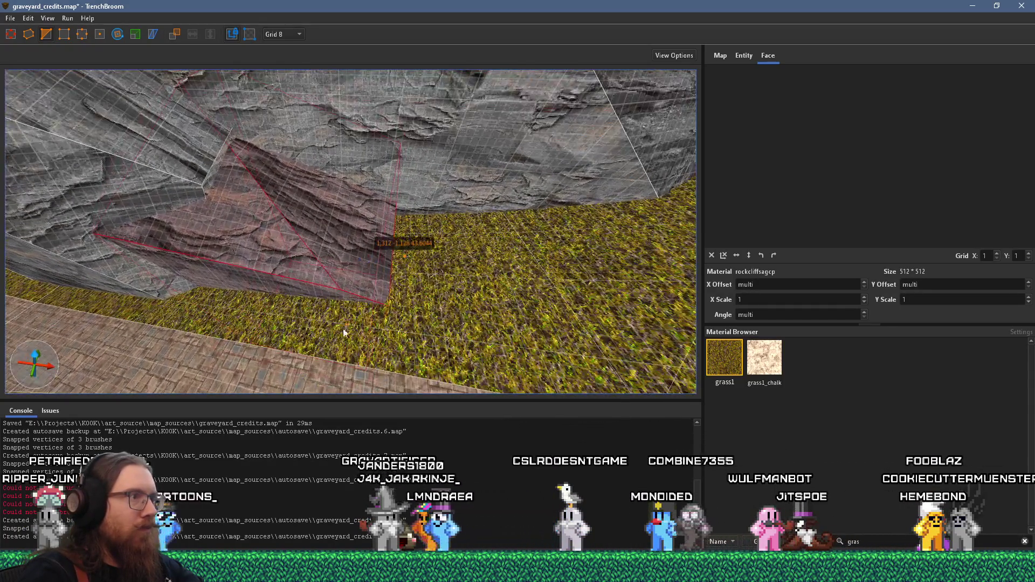
{"action": "left_click", "coordinate": [317, 319]}
{"action": "left_click", "coordinate": [280, 209]}
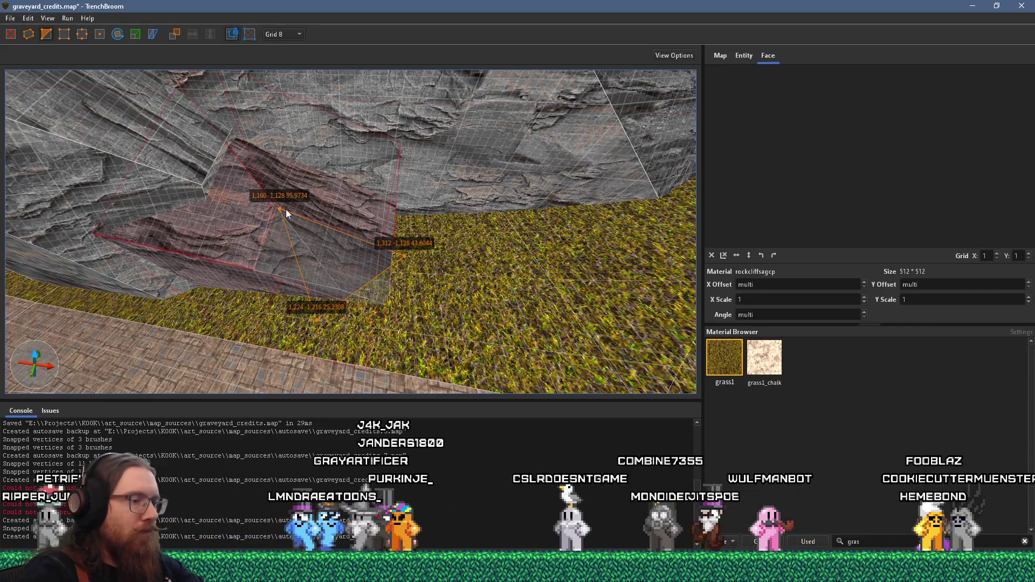
{"action": "key", "text": "Return"}
Step: Mark three clip points along the rock block's base above the grass
{"action": "left_click", "coordinate": [11, 34]}
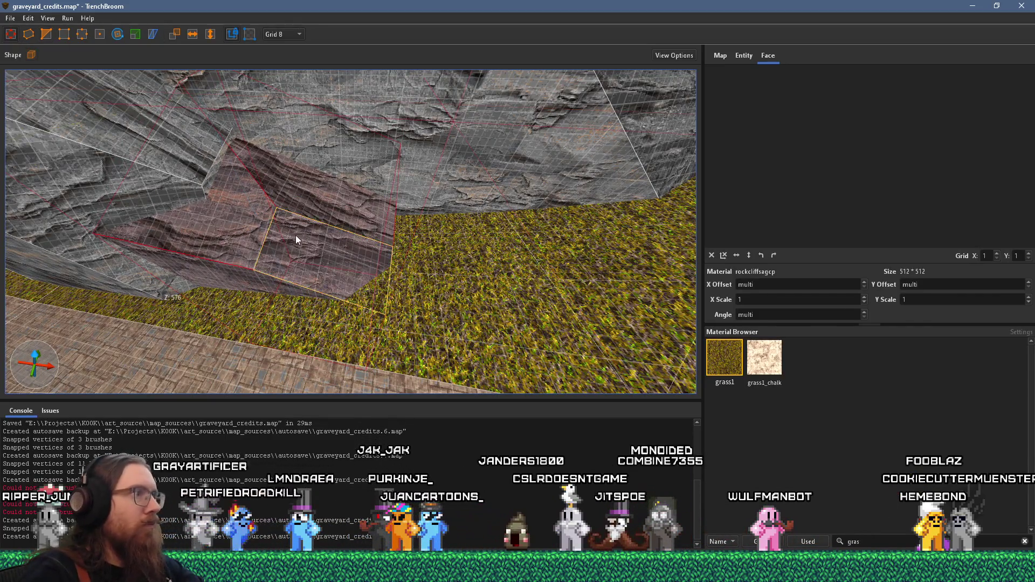
{"action": "key", "text": "w"}
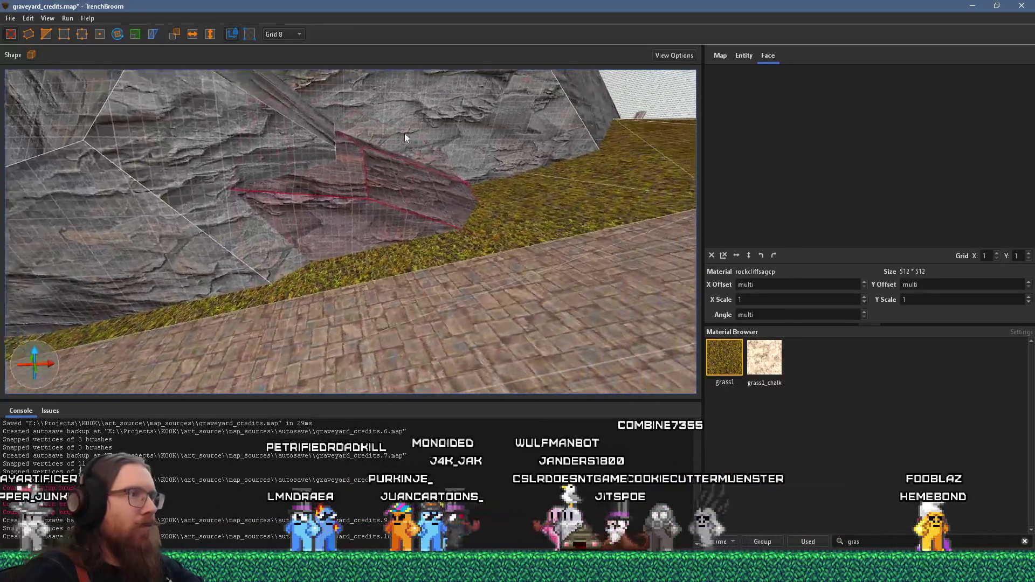
{"action": "mouse_move", "coordinate": [404, 137]}
{"action": "left_mouse_down"}
{"action": "mouse_move", "coordinate": [289, 208]}
{"action": "mouse_move", "coordinate": [71, 200]}
{"action": "mouse_move", "coordinate": [283, 264]}
{"action": "mouse_move", "coordinate": [57, 79]}
{"action": "left_mouse_up"}
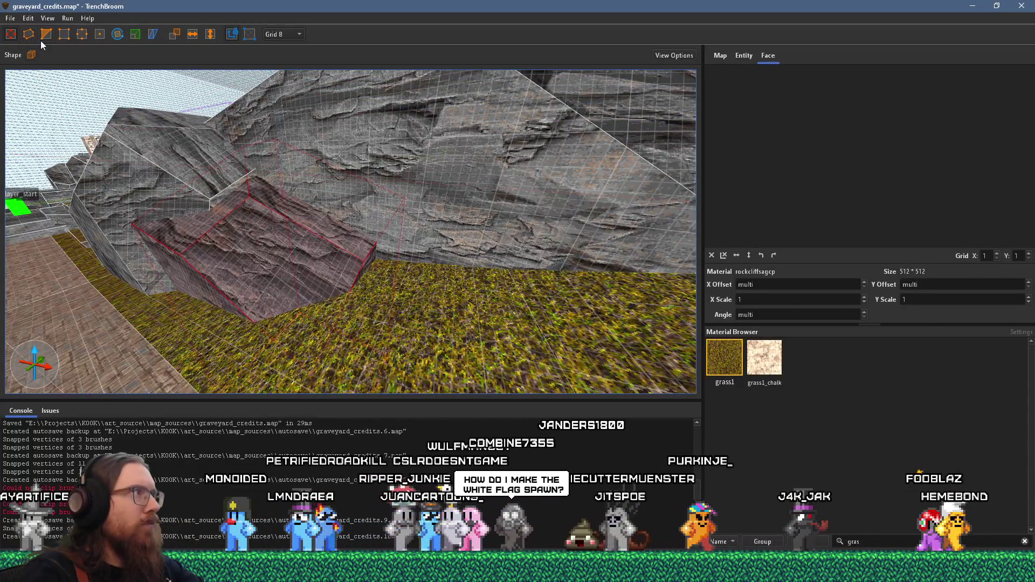
{"action": "left_click", "coordinate": [394, 261]}
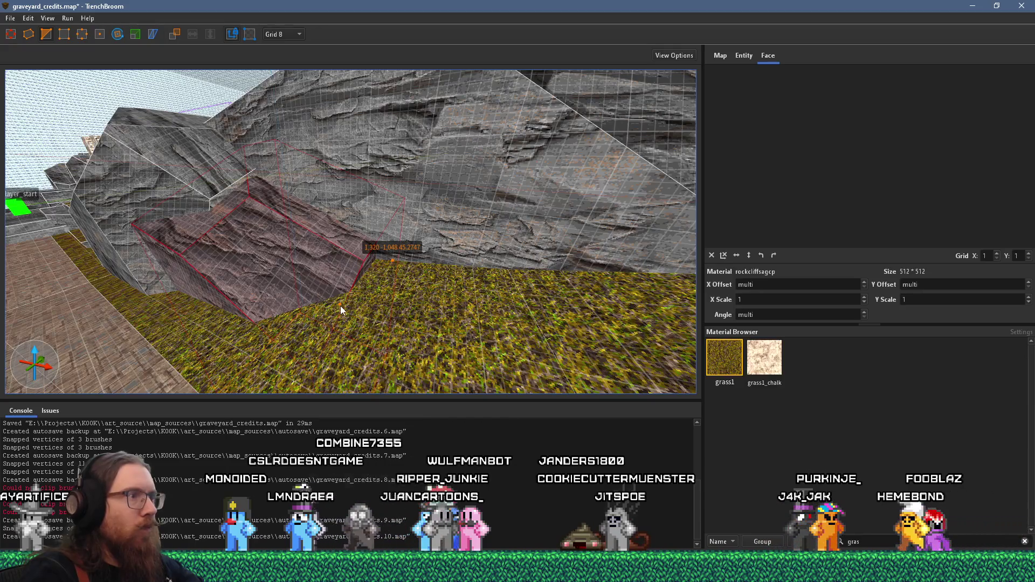
{"action": "left_click", "coordinate": [341, 304]}
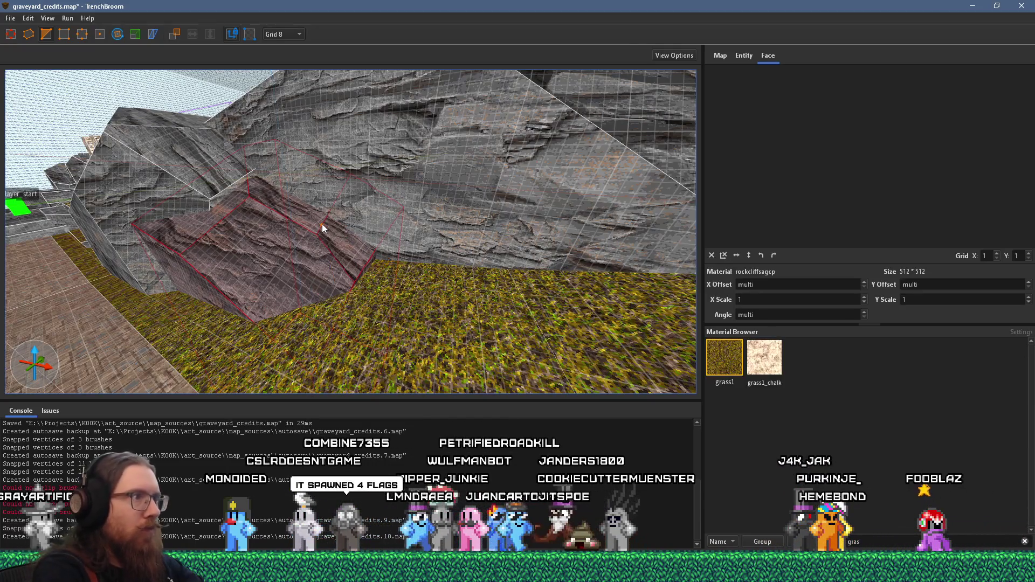
{"action": "mouse_move", "coordinate": [321, 224]}
{"action": "left_mouse_down"}
{"action": "mouse_move", "coordinate": [317, 198]}
{"action": "mouse_move", "coordinate": [485, 219]}
{"action": "mouse_move", "coordinate": [355, 213]}
{"action": "mouse_move", "coordinate": [554, 256]}
{"action": "left_mouse_up"}
{"action": "left_click", "coordinate": [422, 296]}
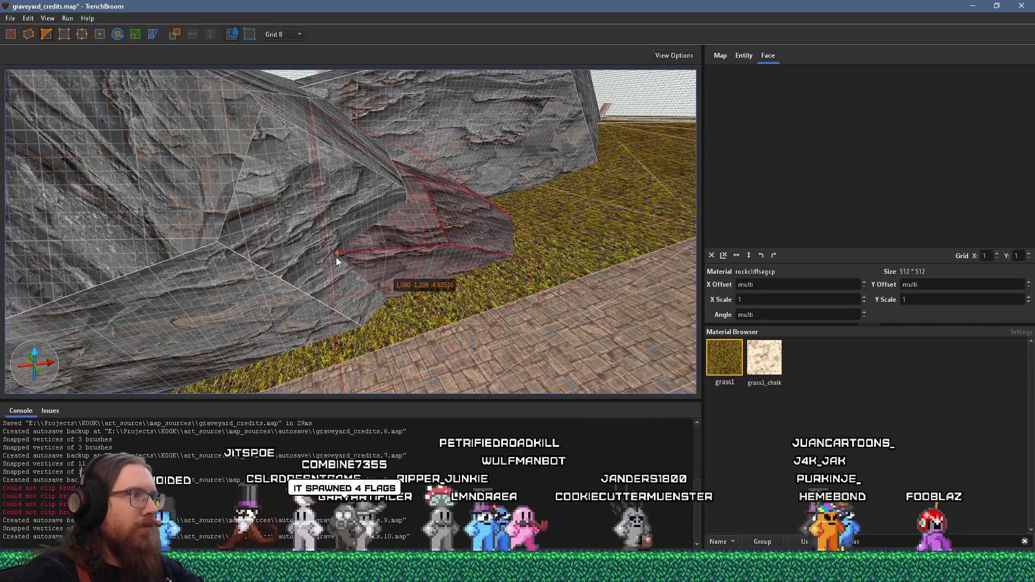
{"action": "left_click", "coordinate": [352, 264]}
{"action": "left_click", "coordinate": [379, 222]}
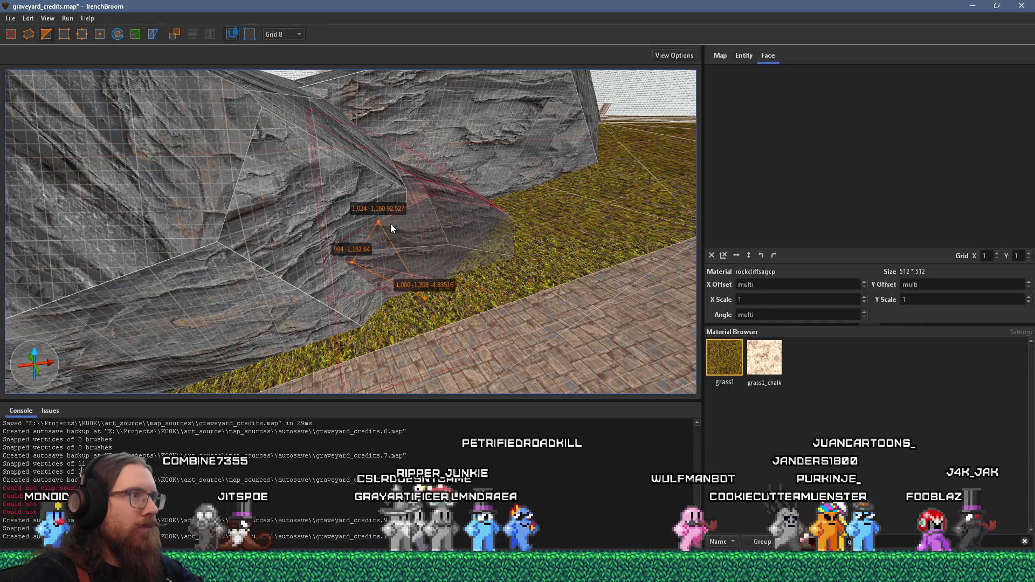
{"action": "mouse_move", "coordinate": [392, 225]}
{"action": "left_mouse_down"}
{"action": "mouse_move", "coordinate": [507, 280]}
{"action": "mouse_move", "coordinate": [474, 296]}
{"action": "mouse_move", "coordinate": [467, 341]}
{"action": "left_mouse_up"}
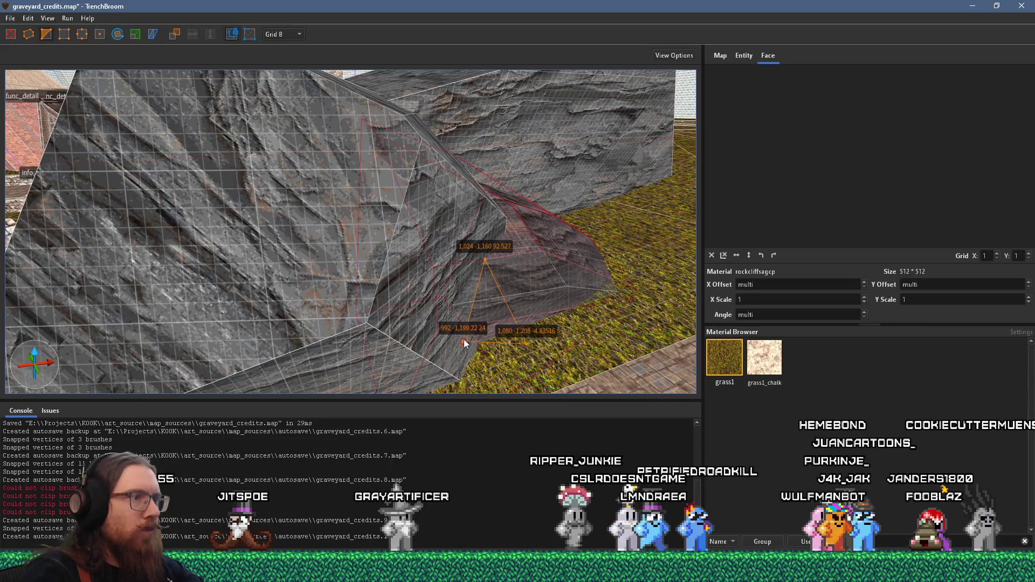
Step: Place cut points at the rock's base and drag one down to the grass line
{"action": "scroll", "coordinate": [464, 357], "scroll_direction": "up", "scroll_amount": 3}
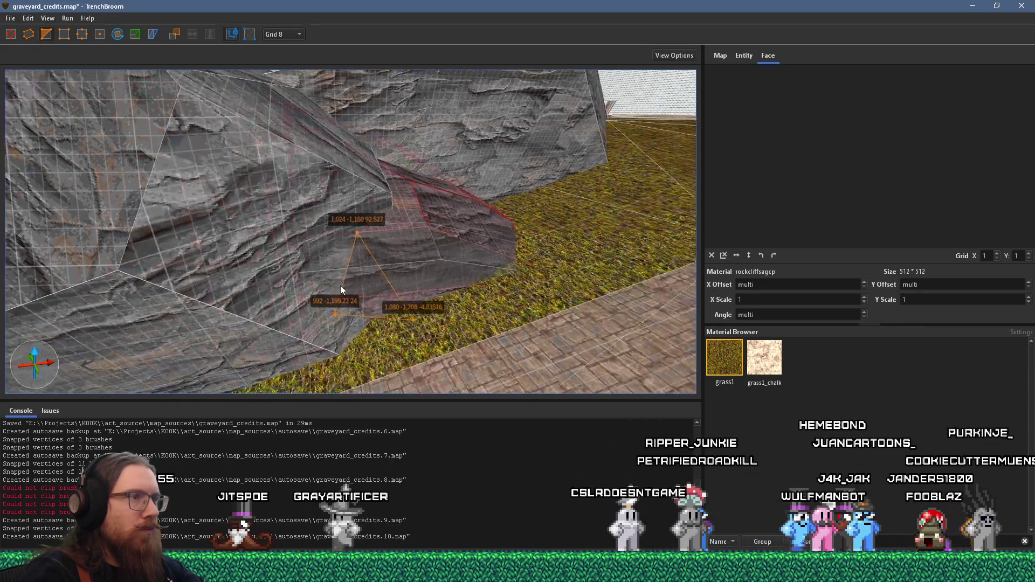
{"action": "left_click", "coordinate": [379, 293]}
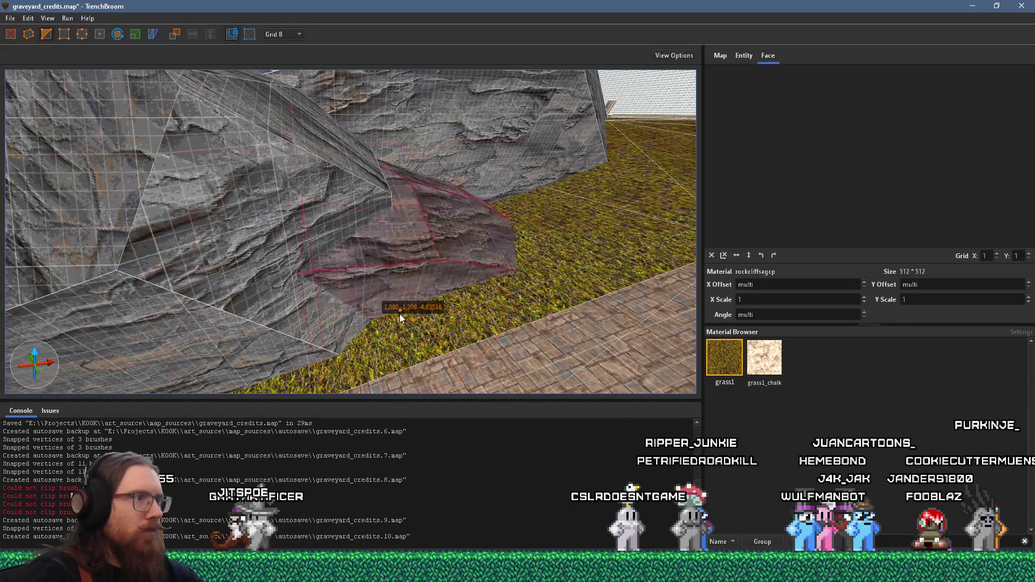
{"action": "left_click", "coordinate": [373, 327]}
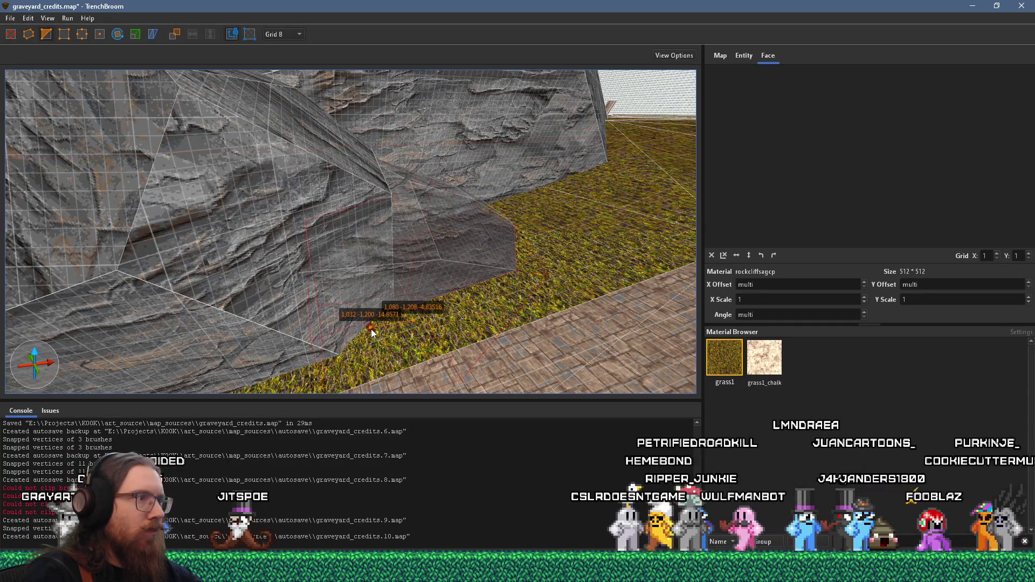
{"action": "mouse_move", "coordinate": [371, 332]}
{"action": "left_mouse_down"}
{"action": "mouse_move", "coordinate": [366, 309]}
{"action": "mouse_move", "coordinate": [239, 142]}
{"action": "left_mouse_up"}
{"action": "scroll", "coordinate": [239, 142], "scroll_direction": "up", "scroll_amount": 2}
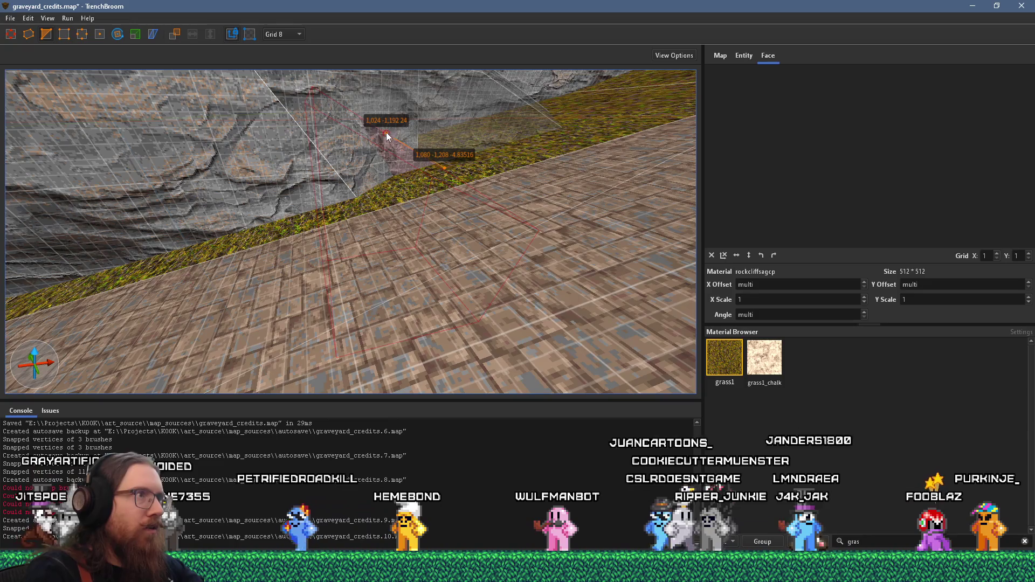
{"action": "left_click_drag", "start_coordinate": [386, 149], "coordinate": [371, 328]}
{"action": "scroll", "coordinate": [377, 337], "scroll_direction": "up", "scroll_amount": 2}
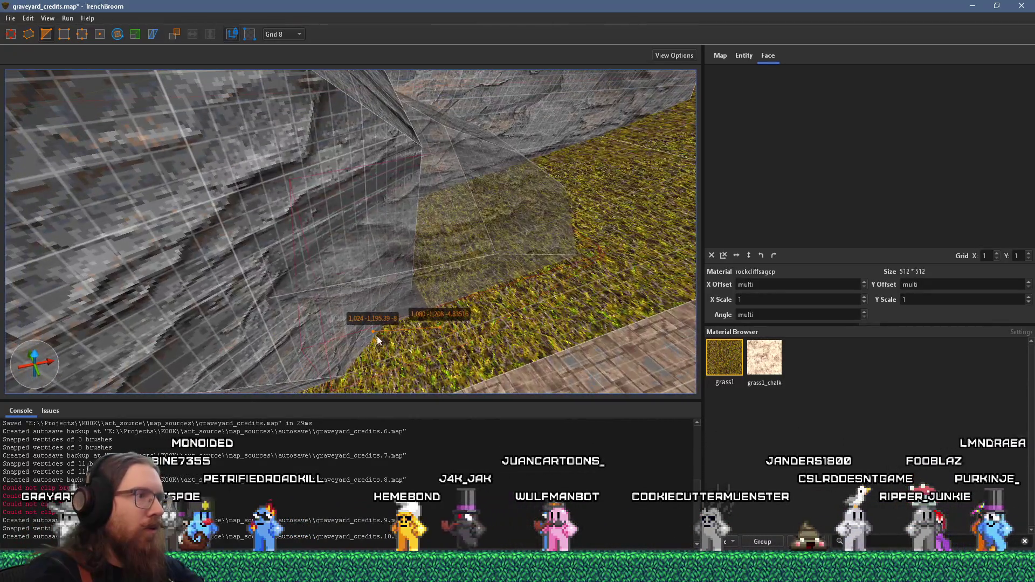
Step: Pull the rock's corner points down onto the grass terrace and finish editing
{"action": "mouse_move", "coordinate": [374, 275]}
{"action": "left_mouse_down"}
{"action": "mouse_move", "coordinate": [353, 254]}
{"action": "mouse_move", "coordinate": [317, 286]}
{"action": "left_mouse_up"}
{"action": "scroll", "coordinate": [365, 308], "scroll_direction": "up", "scroll_amount": 5}
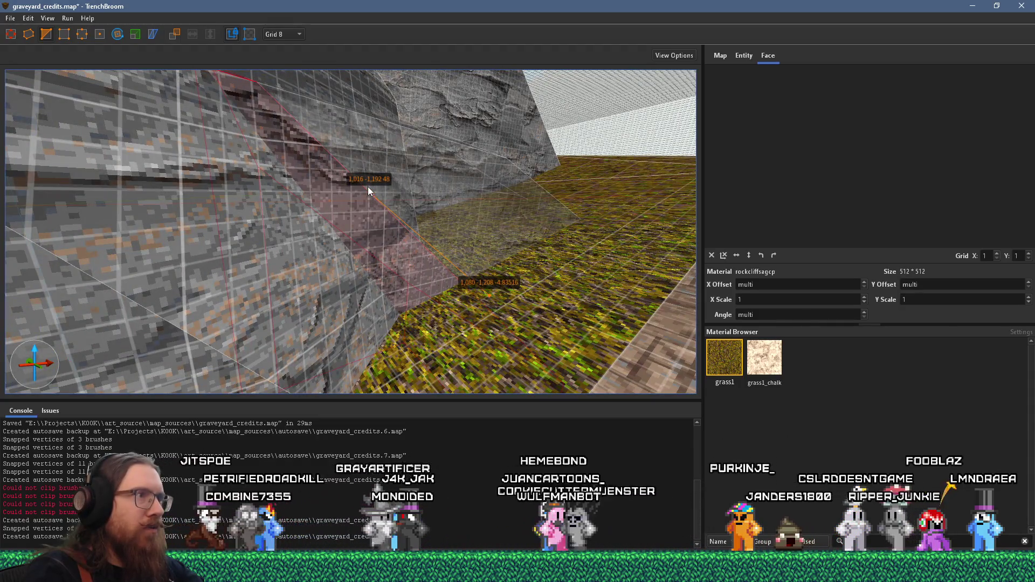
{"action": "left_click_drag", "start_coordinate": [368, 190], "coordinate": [370, 294]}
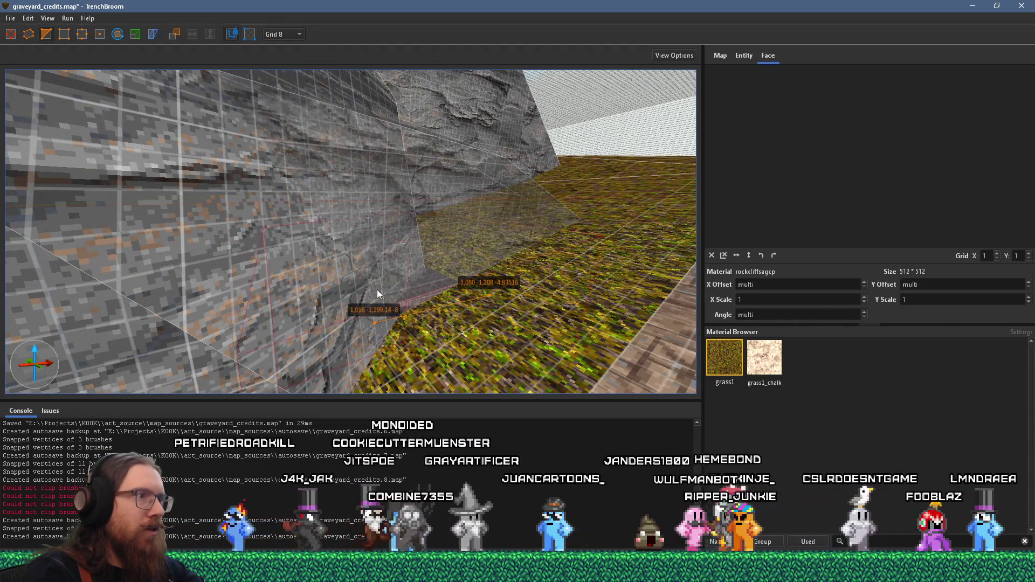
{"action": "scroll", "coordinate": [377, 289], "scroll_direction": "up", "scroll_amount": 5}
{"action": "left_click", "coordinate": [416, 165]}
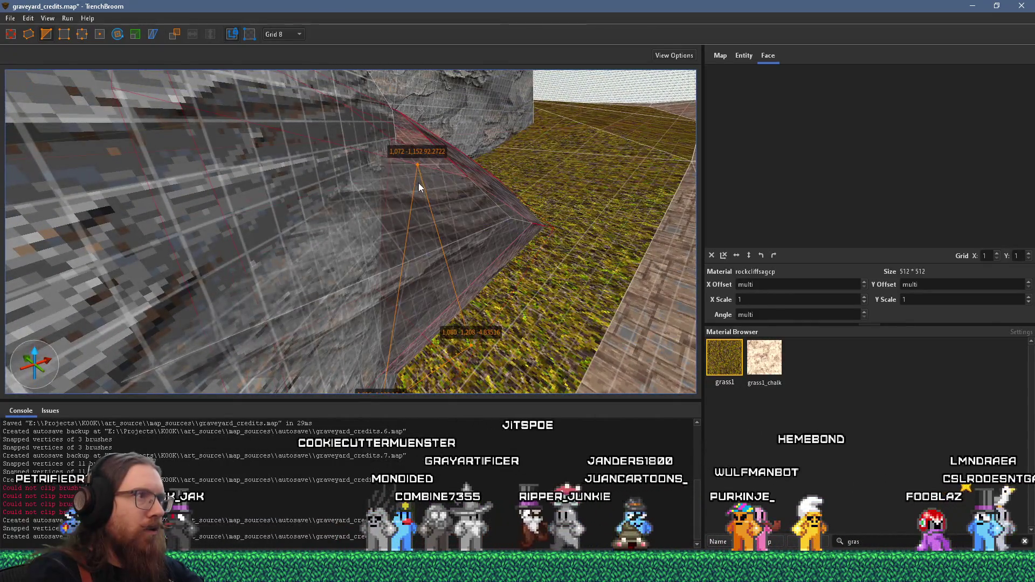
{"action": "scroll", "coordinate": [408, 205], "scroll_direction": "down", "scroll_amount": 5}
{"action": "key", "text": "Escape"}
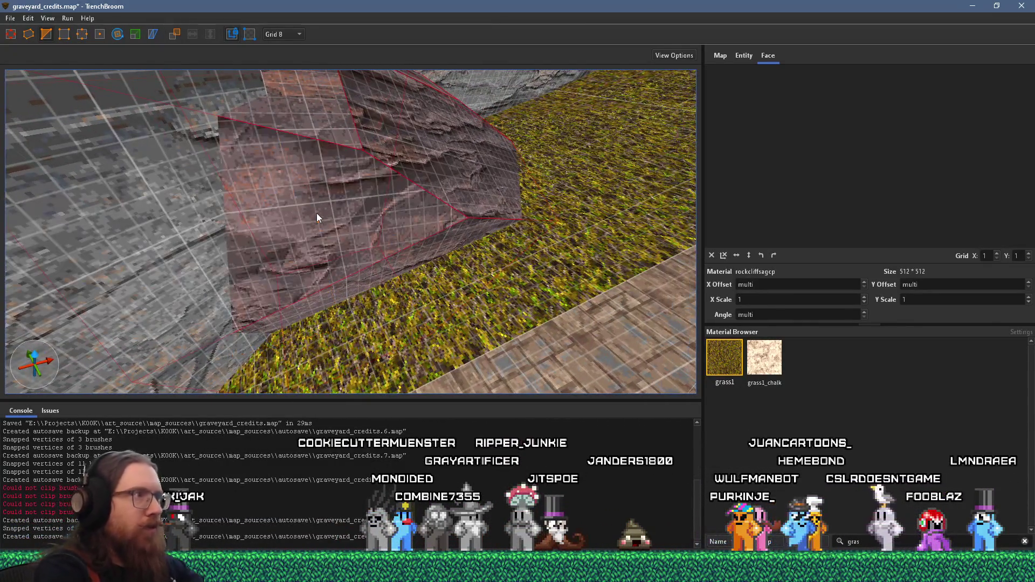
{"action": "scroll", "coordinate": [316, 212], "scroll_direction": "up", "scroll_amount": 5}
{"action": "scroll", "coordinate": [296, 208], "scroll_direction": "up", "scroll_amount": 5}
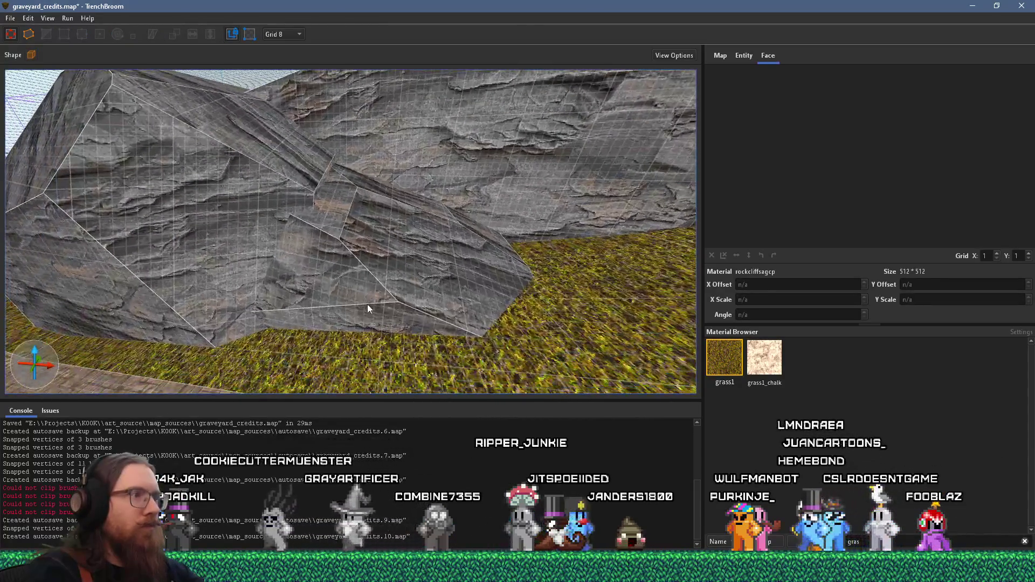
{"action": "left_click", "coordinate": [367, 305]}
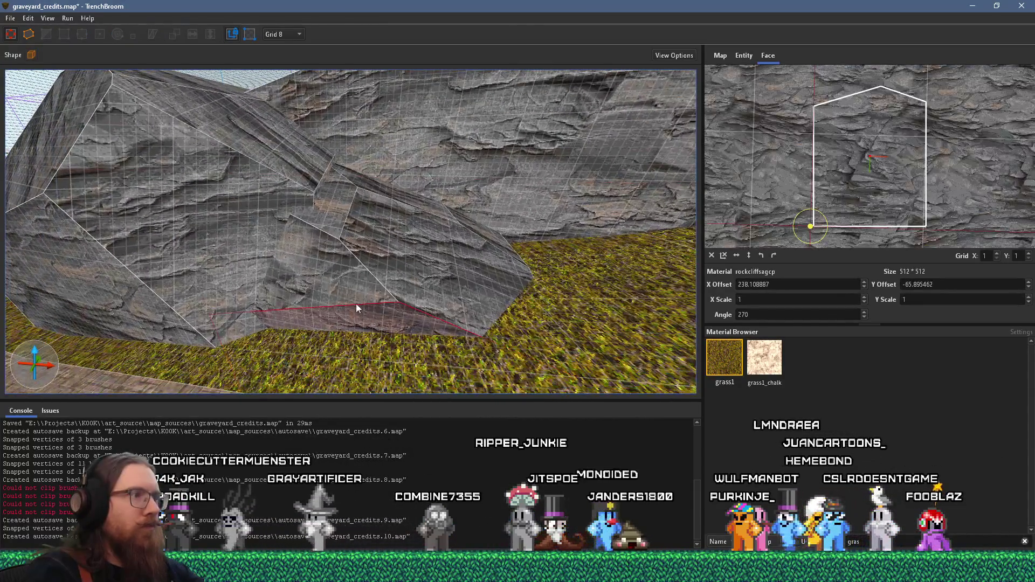
{"action": "left_click", "coordinate": [331, 231]}
{"action": "scroll", "coordinate": [323, 243], "scroll_direction": "up", "scroll_amount": 5}
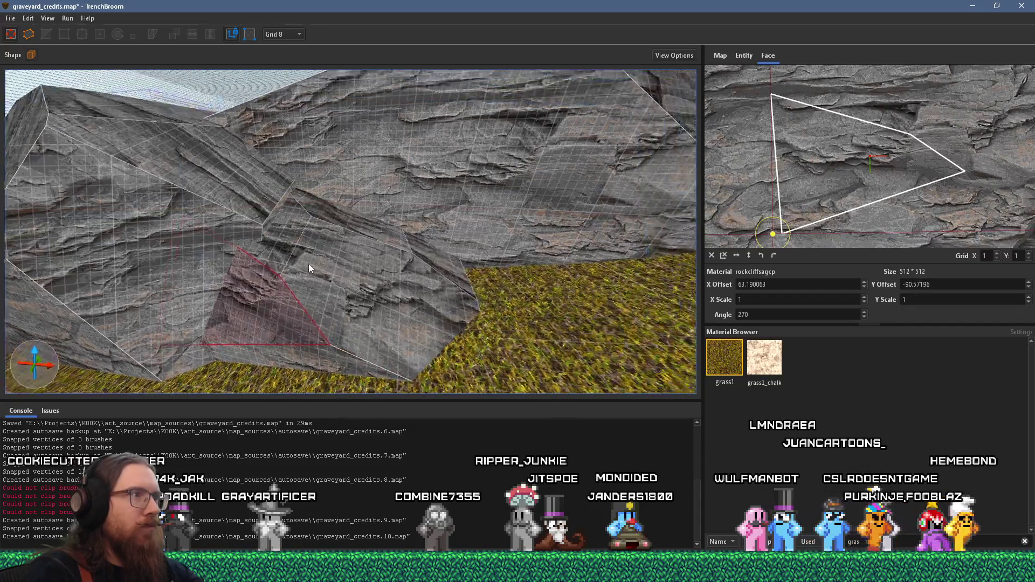
{"action": "left_click", "coordinate": [261, 312]}
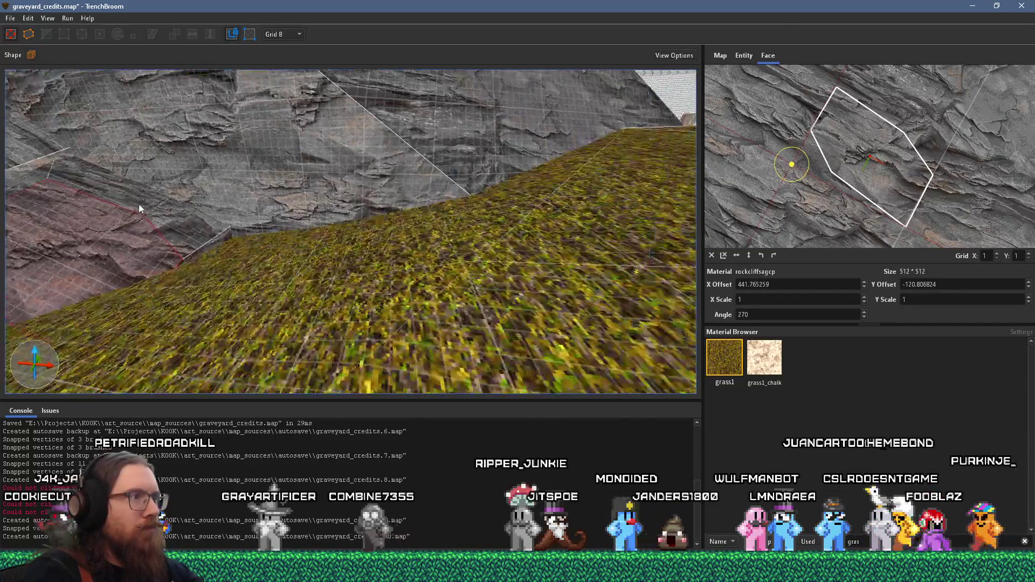
{"action": "left_click", "coordinate": [195, 240]}
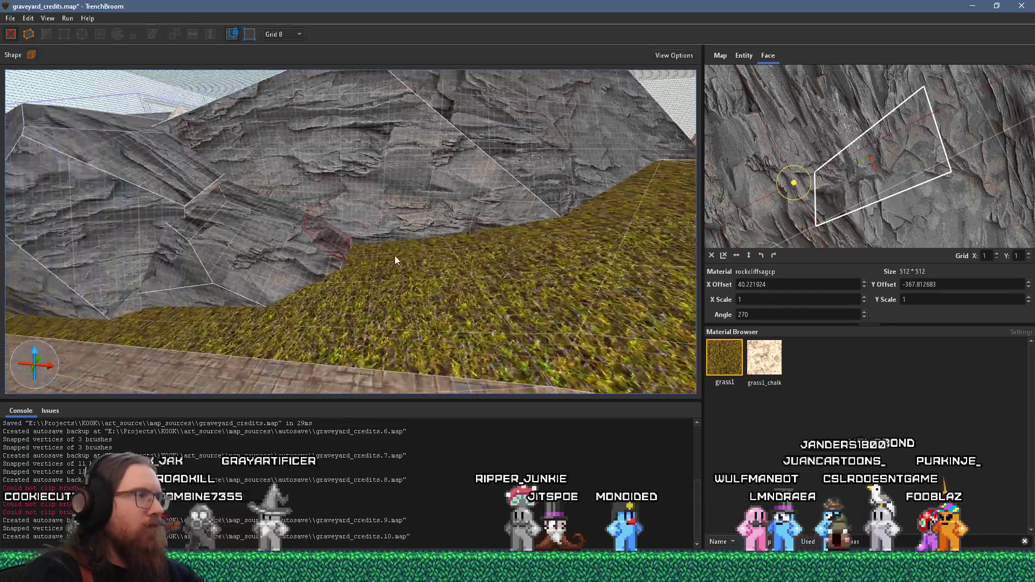
{"action": "key", "text": "Escape"}
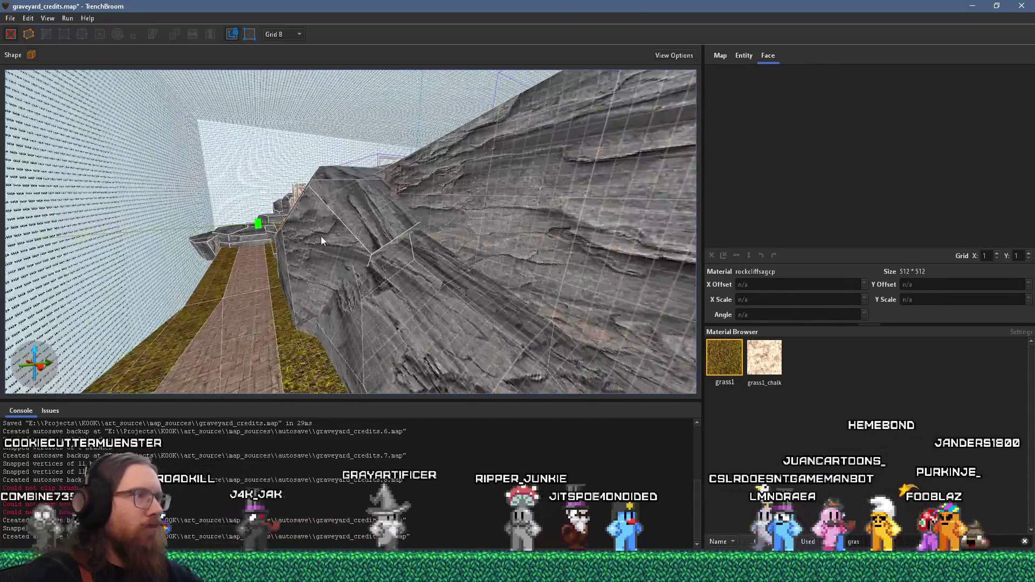
{"action": "left_click", "coordinate": [322, 236]}
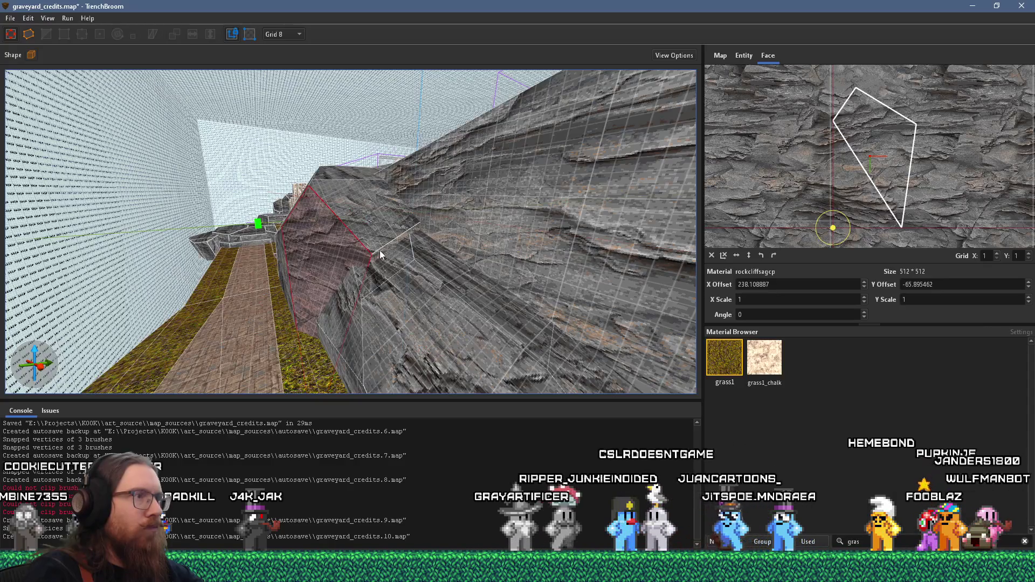
{"action": "key", "text": "w"}
{"action": "key", "text": "s"}
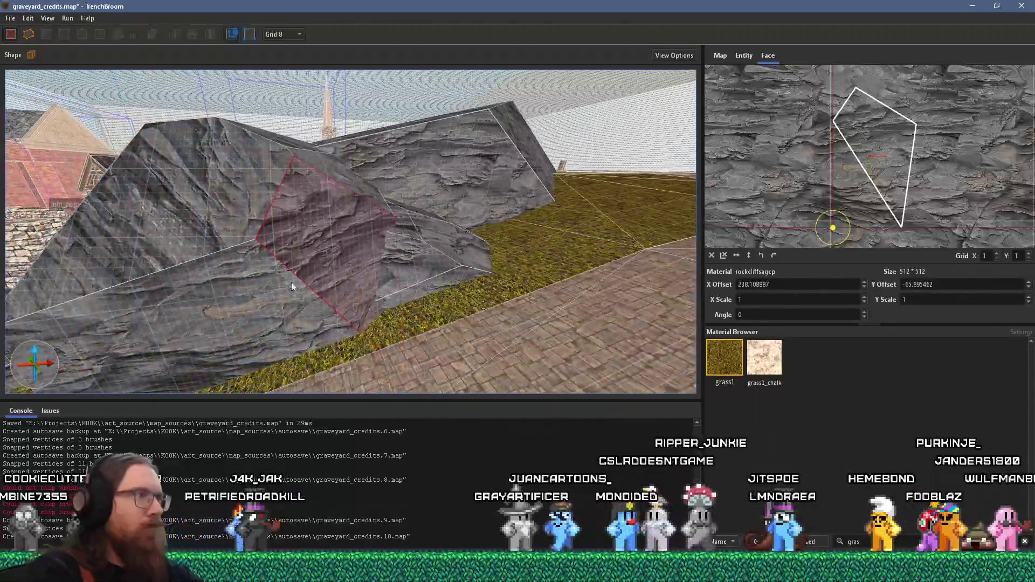
{"action": "left_click", "coordinate": [380, 225]}
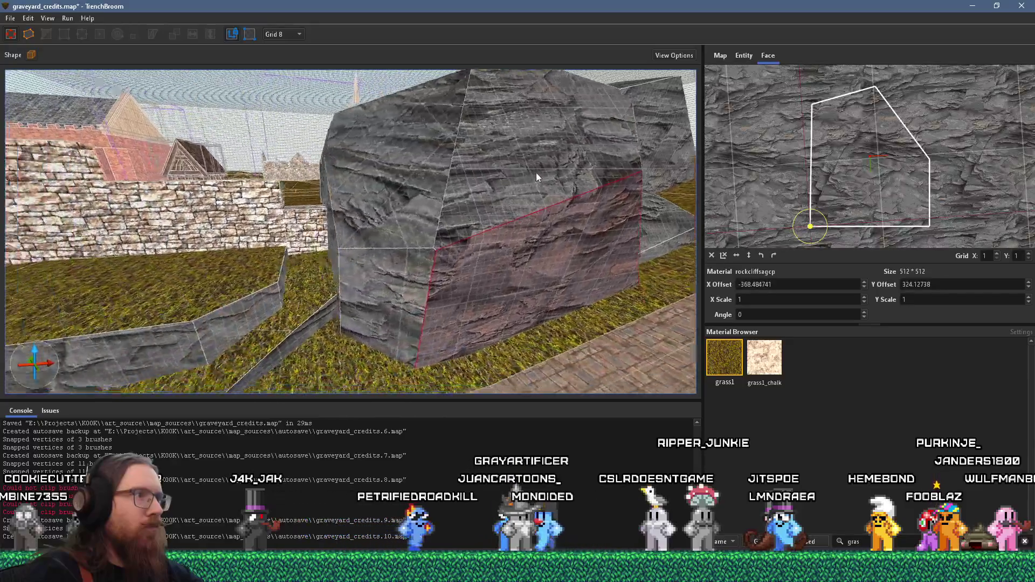
{"action": "key", "text": "a"}
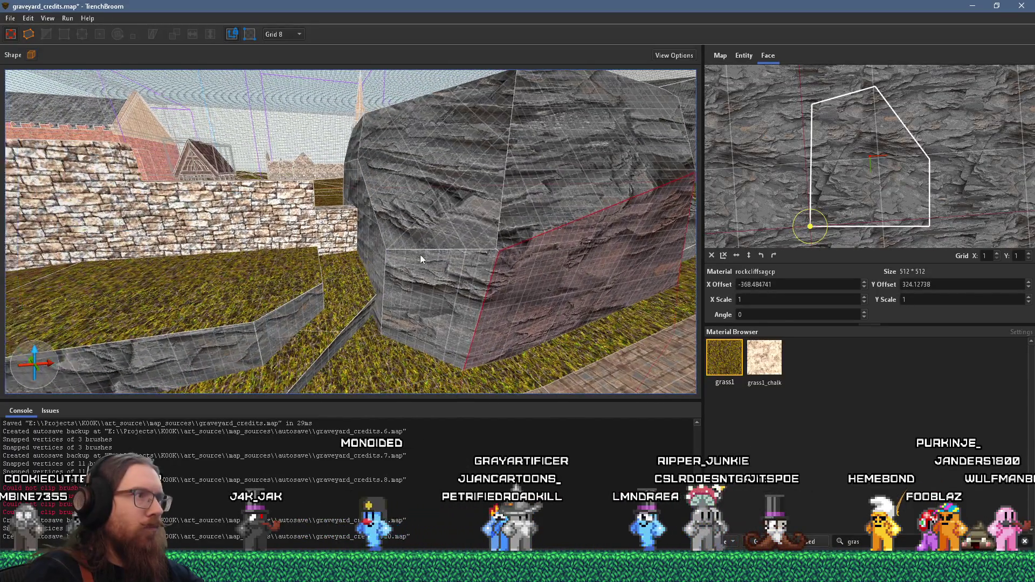
{"action": "left_click", "coordinate": [570, 293]}
{"action": "key", "text": "s"}
{"action": "left_click", "coordinate": [472, 307]}
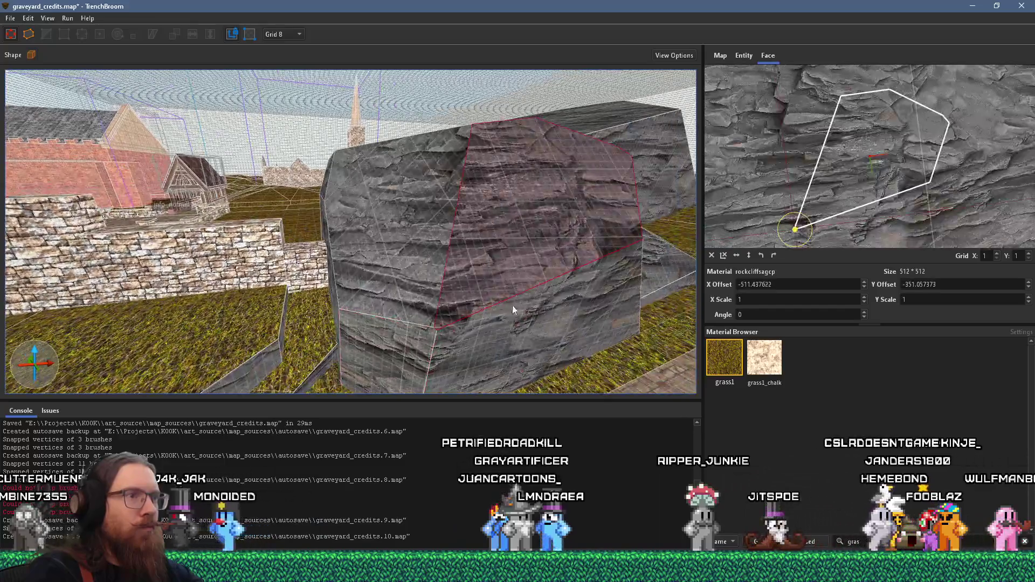
{"action": "left_click", "coordinate": [521, 287]}
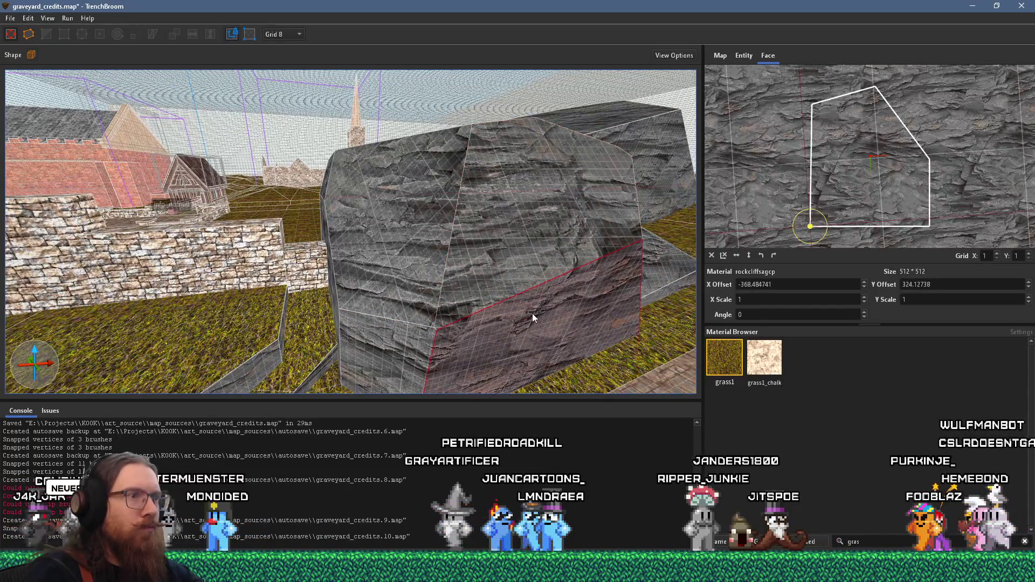
{"action": "mouse_move", "coordinate": [529, 262]}
{"action": "left_mouse_down"}
{"action": "mouse_move", "coordinate": [283, 316]}
{"action": "mouse_move", "coordinate": [377, 272]}
{"action": "mouse_move", "coordinate": [326, 318]}
{"action": "left_mouse_up"}
{"action": "mouse_move", "coordinate": [295, 275]}
{"action": "left_mouse_down"}
{"action": "mouse_move", "coordinate": [314, 343]}
{"action": "mouse_move", "coordinate": [491, 357]}
{"action": "mouse_move", "coordinate": [299, 322]}
{"action": "mouse_move", "coordinate": [524, 255]}
{"action": "mouse_move", "coordinate": [601, 209]}
{"action": "mouse_move", "coordinate": [480, 320]}
{"action": "left_mouse_up"}
{"action": "left_click", "coordinate": [314, 342], "text": "shift"}
{"action": "left_click", "coordinate": [462, 361], "text": "shift"}
{"action": "left_click", "coordinate": [400, 330], "text": "shift"}
{"action": "mouse_move", "coordinate": [401, 312]}
{"action": "left_mouse_down"}
{"action": "mouse_move", "coordinate": [387, 309]}
{"action": "mouse_move", "coordinate": [412, 323]}
{"action": "mouse_move", "coordinate": [497, 264]}
{"action": "mouse_move", "coordinate": [405, 216]}
{"action": "mouse_move", "coordinate": [365, 232]}
{"action": "left_mouse_up"}
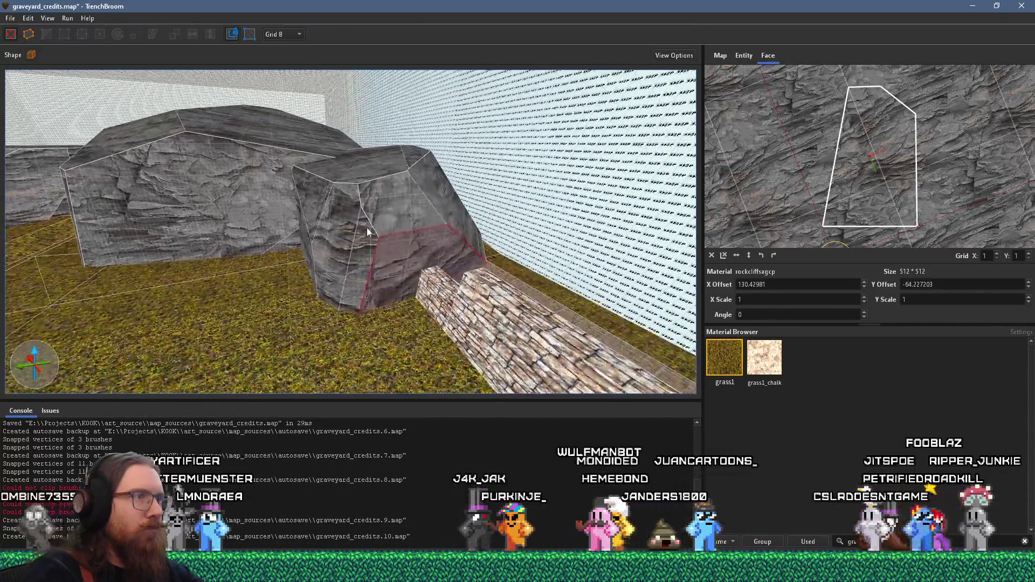
{"action": "left_click", "coordinate": [358, 267], "text": "shift"}
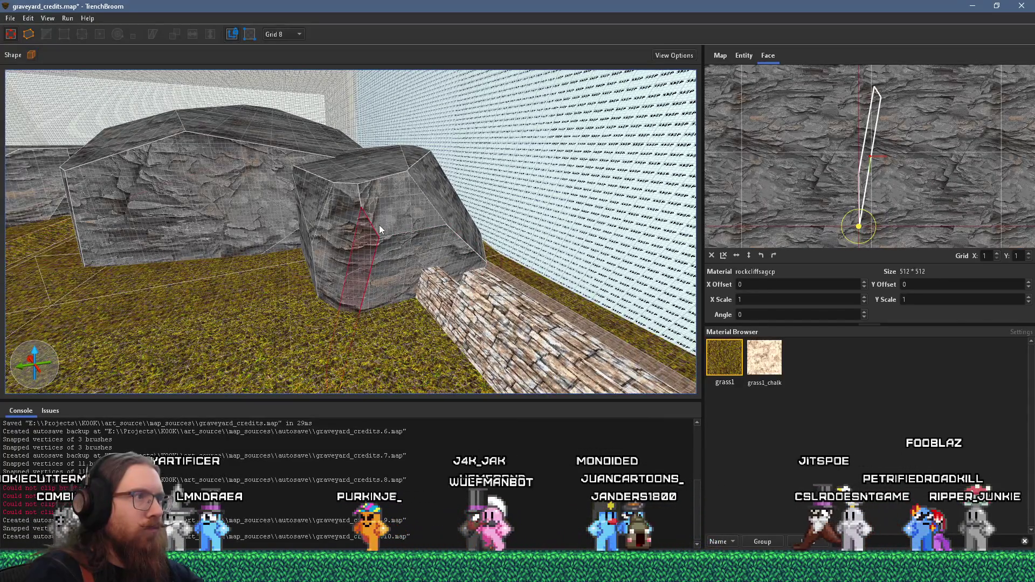
{"action": "mouse_move", "coordinate": [391, 257]}
{"action": "left_mouse_down"}
{"action": "mouse_move", "coordinate": [201, 265]}
{"action": "mouse_move", "coordinate": [356, 296]}
{"action": "mouse_move", "coordinate": [375, 237]}
{"action": "mouse_move", "coordinate": [312, 251]}
{"action": "mouse_move", "coordinate": [324, 264]}
{"action": "left_mouse_up"}
{"action": "left_click", "coordinate": [357, 296], "text": "shift"}
{"action": "left_click", "coordinate": [326, 269], "text": "shift"}
{"action": "mouse_move", "coordinate": [607, 270]}
{"action": "left_mouse_down"}
{"action": "mouse_move", "coordinate": [523, 221]}
{"action": "mouse_move", "coordinate": [688, 270]}
{"action": "mouse_move", "coordinate": [493, 319]}
{"action": "left_mouse_up"}
{"action": "left_click", "coordinate": [523, 221], "text": "shift"}
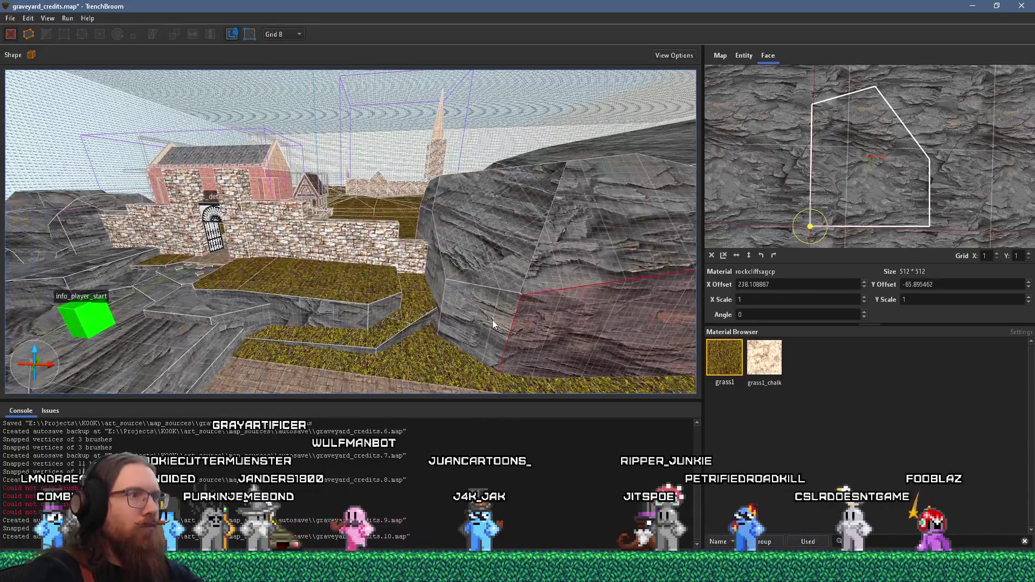
{"action": "left_click", "coordinate": [493, 319], "text": "shift"}
{"action": "mouse_move", "coordinate": [576, 260]}
{"action": "left_mouse_down"}
{"action": "mouse_move", "coordinate": [335, 248]}
{"action": "mouse_move", "coordinate": [304, 229]}
{"action": "mouse_move", "coordinate": [250, 286]}
{"action": "left_mouse_up"}
{"action": "left_click", "coordinate": [247, 290], "text": "shift"}
{"action": "mouse_move", "coordinate": [341, 247]}
{"action": "left_mouse_down"}
{"action": "mouse_move", "coordinate": [351, 219]}
{"action": "mouse_move", "coordinate": [354, 264]}
{"action": "mouse_move", "coordinate": [367, 248]}
{"action": "mouse_move", "coordinate": [458, 212]}
{"action": "mouse_move", "coordinate": [362, 255]}
{"action": "mouse_move", "coordinate": [186, 285]}
{"action": "mouse_move", "coordinate": [215, 321]}
{"action": "mouse_move", "coordinate": [289, 306]}
{"action": "left_mouse_up"}
{"action": "left_click", "coordinate": [327, 239], "text": "shift"}
{"action": "mouse_move", "coordinate": [328, 238]}
{"action": "left_mouse_down"}
{"action": "mouse_move", "coordinate": [294, 255]}
{"action": "mouse_move", "coordinate": [487, 298]}
{"action": "mouse_move", "coordinate": [425, 290]}
{"action": "mouse_move", "coordinate": [437, 232]}
{"action": "mouse_move", "coordinate": [573, 232]}
{"action": "mouse_move", "coordinate": [450, 325]}
{"action": "left_mouse_up"}
{"action": "left_click", "coordinate": [487, 299], "text": "shift"}
{"action": "left_click", "coordinate": [426, 290]}
{"action": "left_click", "coordinate": [449, 326], "text": "shift"}
{"action": "mouse_move", "coordinate": [471, 290]}
{"action": "left_mouse_down"}
{"action": "mouse_move", "coordinate": [481, 293]}
{"action": "mouse_move", "coordinate": [232, 315]}
{"action": "left_mouse_up"}
{"action": "left_click", "coordinate": [480, 294], "text": "shift"}
{"action": "left_click", "coordinate": [256, 257], "text": "shift"}
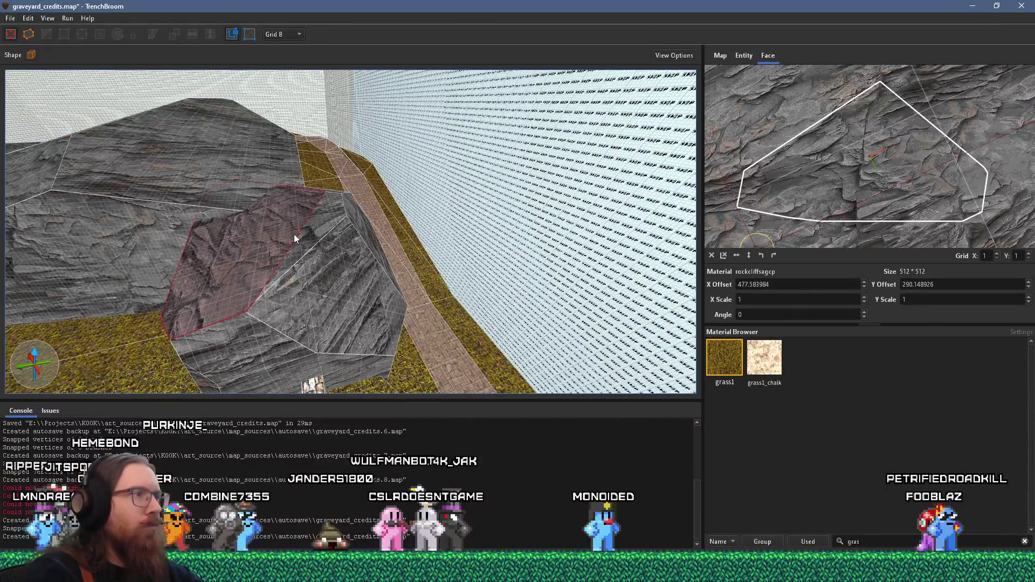
{"action": "left_click", "coordinate": [353, 260], "text": "shift"}
{"action": "mouse_move", "coordinate": [353, 260]}
{"action": "left_mouse_down"}
{"action": "mouse_move", "coordinate": [388, 240]}
{"action": "mouse_move", "coordinate": [377, 242]}
{"action": "left_mouse_up"}
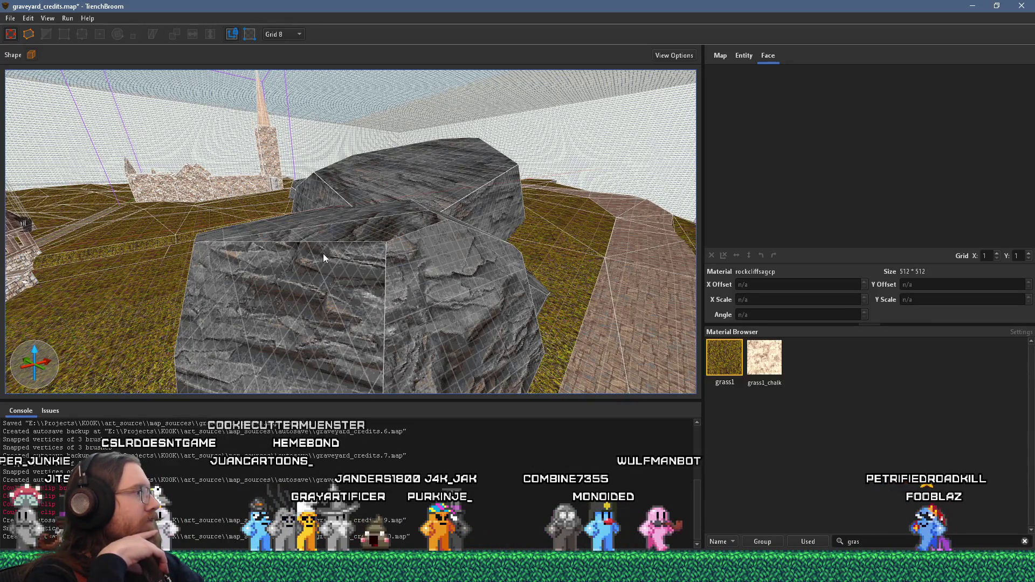
Step: Fly down the grass gully between the rocks, select its brushes, and bring up the File menu
{"action": "mouse_move", "coordinate": [550, 268]}
{"action": "left_mouse_down"}
{"action": "mouse_move", "coordinate": [422, 303]}
{"action": "mouse_move", "coordinate": [484, 304]}
{"action": "mouse_move", "coordinate": [422, 243]}
{"action": "mouse_move", "coordinate": [442, 261]}
{"action": "mouse_move", "coordinate": [232, 270]}
{"action": "mouse_move", "coordinate": [324, 242]}
{"action": "mouse_move", "coordinate": [493, 226]}
{"action": "mouse_move", "coordinate": [231, 315]}
{"action": "mouse_move", "coordinate": [279, 328]}
{"action": "mouse_move", "coordinate": [402, 220]}
{"action": "mouse_move", "coordinate": [330, 97]}
{"action": "mouse_move", "coordinate": [328, 223]}
{"action": "mouse_move", "coordinate": [319, 213]}
{"action": "mouse_move", "coordinate": [403, 302]}
{"action": "mouse_move", "coordinate": [352, 263]}
{"action": "mouse_move", "coordinate": [410, 390]}
{"action": "left_mouse_up"}
{"action": "left_click", "coordinate": [332, 219]}
{"action": "mouse_move", "coordinate": [366, 294]}
{"action": "left_mouse_down"}
{"action": "mouse_move", "coordinate": [397, 209]}
{"action": "mouse_move", "coordinate": [386, 180]}
{"action": "mouse_move", "coordinate": [331, 304]}
{"action": "mouse_move", "coordinate": [294, 296]}
{"action": "mouse_move", "coordinate": [489, 273]}
{"action": "mouse_move", "coordinate": [584, 354]}
{"action": "mouse_move", "coordinate": [336, 255]}
{"action": "mouse_move", "coordinate": [518, 294]}
{"action": "mouse_move", "coordinate": [331, 259]}
{"action": "mouse_move", "coordinate": [414, 183]}
{"action": "mouse_move", "coordinate": [378, 228]}
{"action": "mouse_move", "coordinate": [293, 250]}
{"action": "mouse_move", "coordinate": [436, 213]}
{"action": "left_mouse_up"}
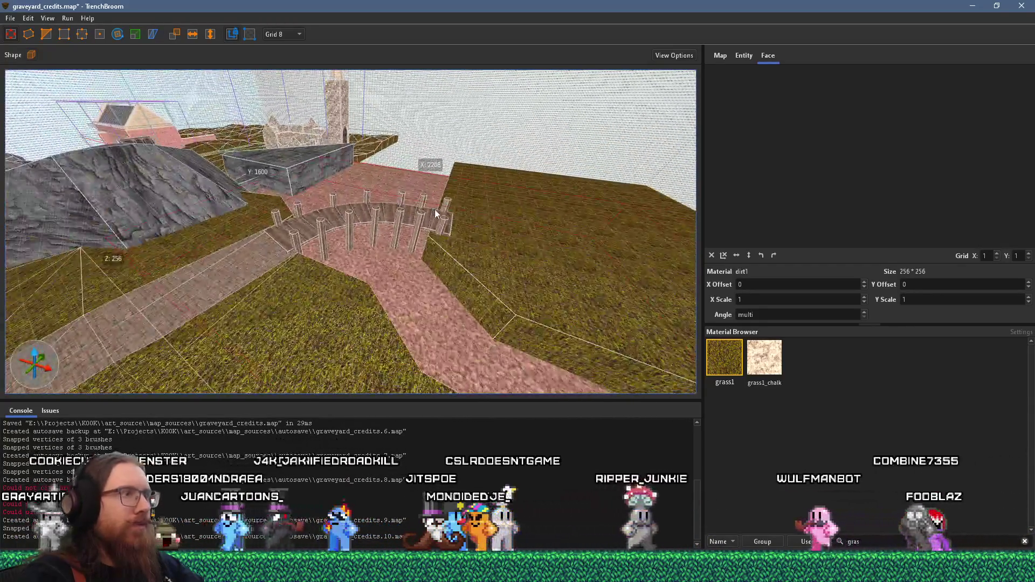
{"action": "left_click", "coordinate": [10, 17]}
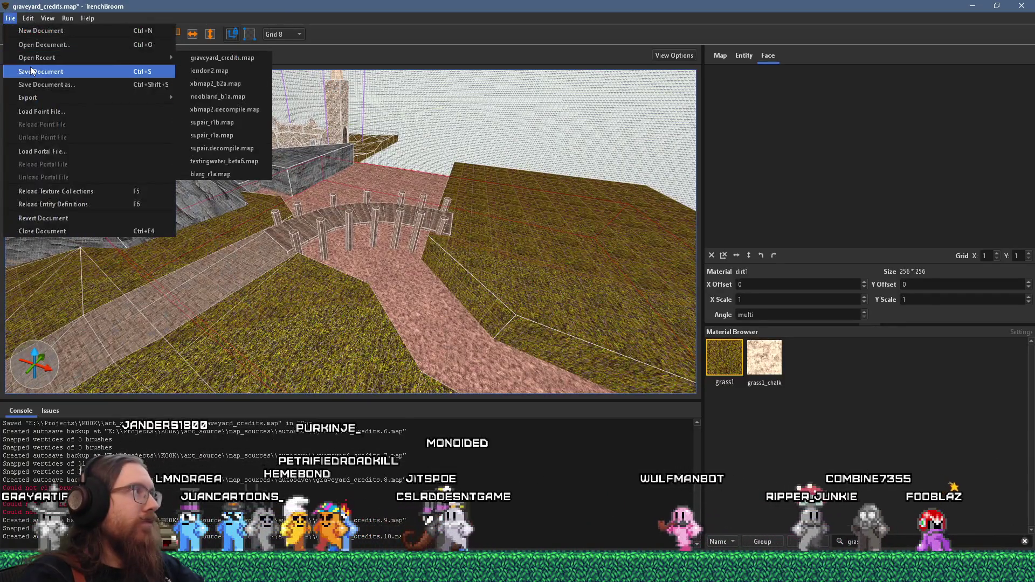
Step: Save graveyard_credits.map, compile it with qbsp into graveyard_credits.bsp, and switch to Godot
{"action": "left_click", "coordinate": [31, 72]}
{"action": "key", "text": "ctrl+shift+c"}
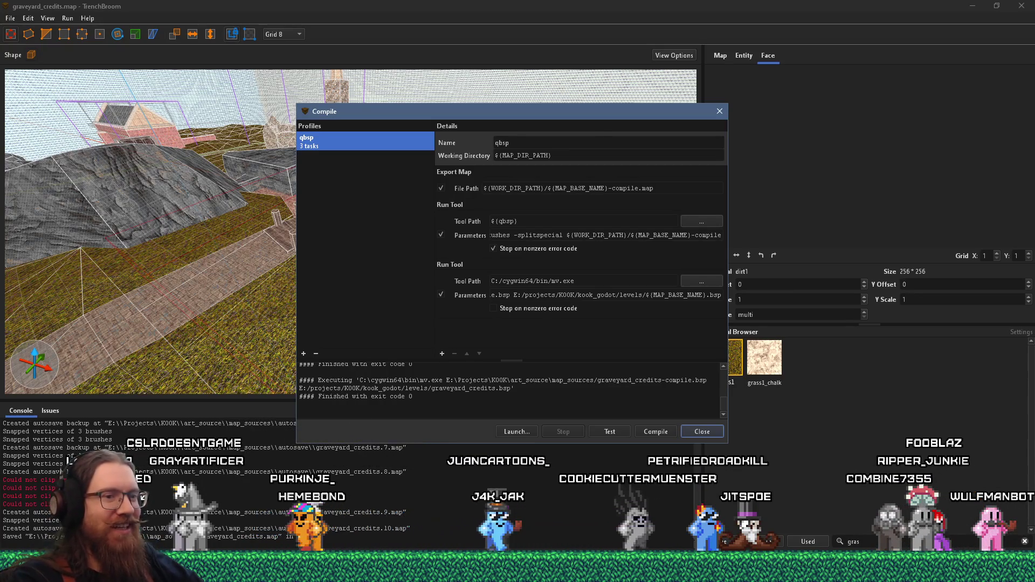
{"action": "key", "text": "alt+Tab"}
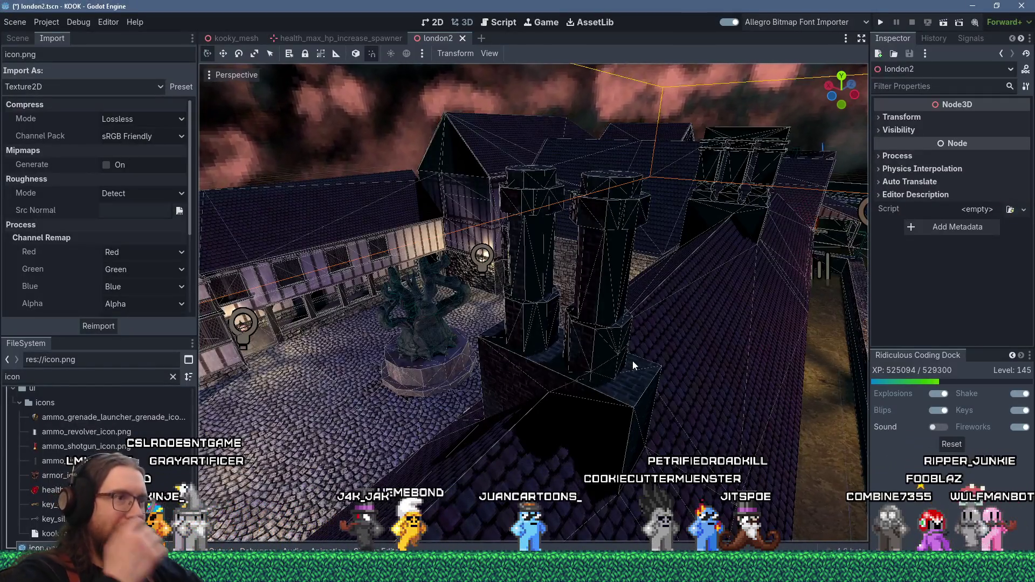
{"action": "key", "text": "alt+Tab"}
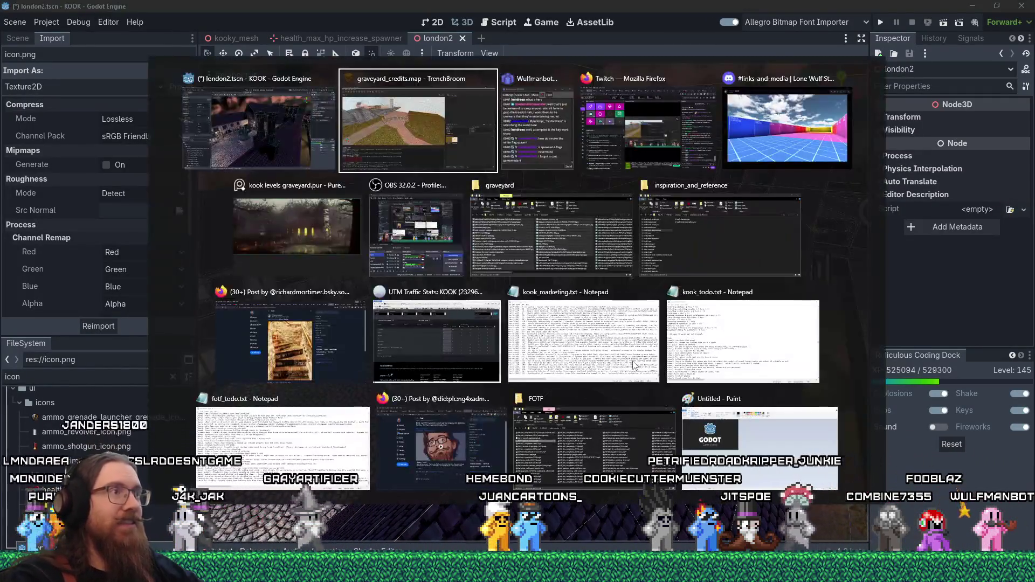
{"action": "left_click", "coordinate": [243, 228]}
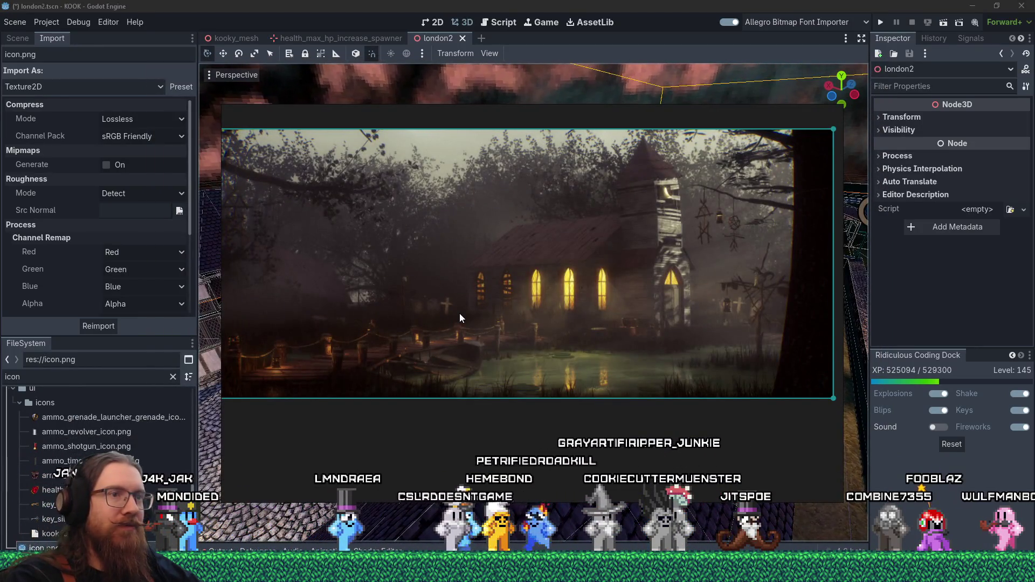
{"action": "scroll", "coordinate": [493, 264], "scroll_direction": "up", "scroll_amount": 5}
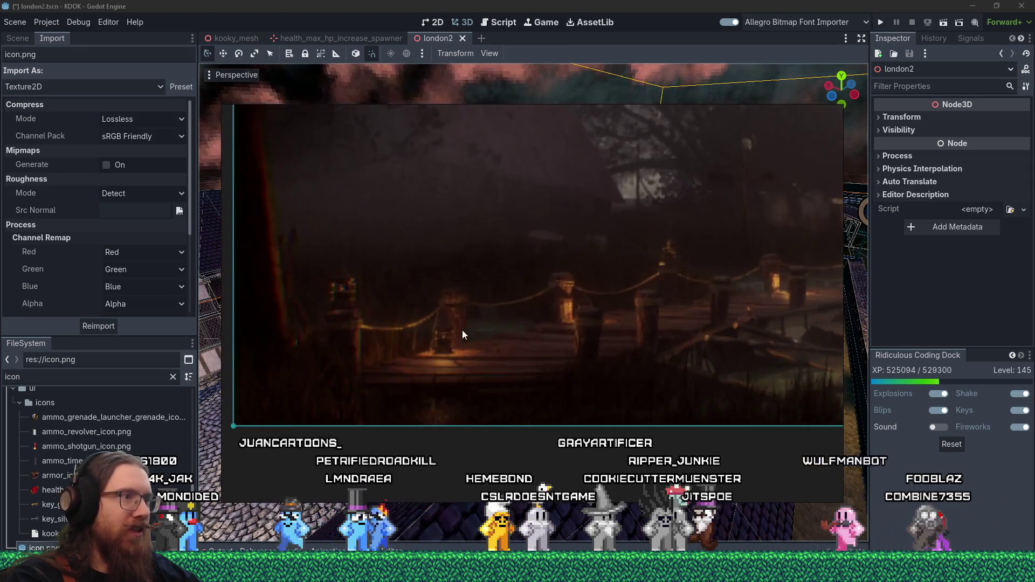
{"action": "scroll", "coordinate": [510, 279], "scroll_direction": "down", "scroll_amount": 3}
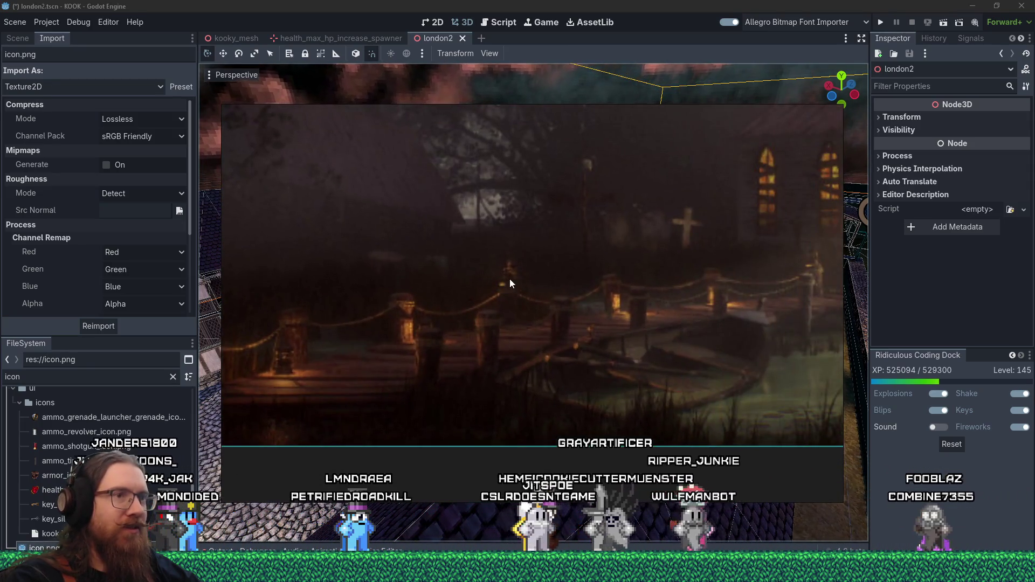
{"action": "key", "text": "alt+Tab"}
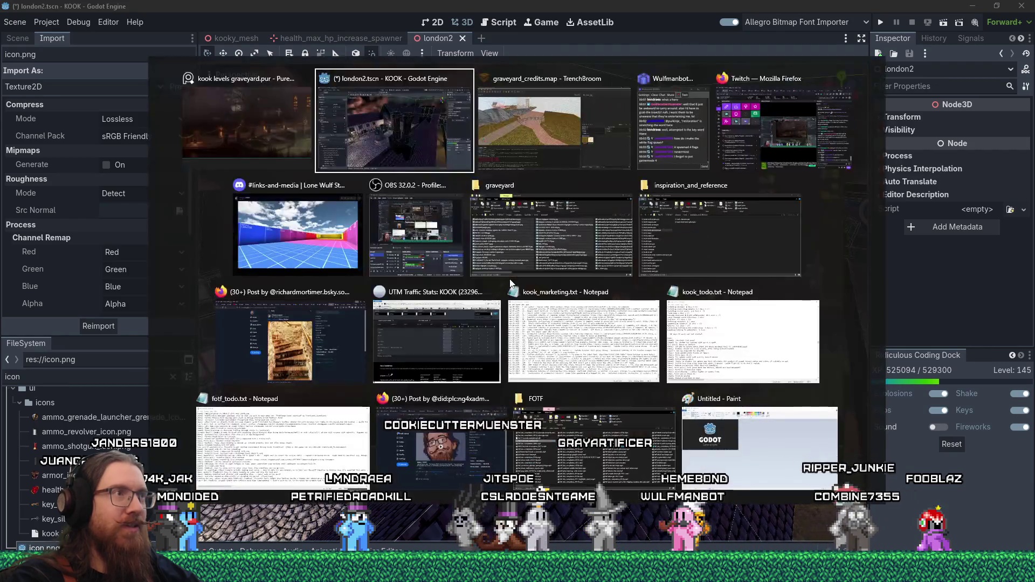
{"action": "key", "text": "Tab"}
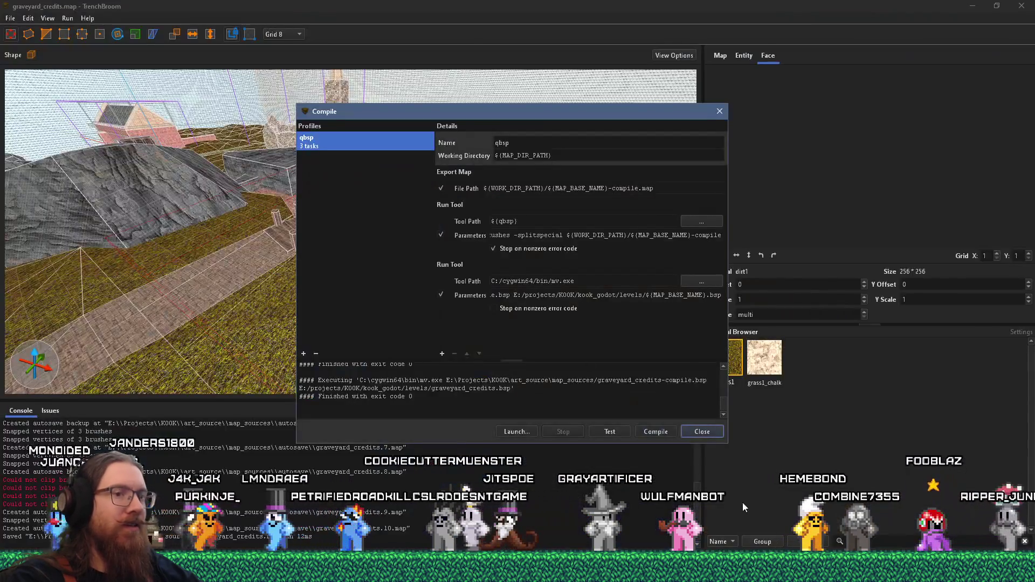
{"action": "key", "text": "alt+Tab"}
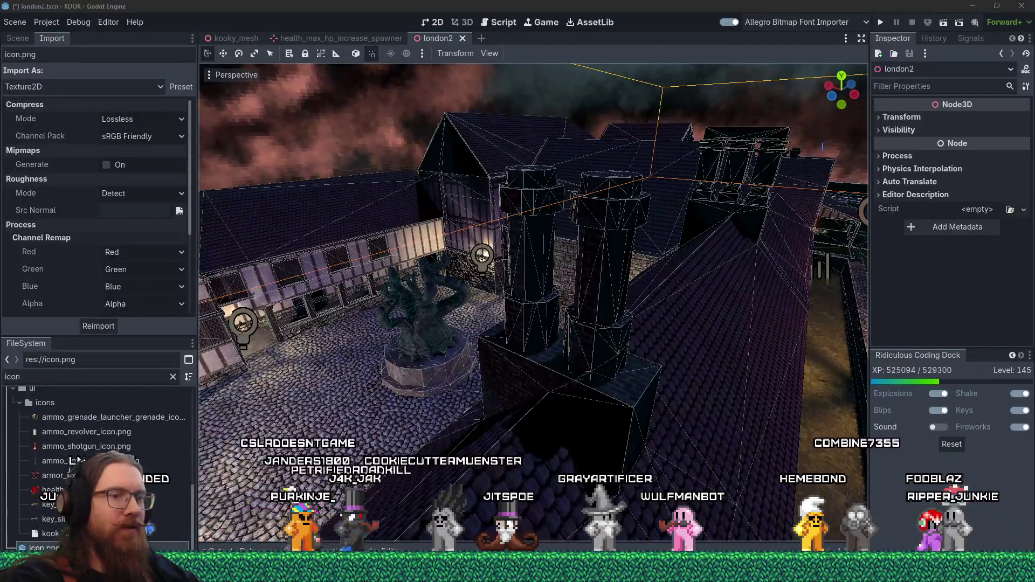
{"action": "left_click", "coordinate": [463, 37]}
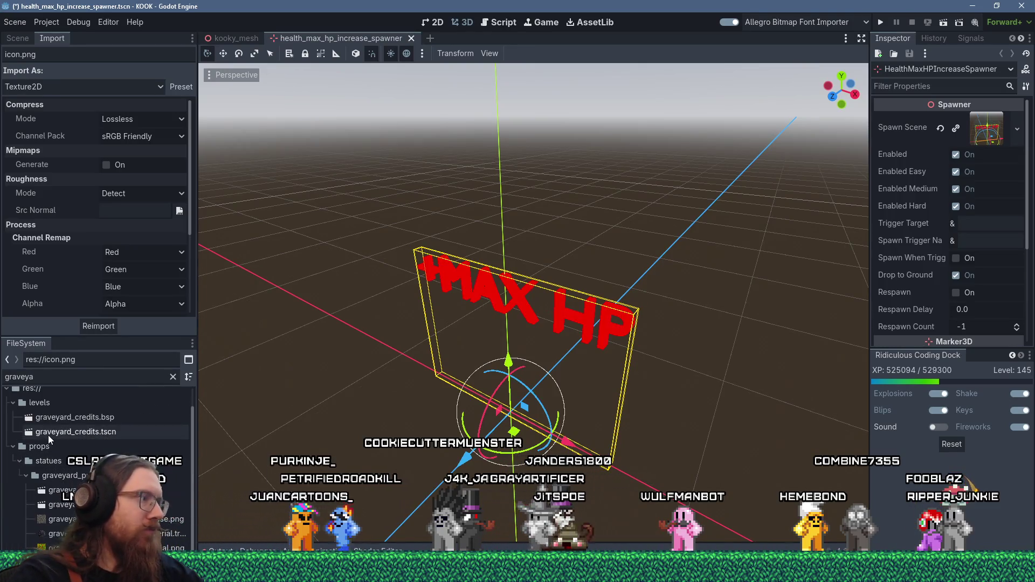
Step: Open graveyard_credits.tscn and zoom out to see the whole compiled graveyard
{"action": "double_click", "coordinate": [48, 432]}
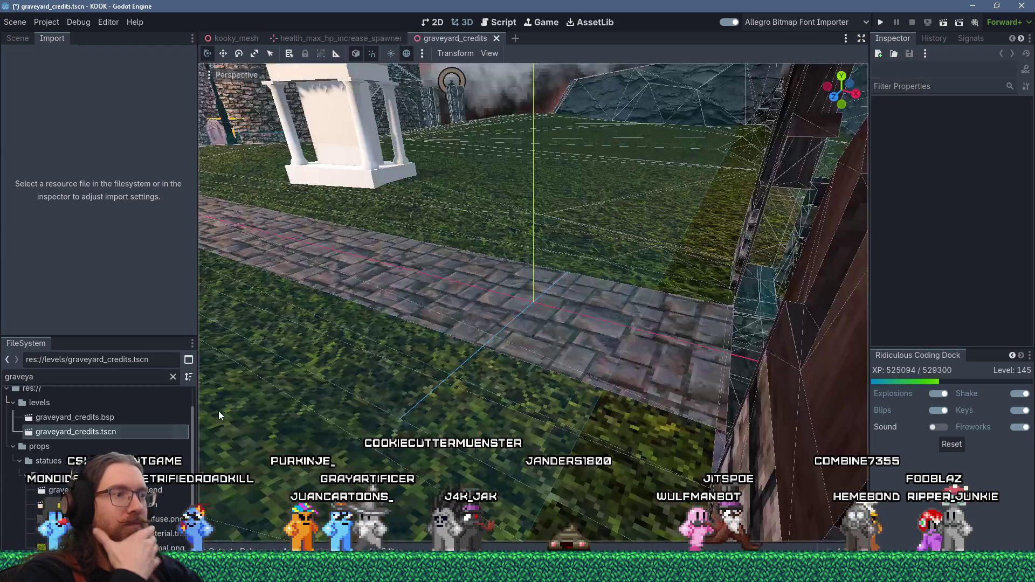
{"action": "scroll", "coordinate": [324, 396], "scroll_direction": "down", "scroll_amount": 5}
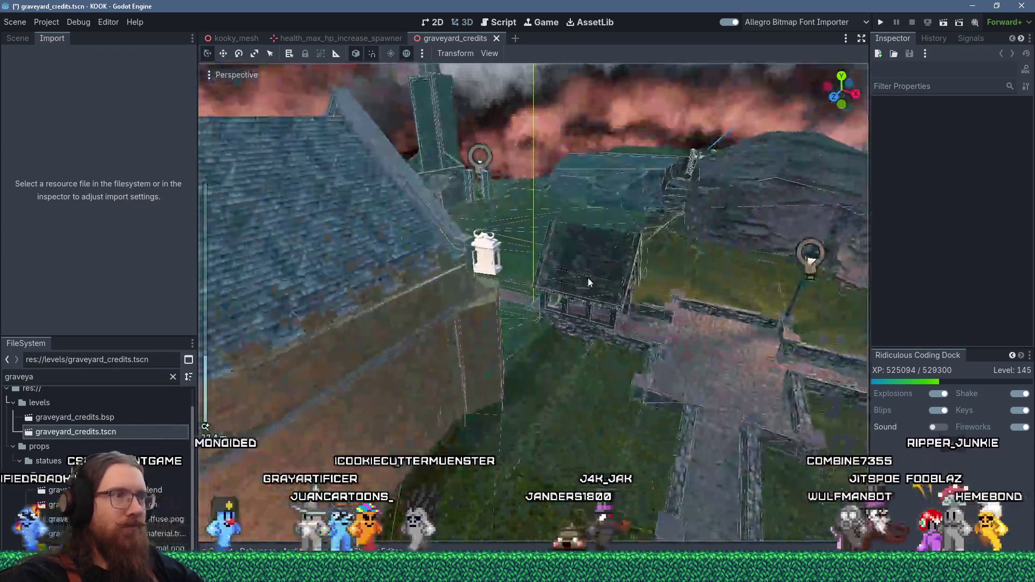
{"action": "scroll", "coordinate": [502, 334], "scroll_direction": "down", "scroll_amount": 10}
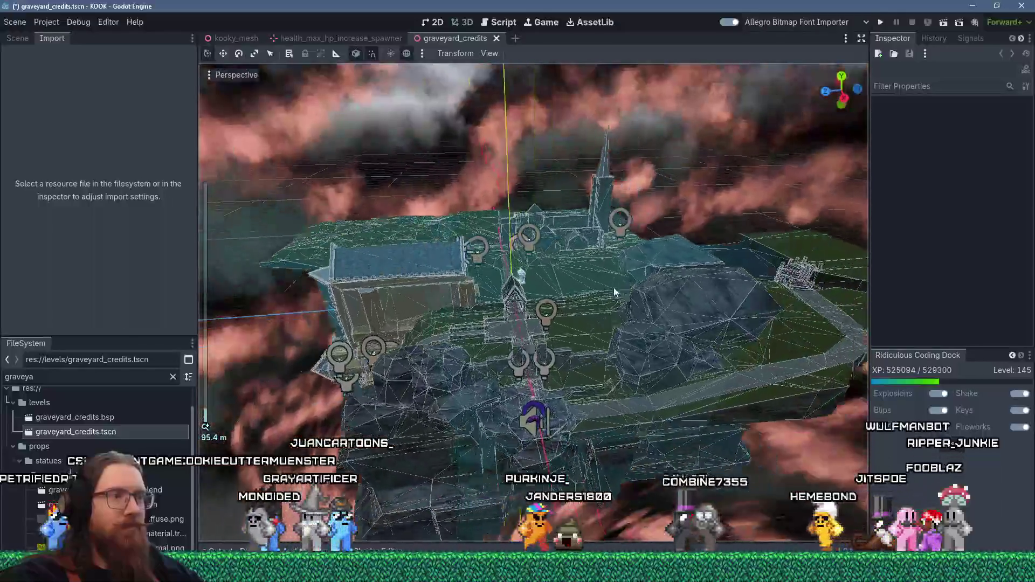